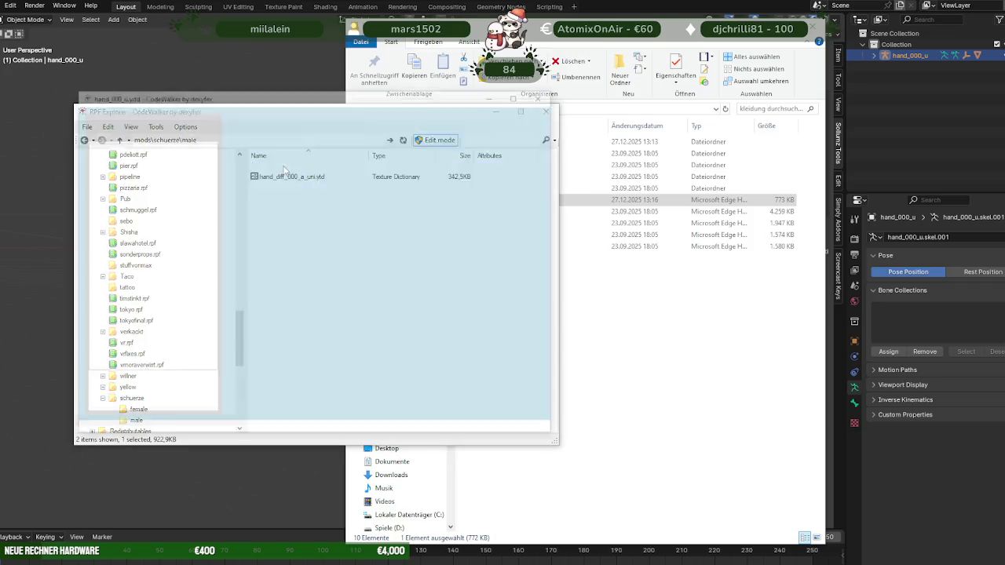
Step: Rotate the hand_000_u model preview to inspect it, then return to mods\schuerze
mouse_move(342, 242)
left_mouse_down()
mouse_move(361, 229)
mouse_move(411, 257)
mouse_move(386, 274)
mouse_move(303, 271)
mouse_move(304, 287)
left_mouse_up()
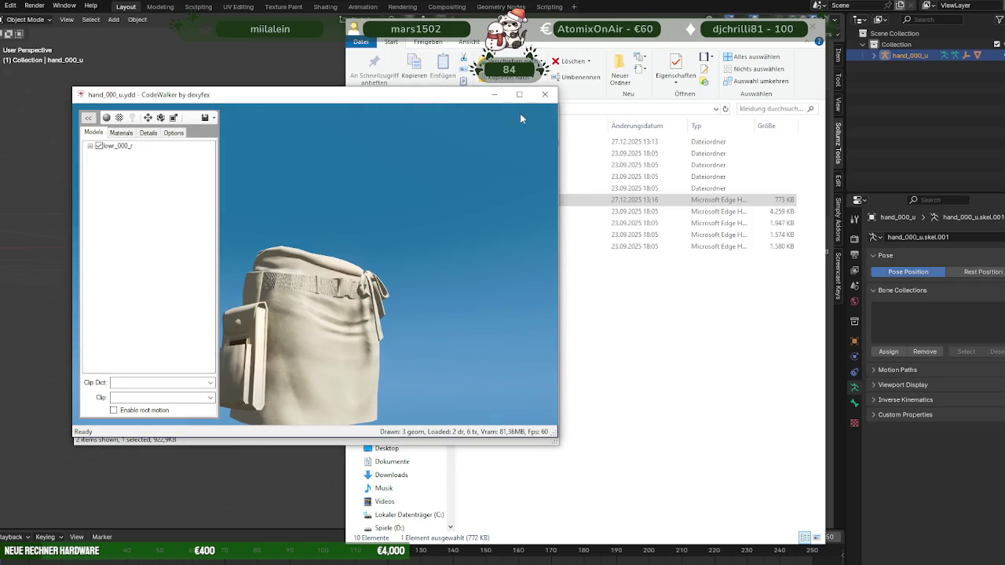
left_click(544, 94)
left_click(119, 141)
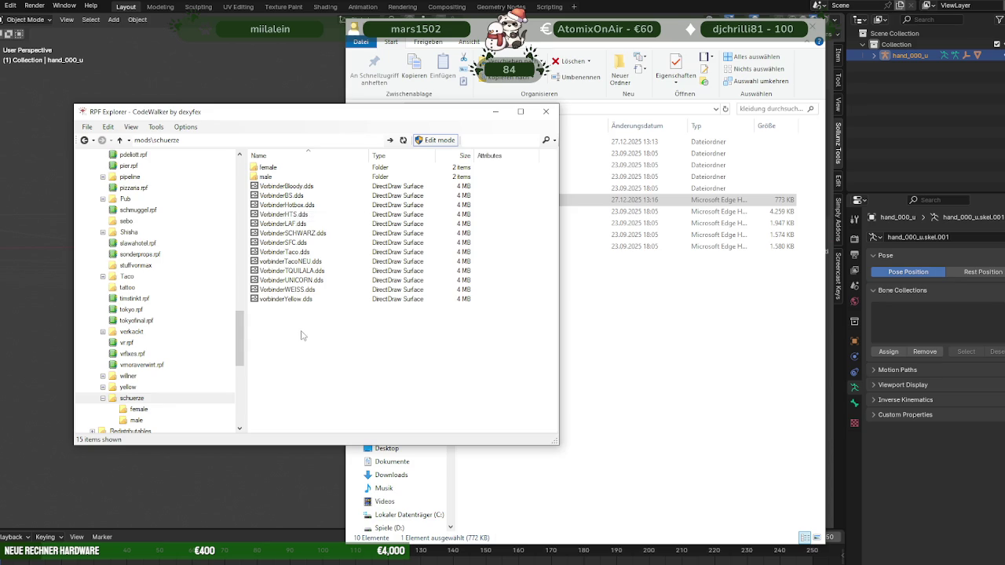
Step: View vorbinderTacoNEU.dds in the Hex Viewer, then close it
double_click(297, 260)
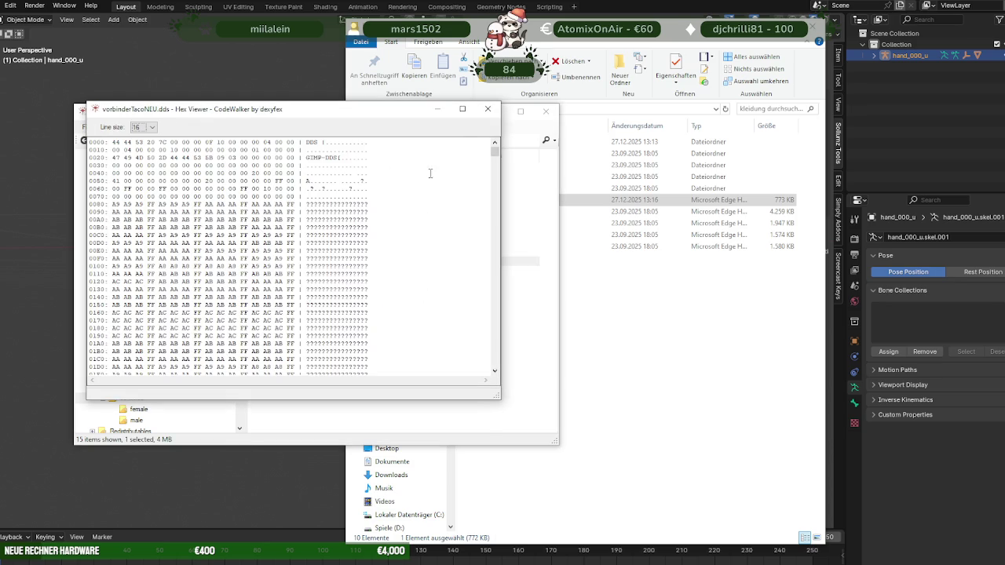
left_click(489, 110)
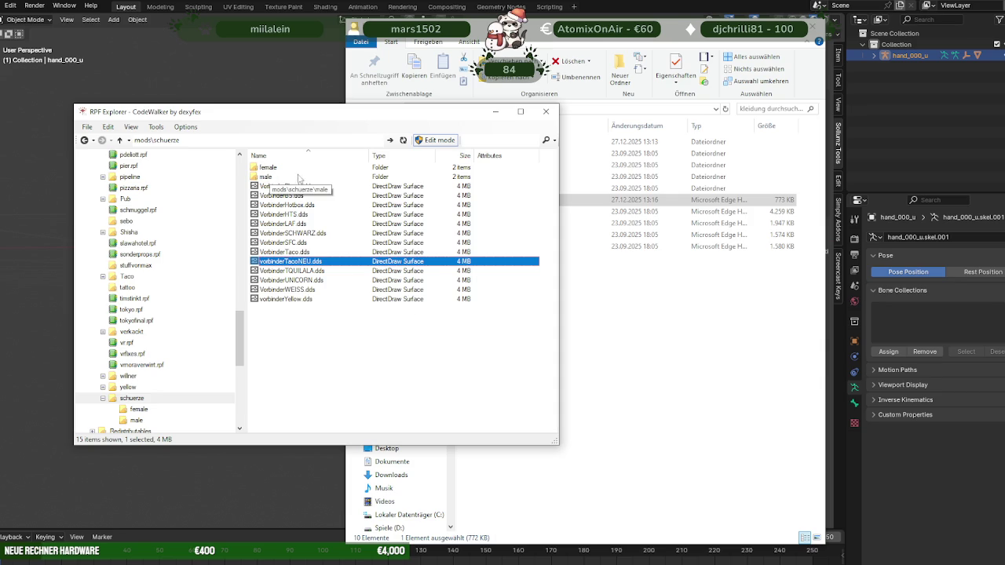
left_click(685, 410)
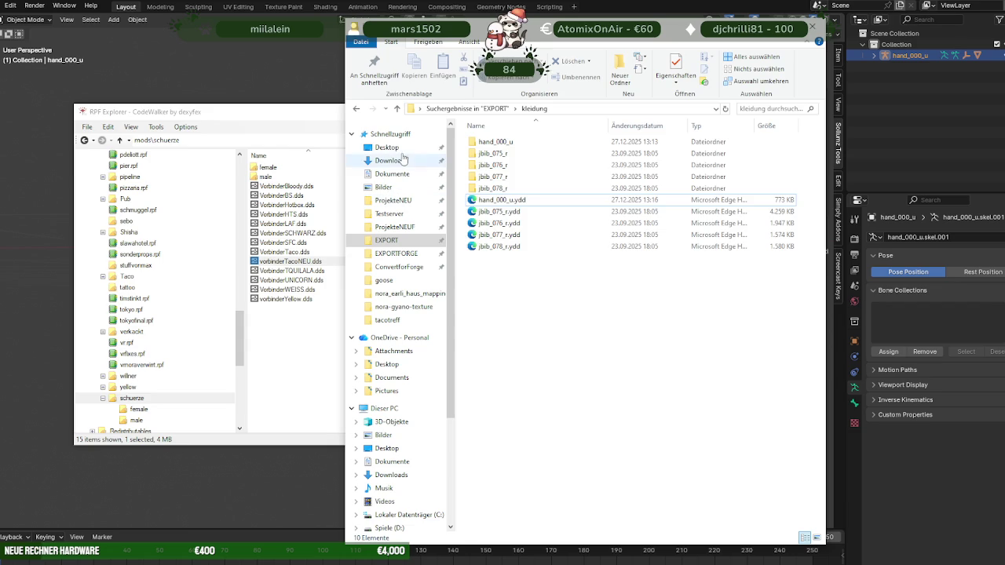
Step: Search the Desktop for 'mmuss' to locate the MussmalAUFGERÄUMTWERDEN folder
left_click(386, 147)
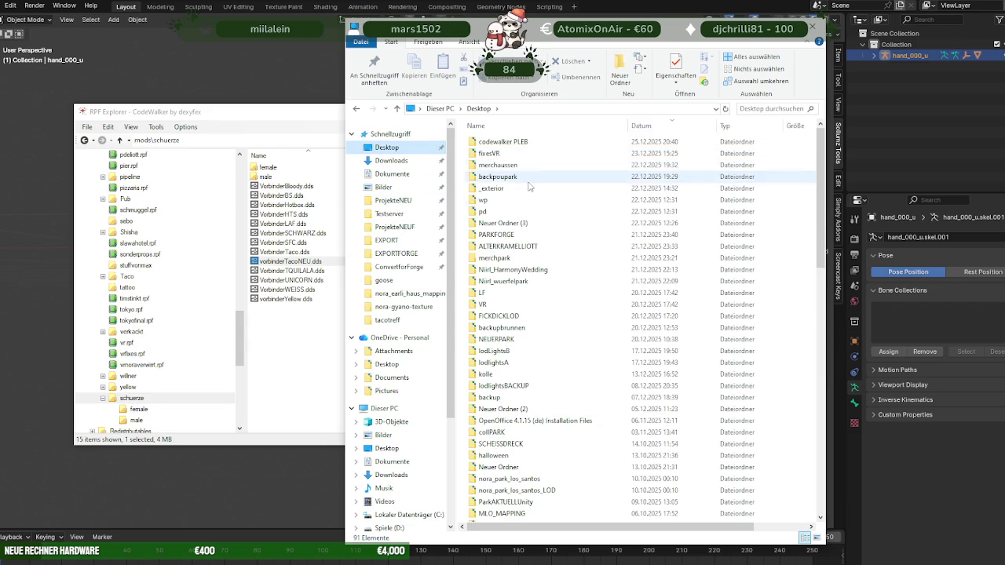
left_click(503, 235)
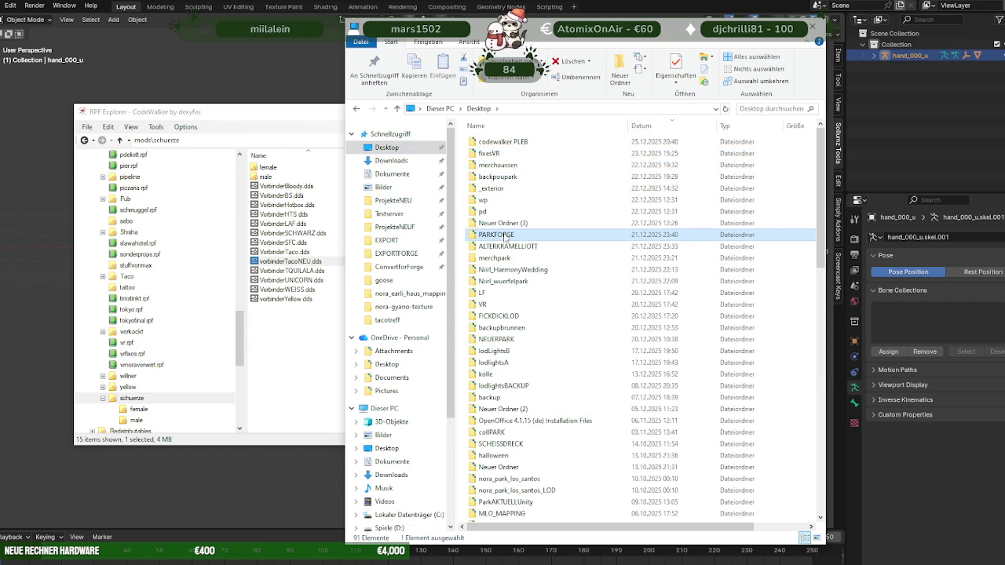
key("Down")
key("Down")
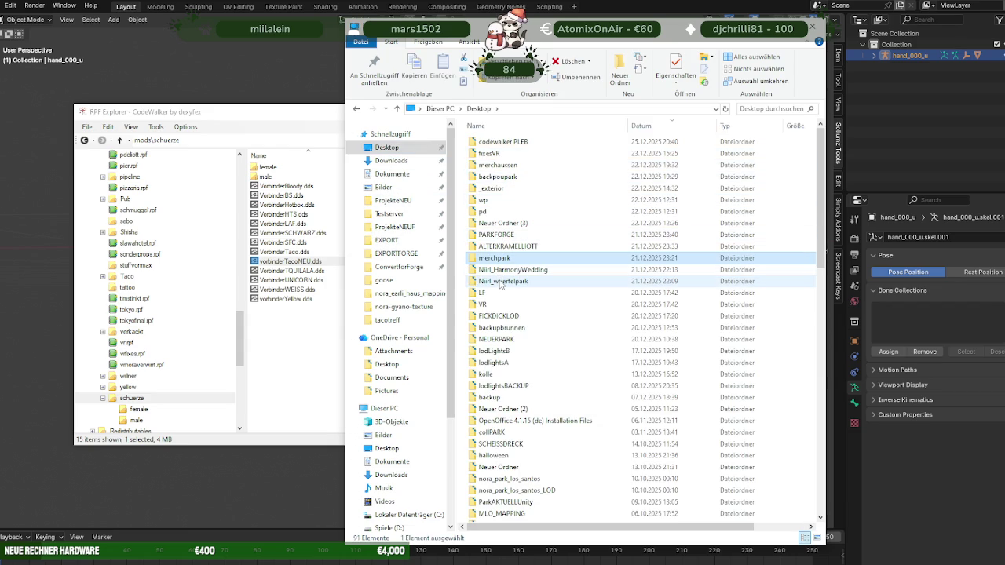
key("ctrl+f")
type("mm")
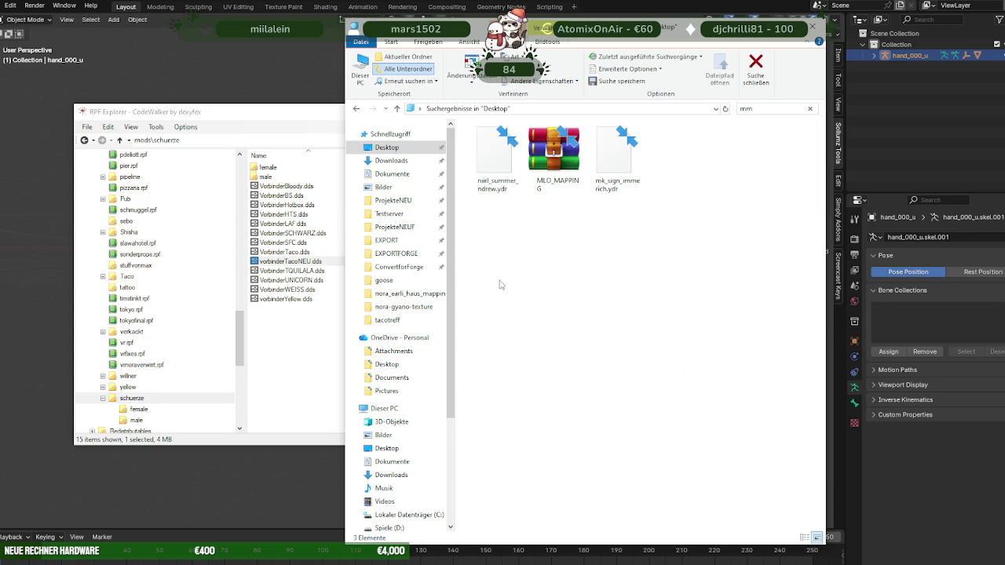
type("uss")
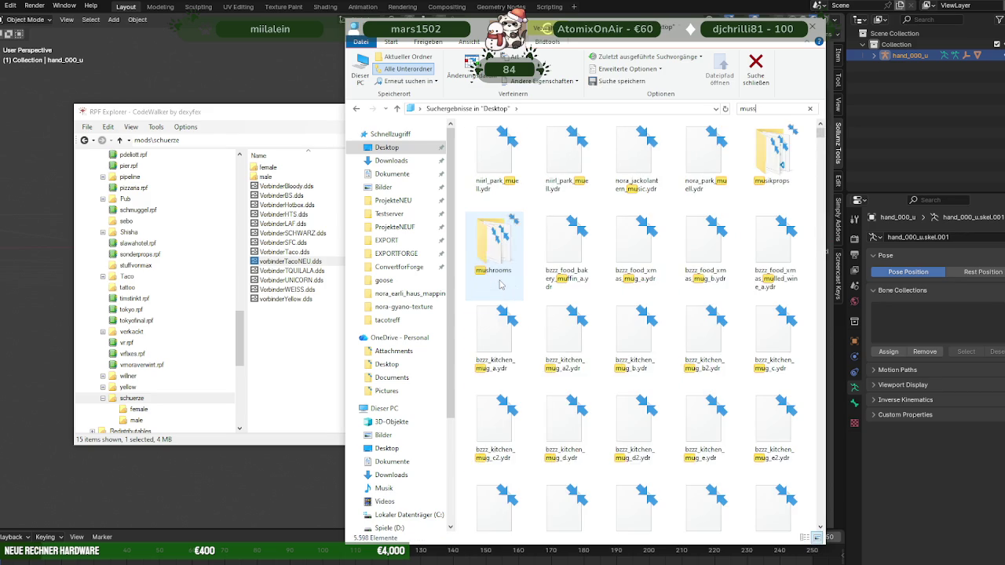
Step: Open MussmalAUFGERÄUMTWERDEN, then schuerze and its female folder, on disk and in CodeWalker
double_click(498, 179)
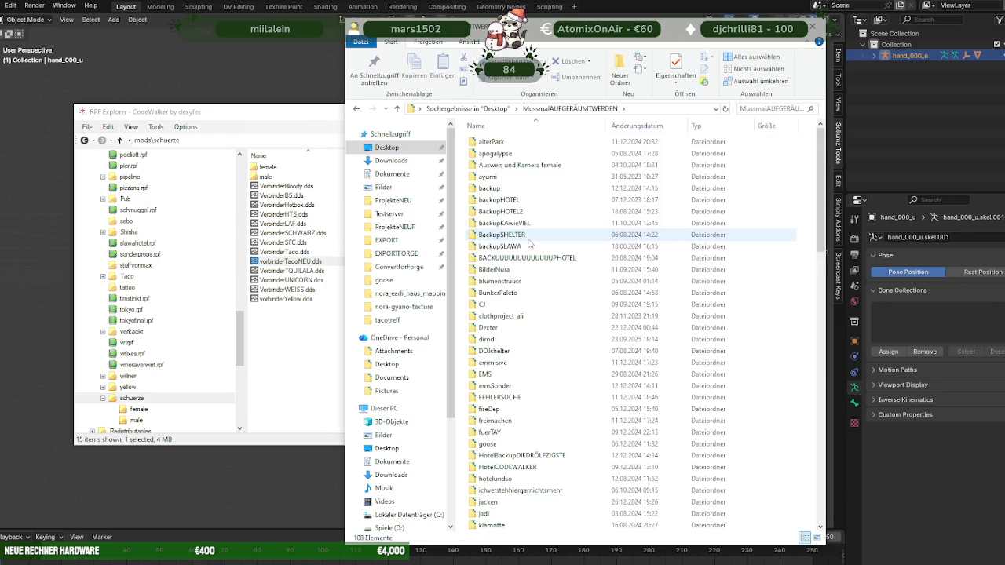
scroll(529, 284, "down", 1)
scroll(528, 287, "down", 5)
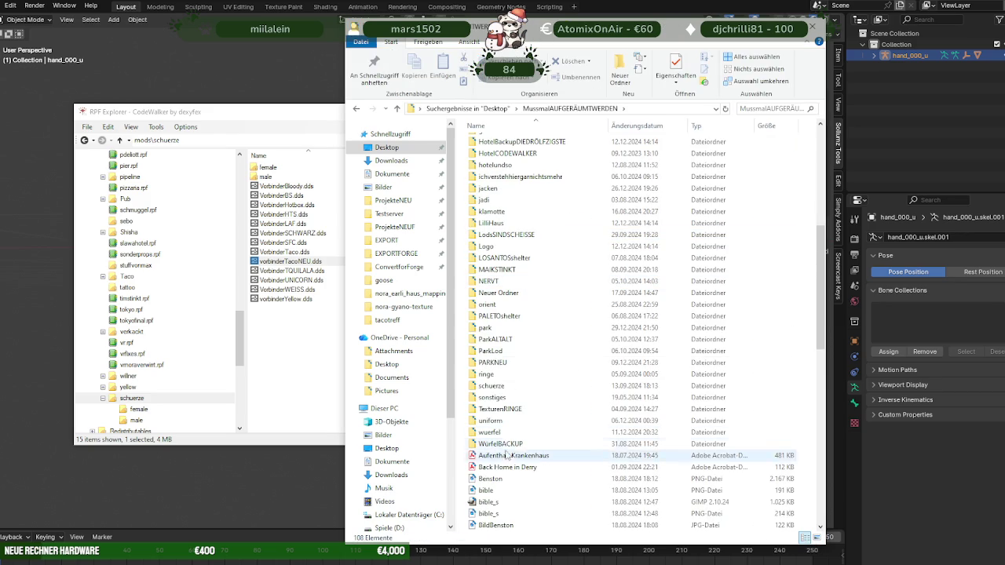
double_click(492, 386)
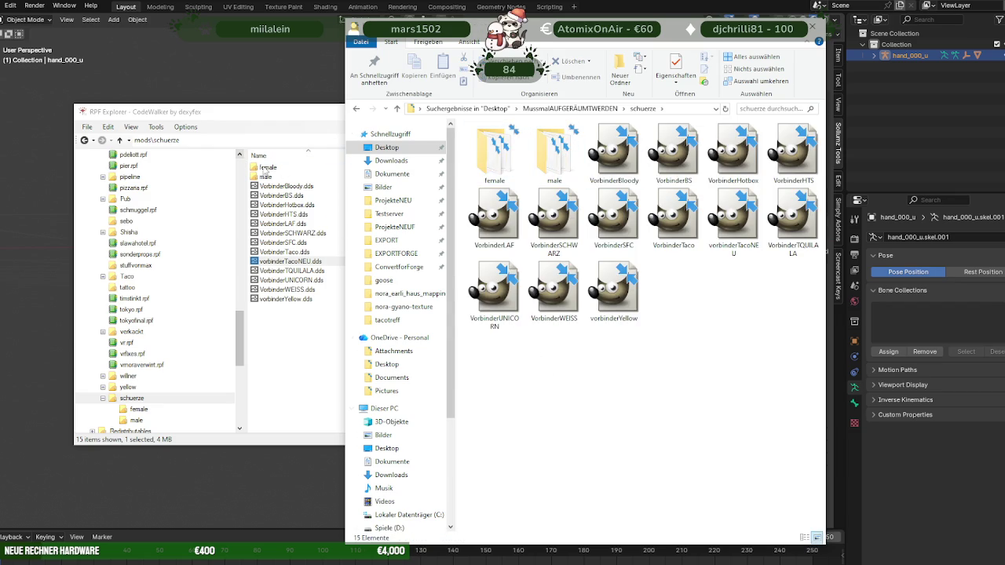
left_click(281, 169)
left_click(612, 290)
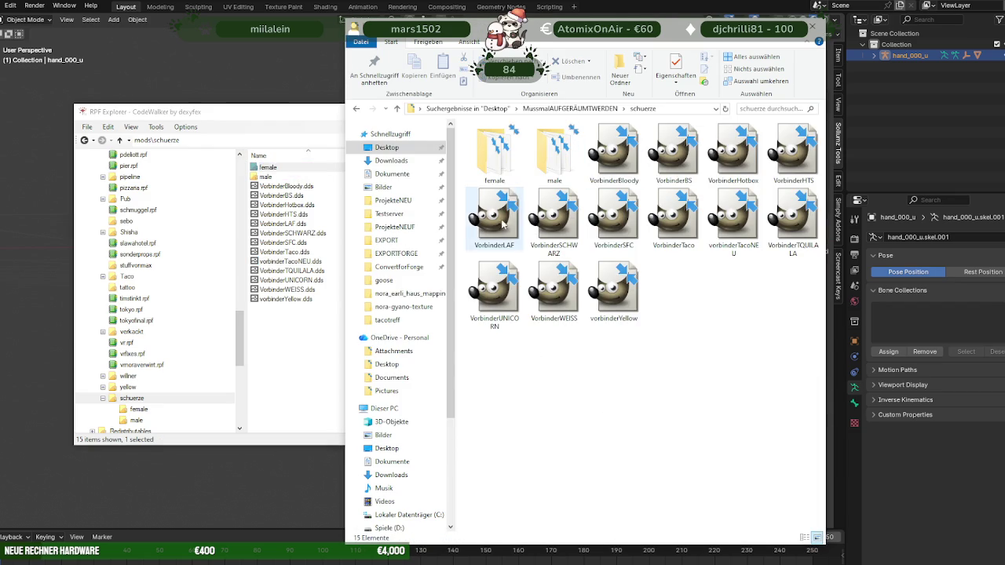
double_click(493, 153)
Step: Copy hand_000_u.ydd into the female folder on disk, replacing the existing file
double_click(307, 170)
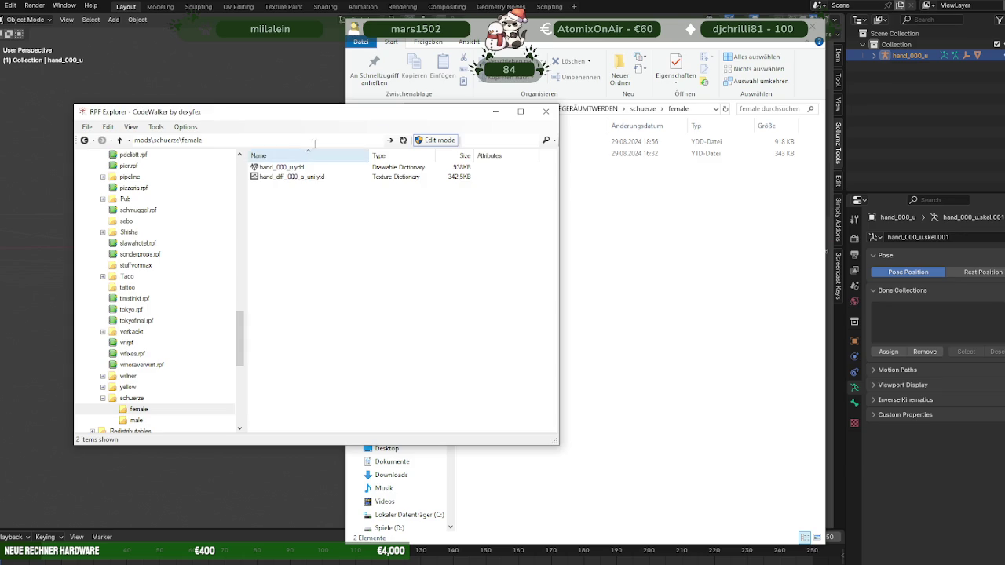
mouse_move(338, 116)
left_mouse_down()
mouse_move(205, 153)
mouse_move(216, 155)
left_mouse_up()
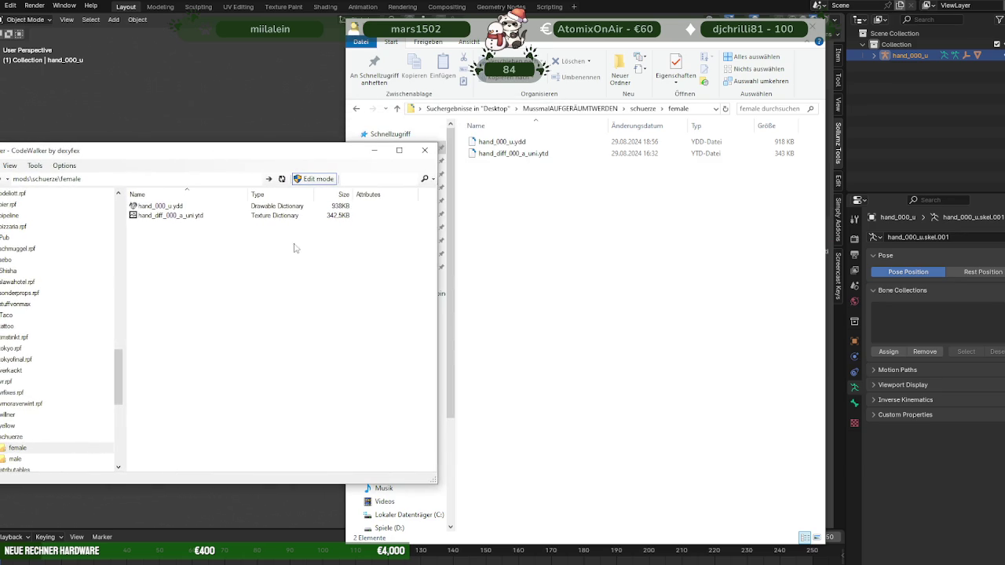
left_click(173, 206)
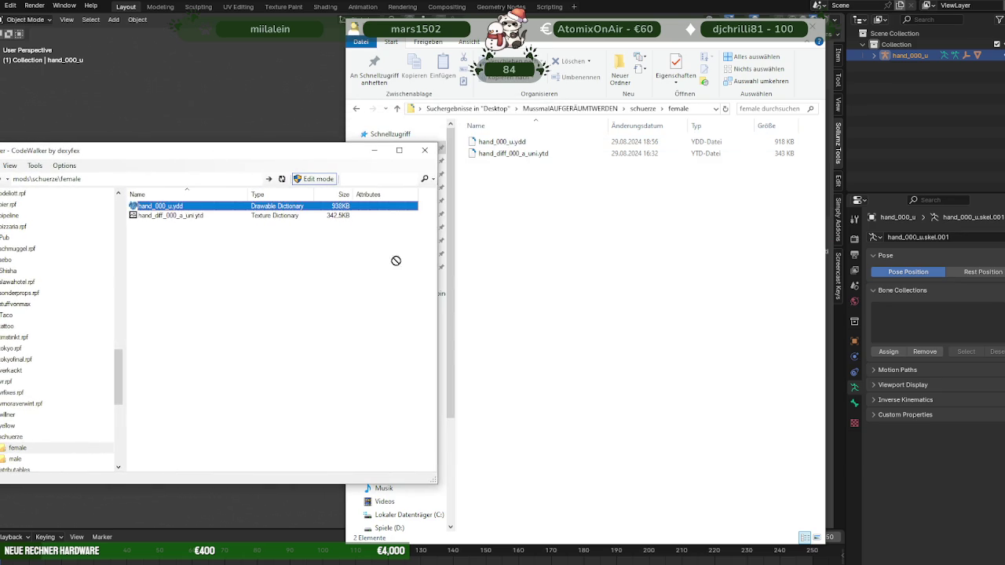
left_click(622, 275)
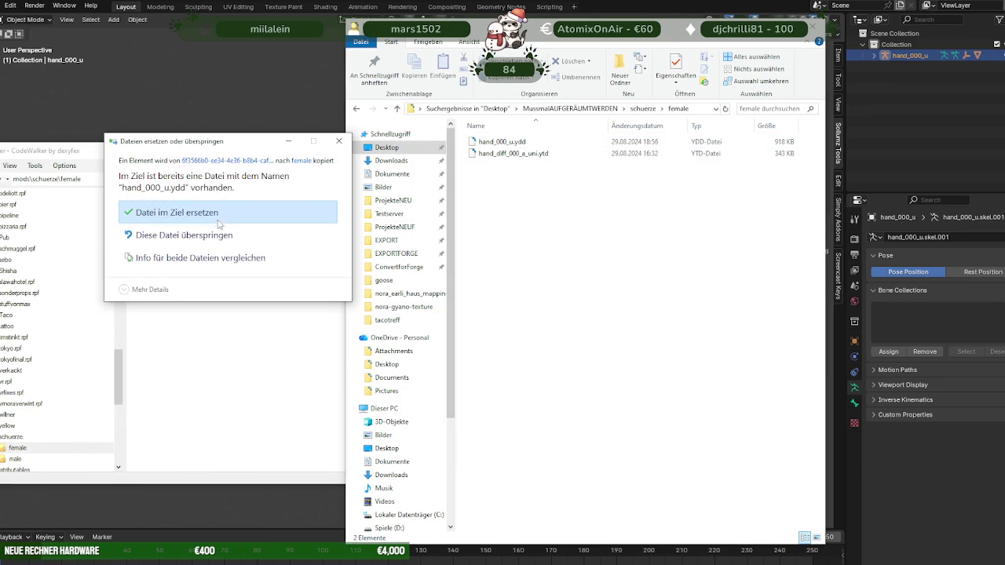
key("Return")
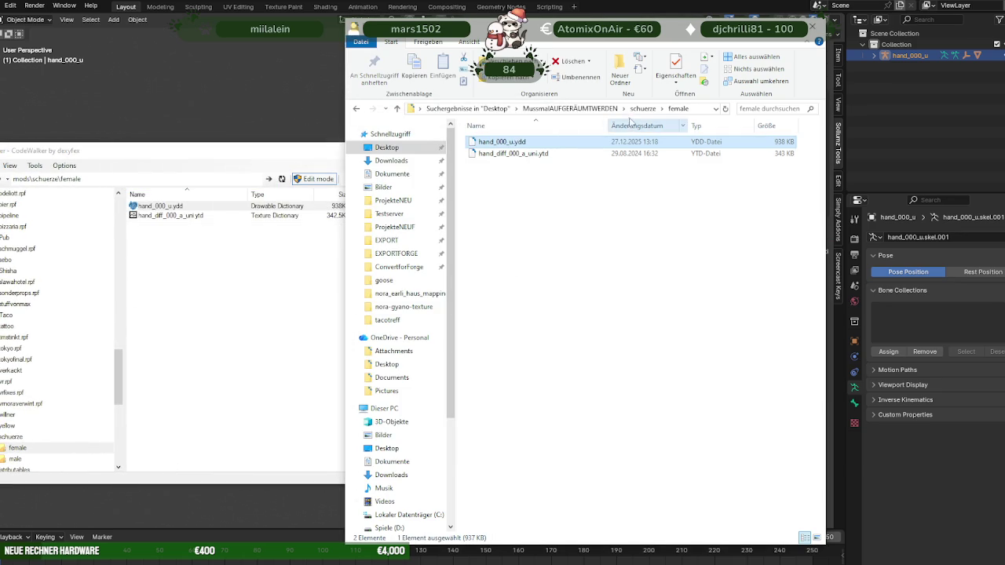
Step: Copy hand_000_u.ydd into the male folder on disk with 'Datei im Ziel ersetzen'
left_click(644, 108)
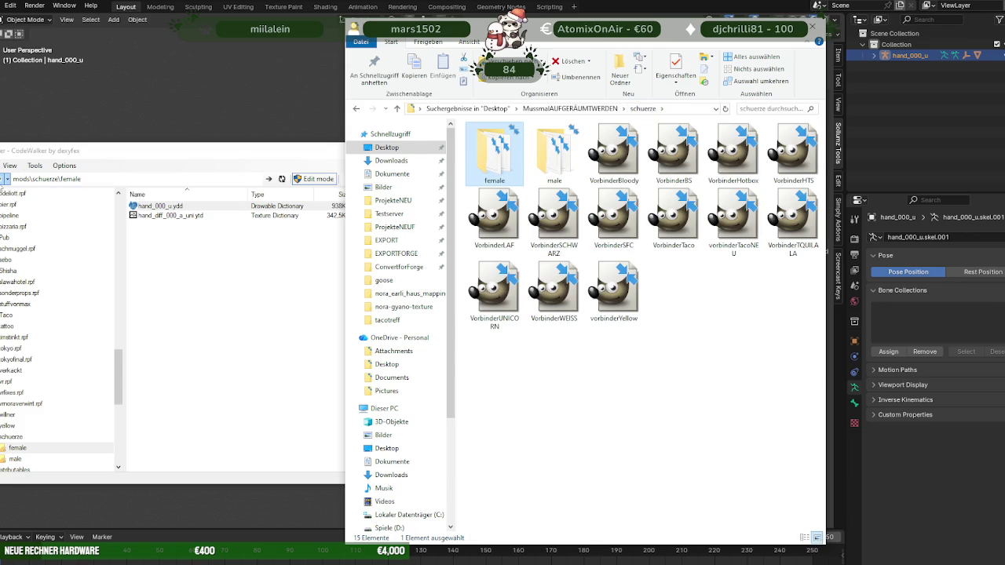
key("alt+Tab")
double_click(552, 165)
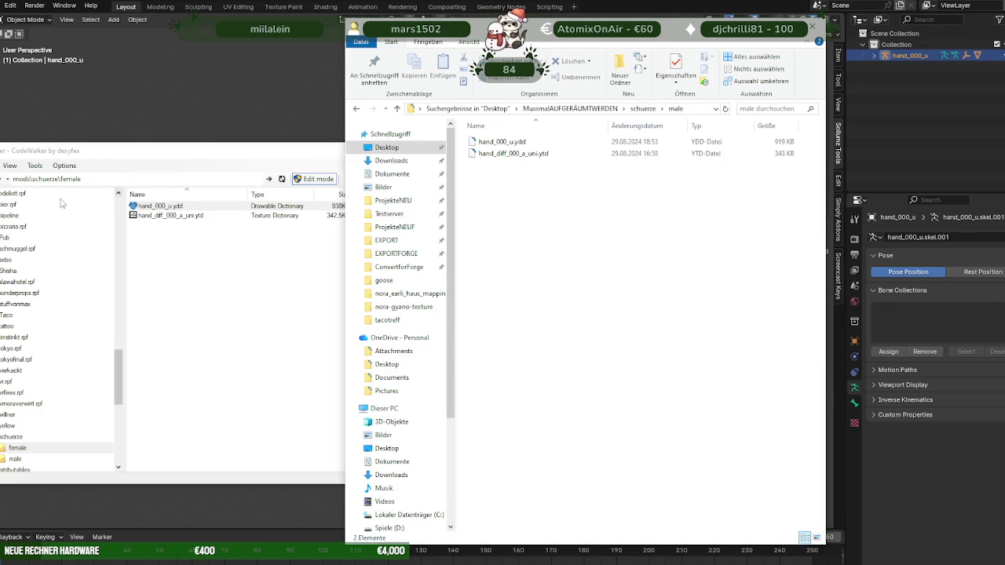
left_click(4, 182)
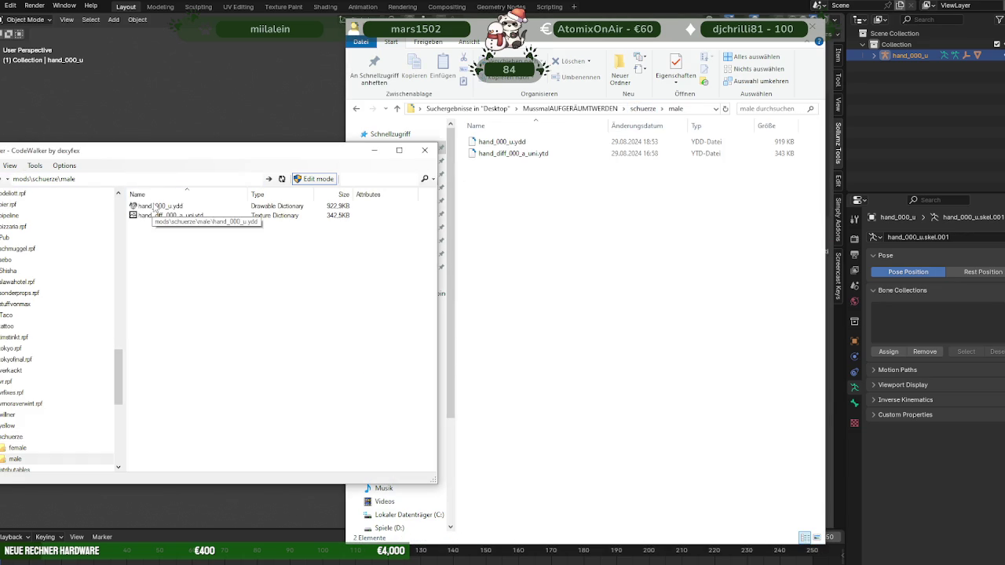
left_click_drag(157, 208, 564, 263)
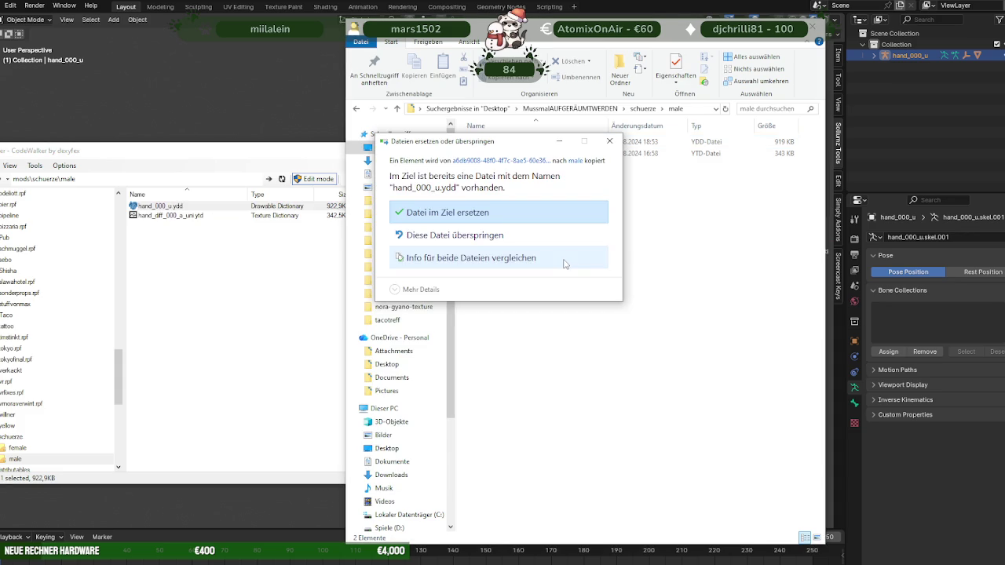
left_click(460, 213)
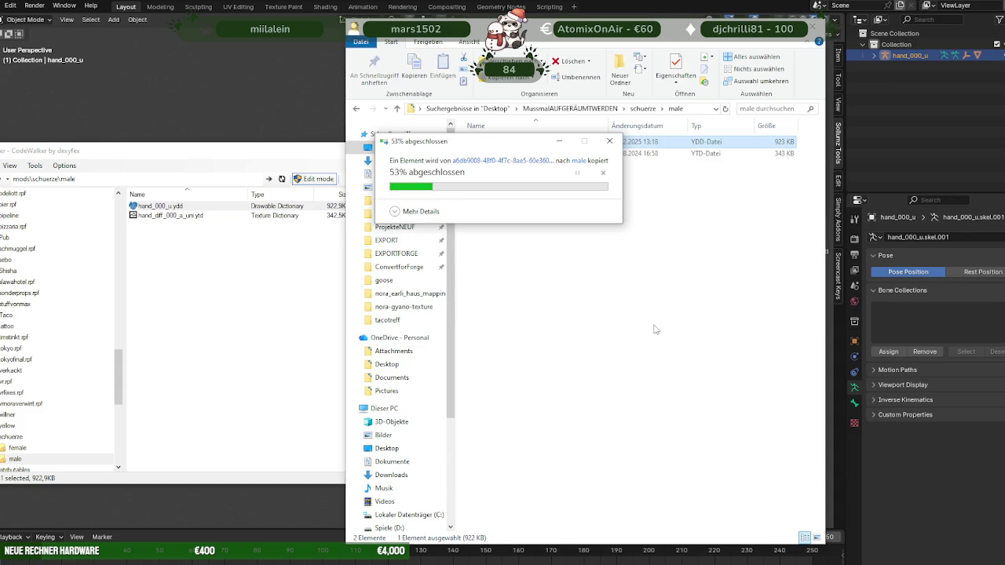
Step: Return to the schuerze folder and open the VorbinderTaco texture in GIMP
left_click(642, 109)
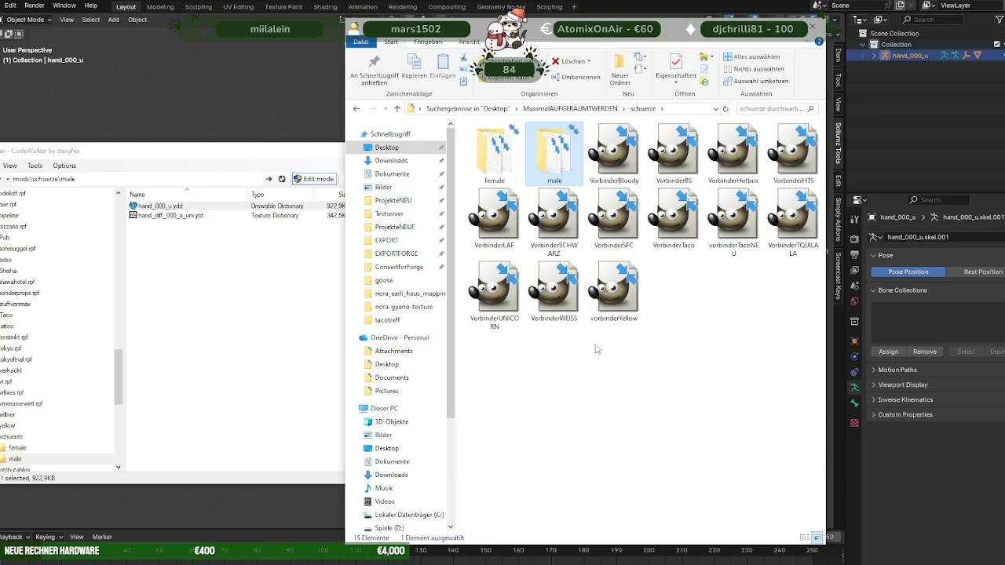
left_click(689, 215)
mouse_move(673, 218)
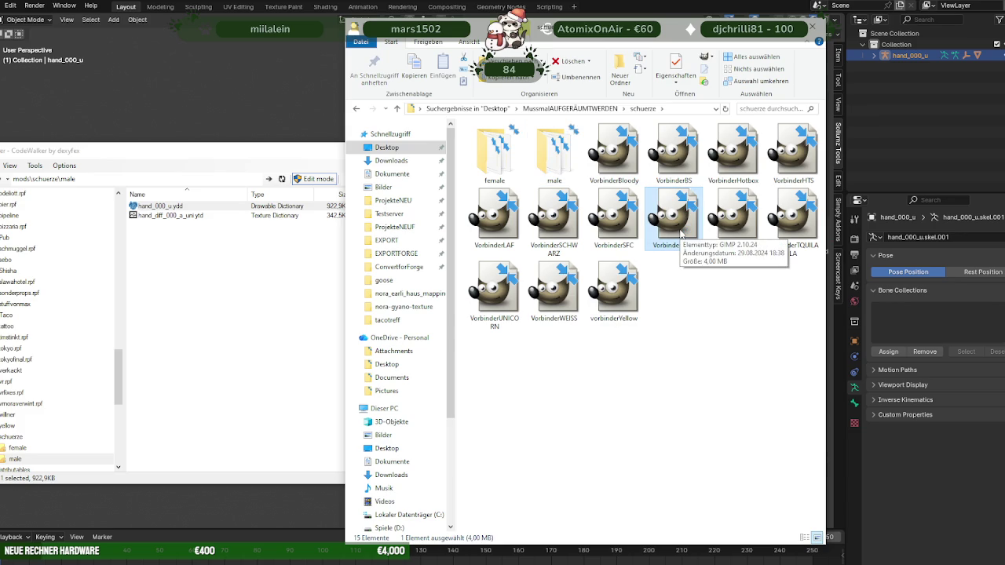
double_click(679, 234)
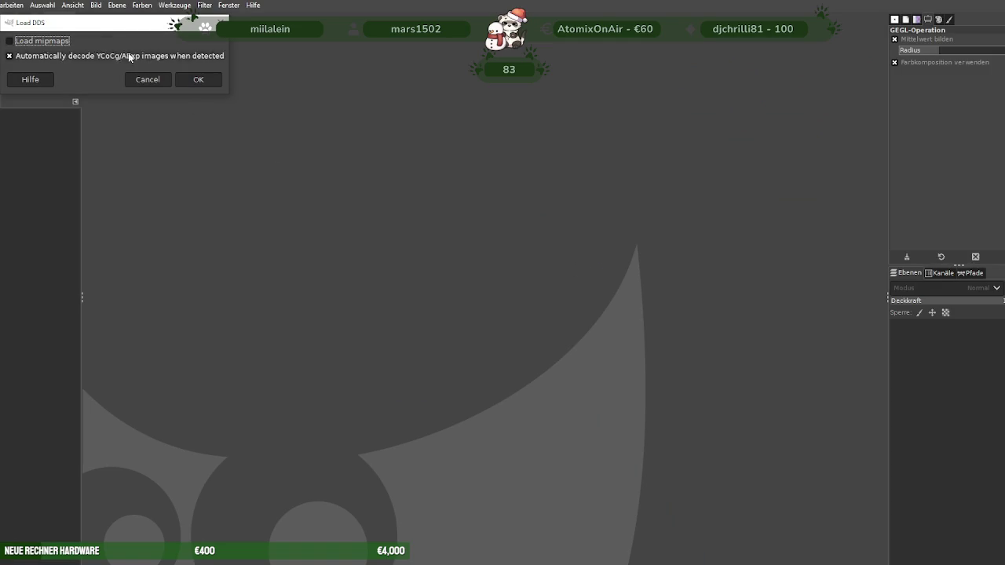
Step: Load the Vorbinder DDS texture in GIMP without mipmaps, then switch back to Explorer
left_click(196, 80)
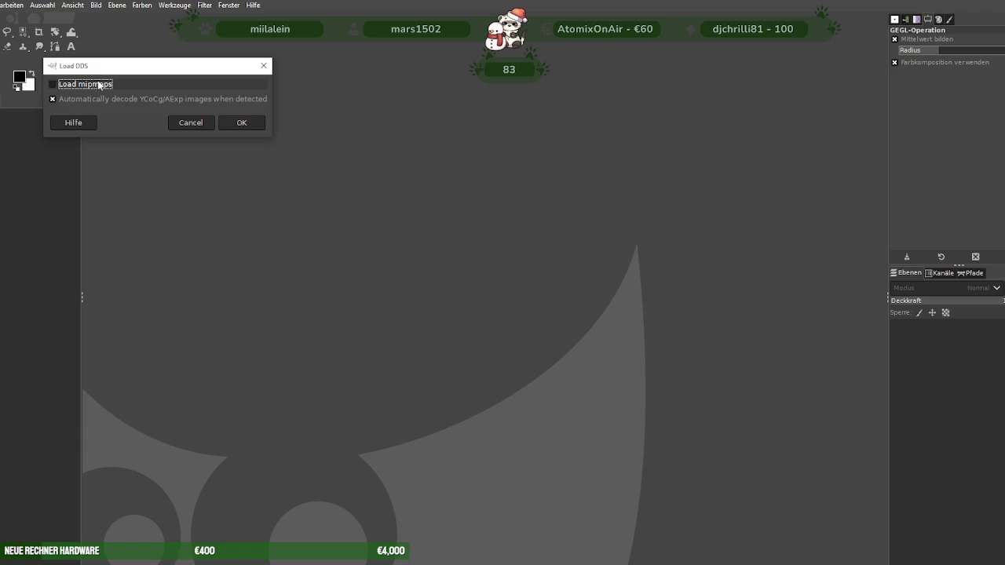
left_click(242, 123)
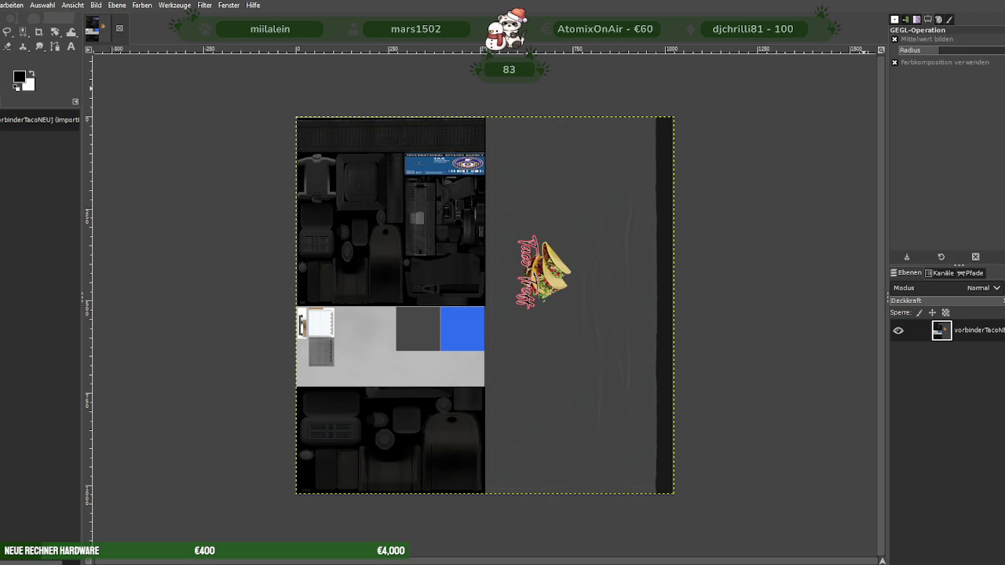
key("alt+Tab")
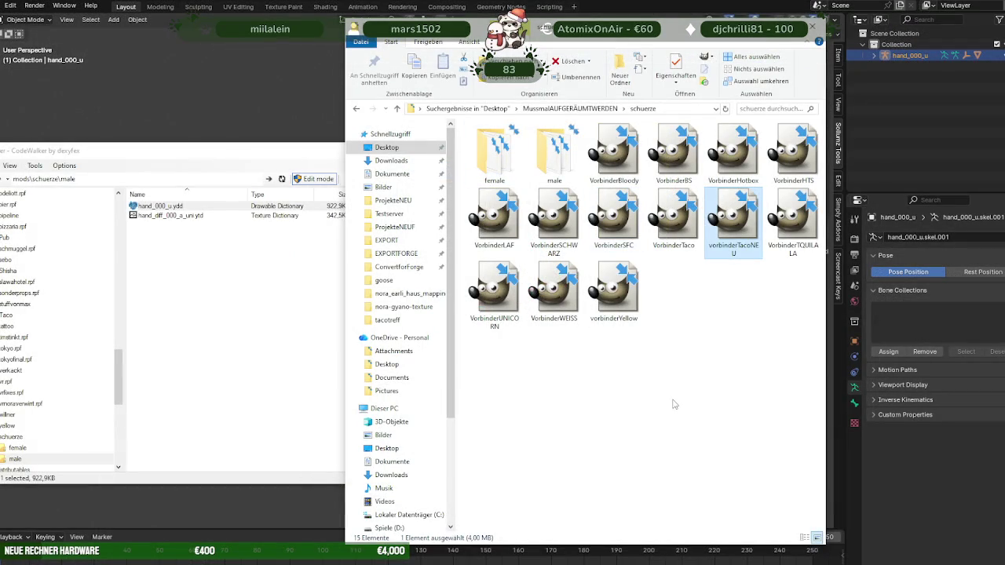
Step: Compress the schuerze folder into a ZIP named schuerze in MussmalAUFGERÄUMTWERDEN
left_click(398, 109)
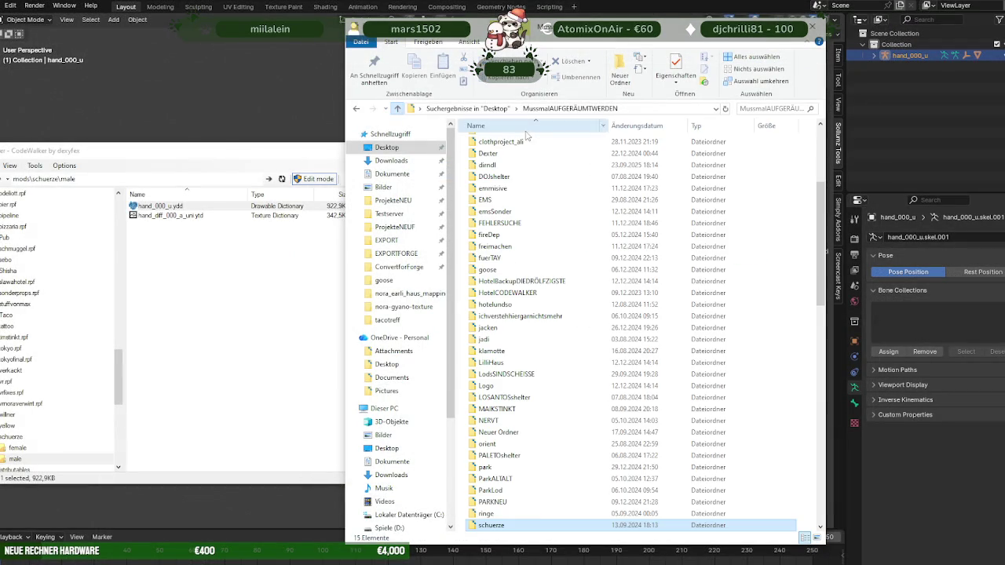
right_click(541, 525)
mouse_move(574, 427)
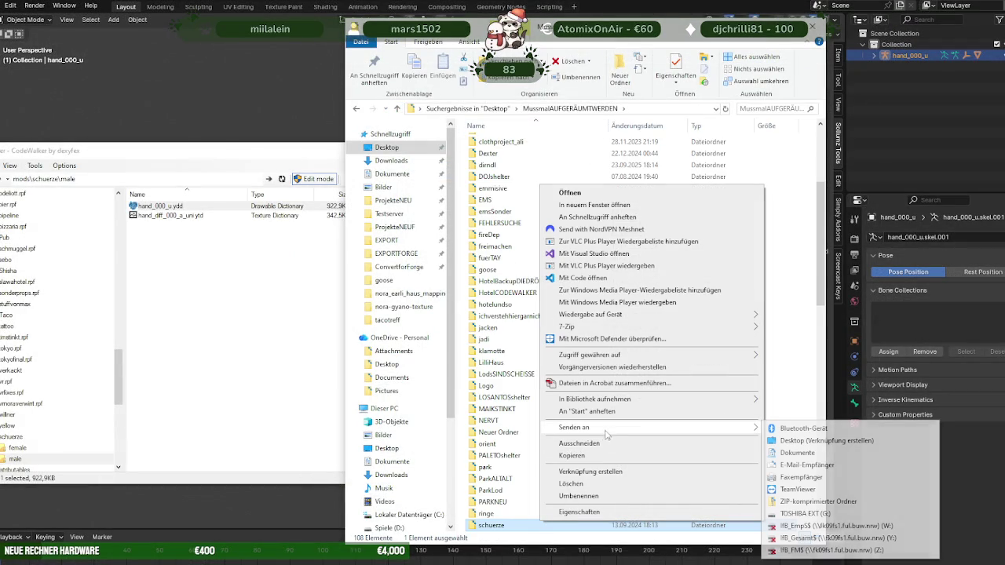
left_click(793, 502)
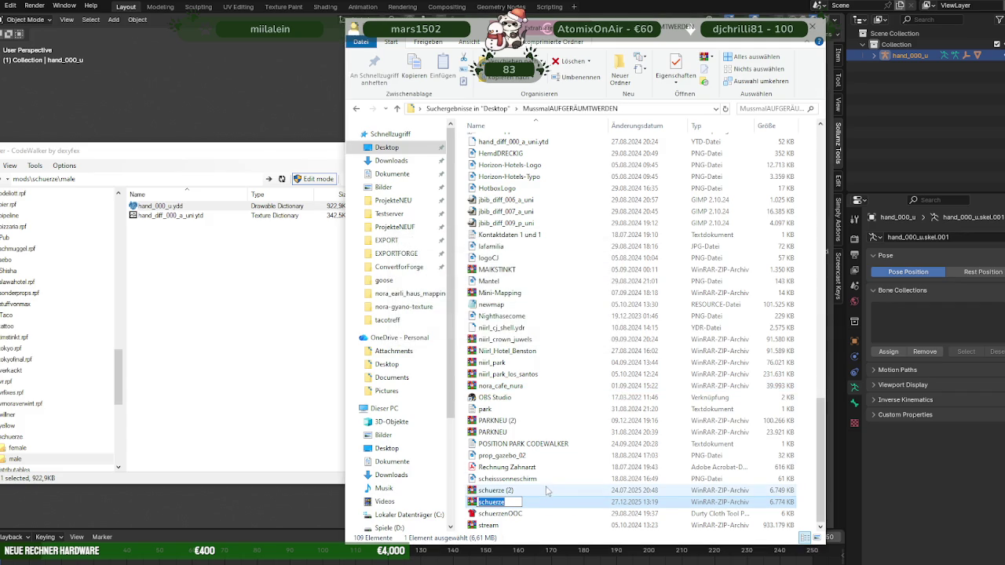
left_click(529, 507)
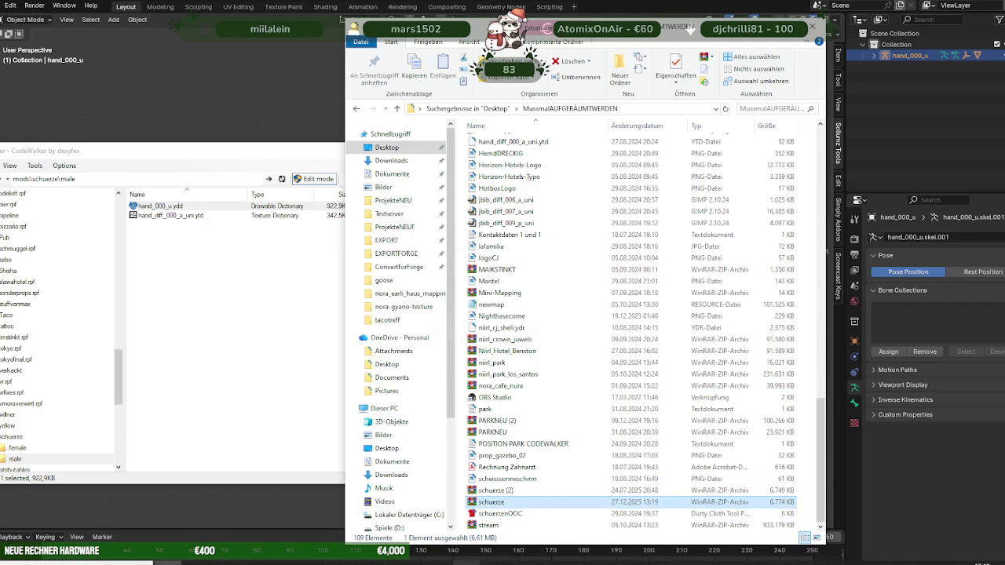
left_click(671, 518)
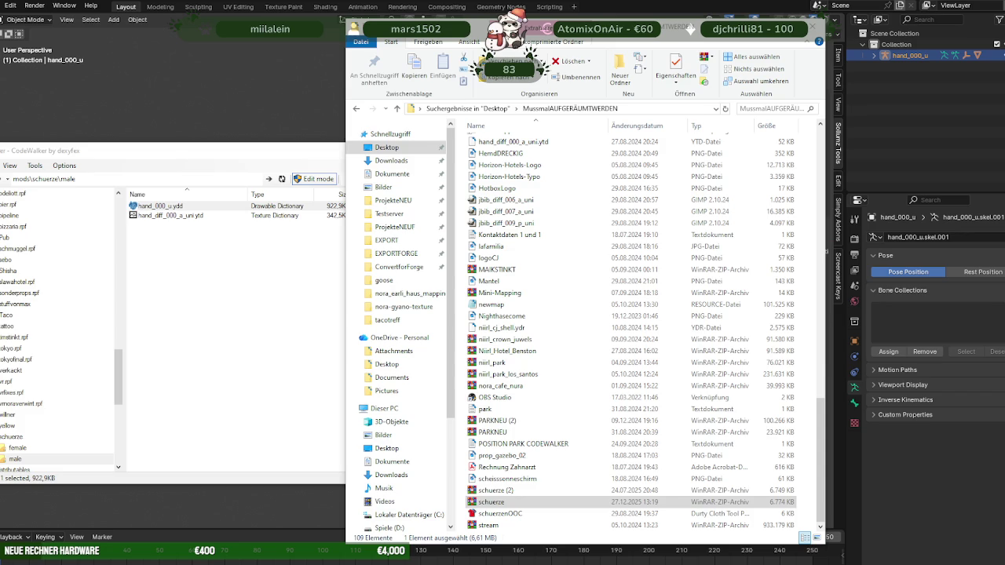
Step: Open the schuerze ZIP archive, then bring CodeWalker forward and close Explorer
left_click(496, 502)
double_click(496, 502)
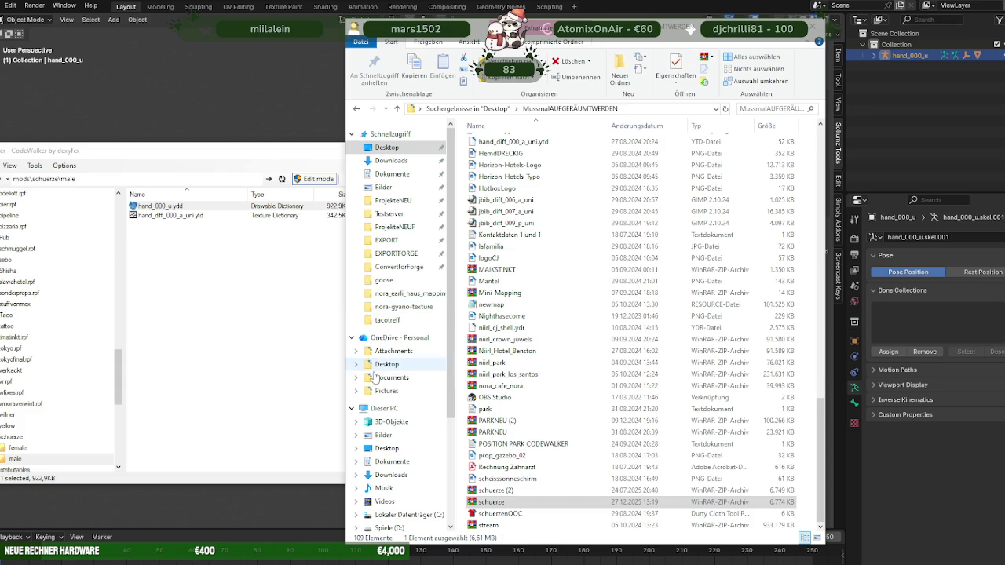
left_click(285, 329)
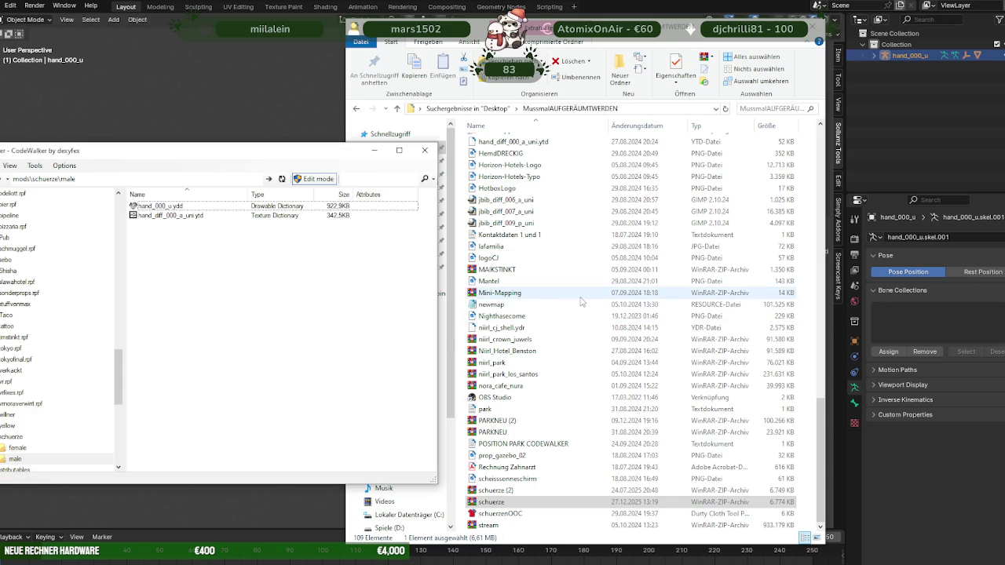
left_click(812, 27)
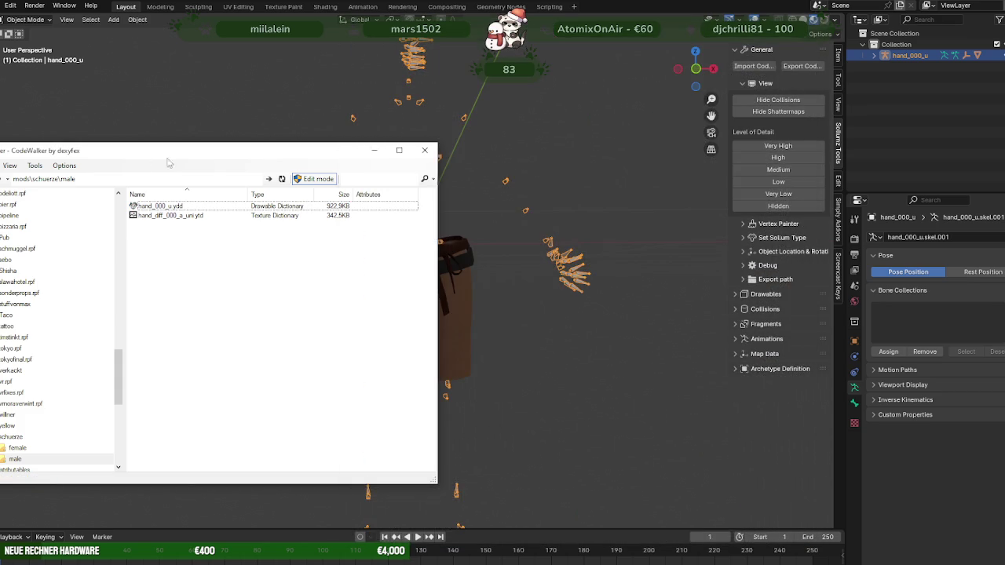
Step: Close CodeWalker's RPF Explorer and quit Blender without saving the apron scene
left_click_drag(200, 154, 286, 152)
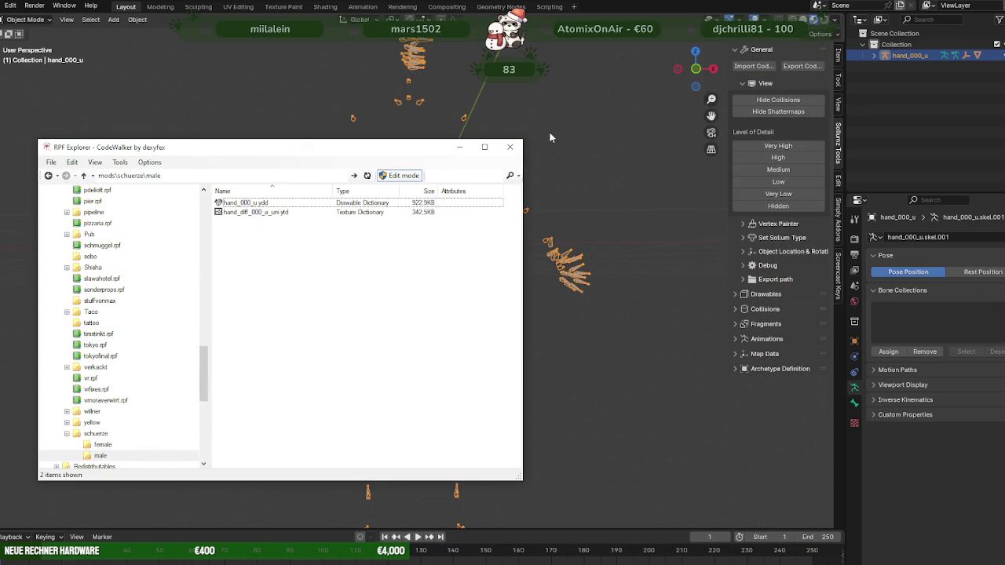
left_click(455, 148)
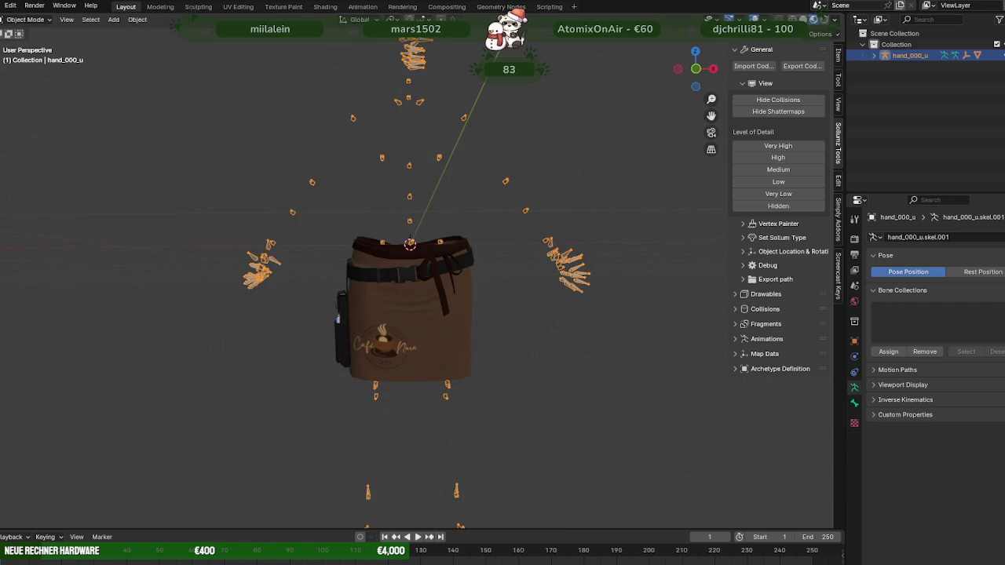
key("ctrl+q")
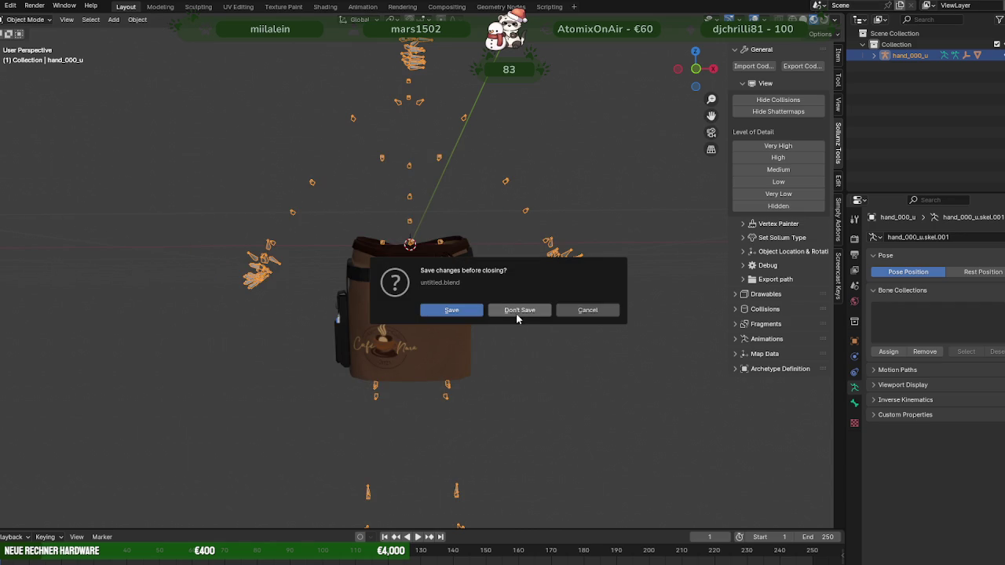
left_click(508, 310)
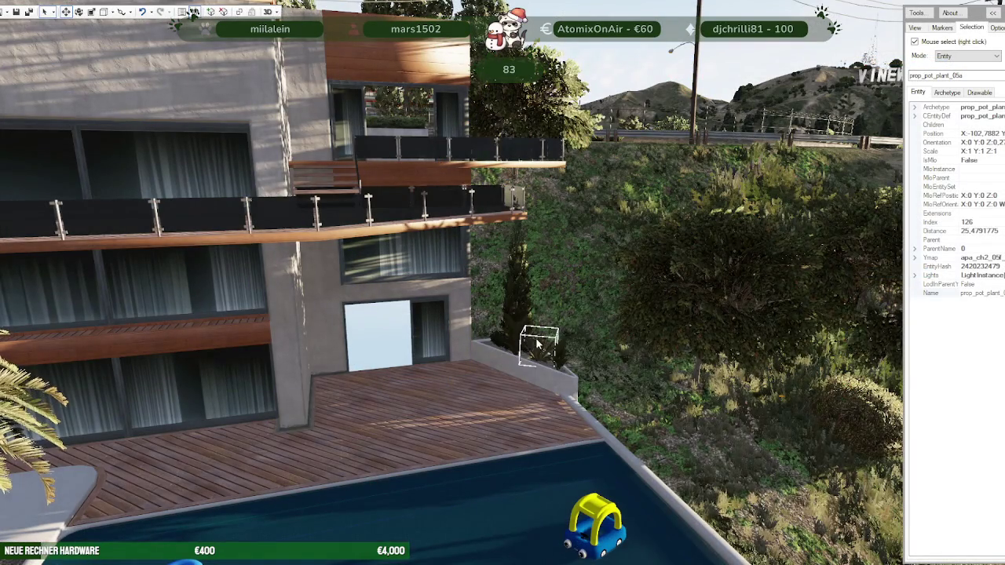
mouse_move(440, 239)
left_mouse_down()
mouse_move(471, 397)
mouse_move(545, 388)
mouse_move(504, 379)
left_mouse_up()
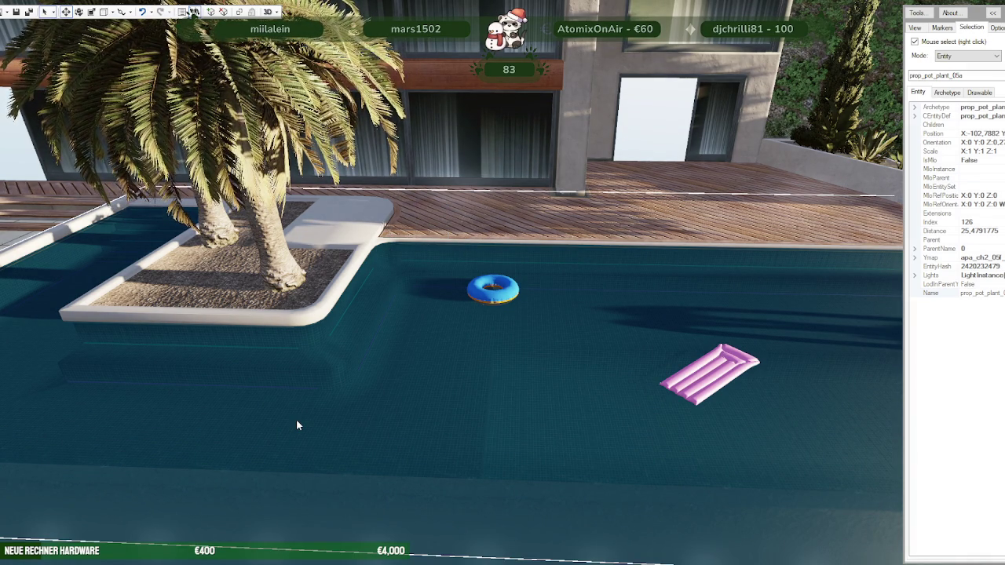
Step: Zoom the world view out and back in until the villa pool floor fills the view
scroll(547, 365, "down", 5)
scroll(539, 364, "up", 5)
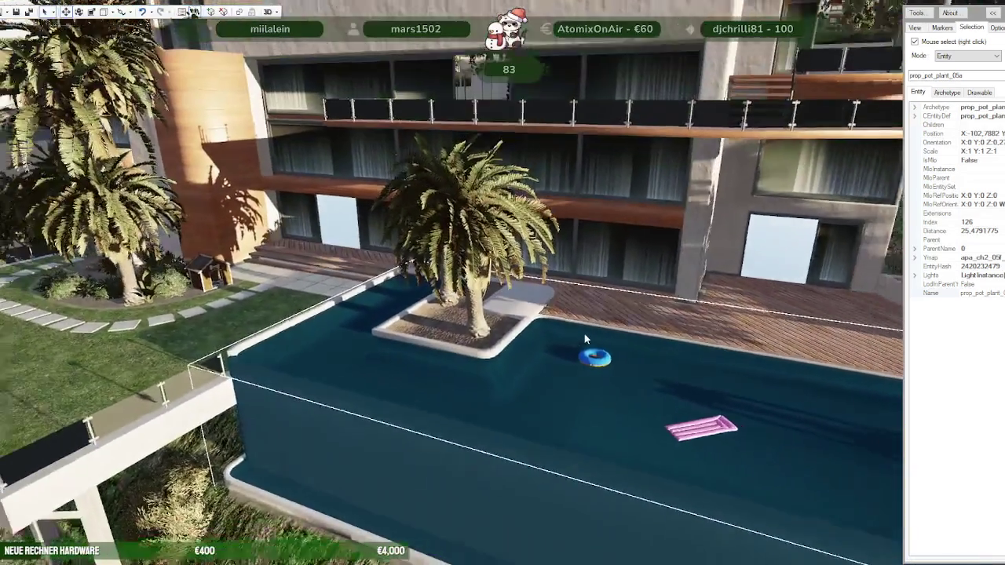
scroll(584, 339, "down", 5)
scroll(584, 339, "down", 3)
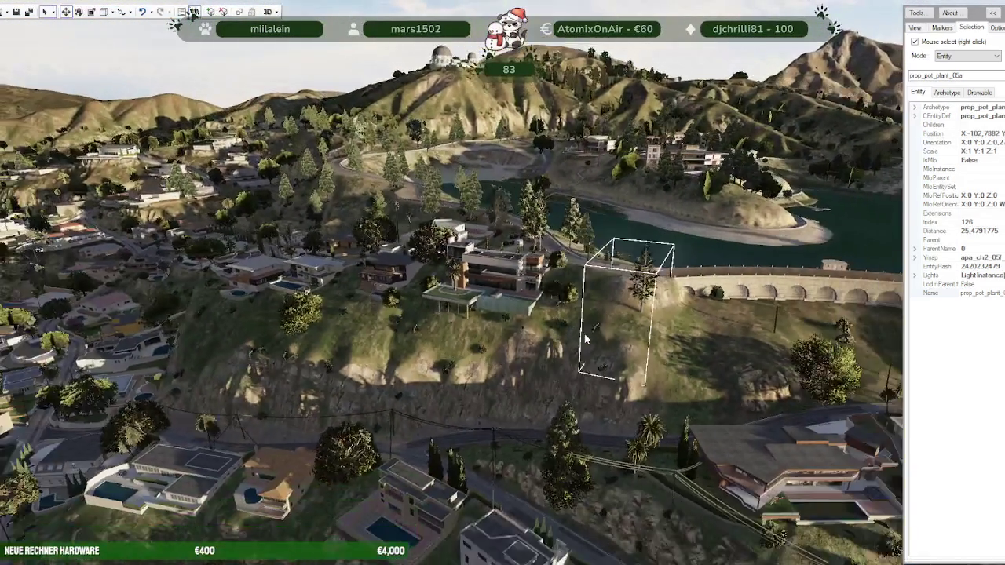
scroll(584, 339, "down", 5)
scroll(584, 338, "down", 3)
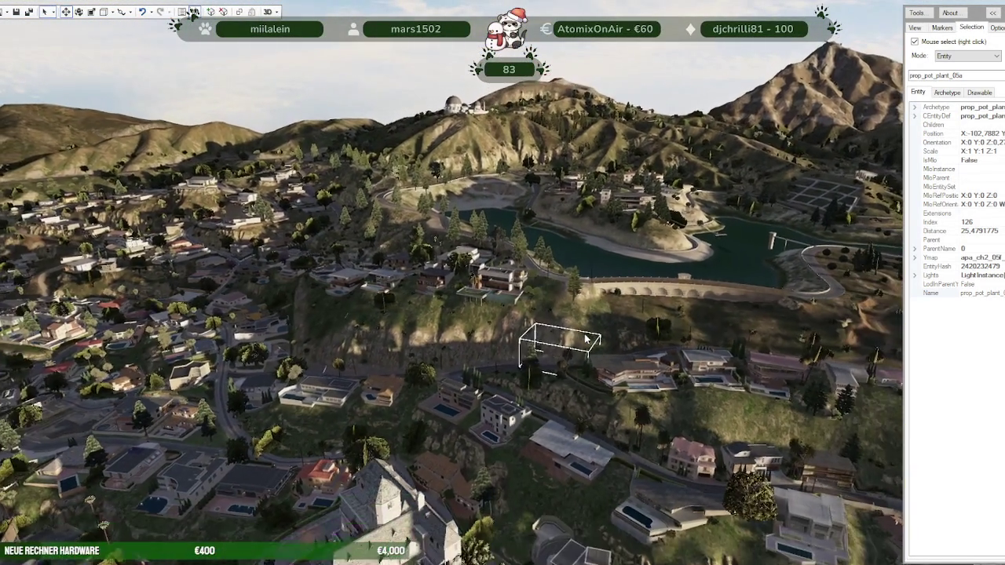
scroll(584, 337, "up", 2)
scroll(588, 336, "up", 5)
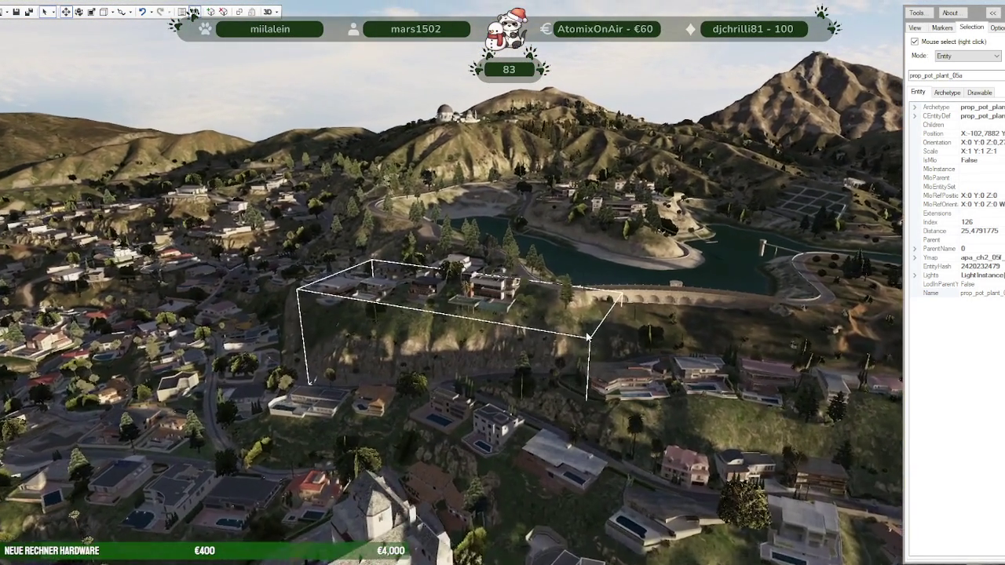
scroll(587, 337, "up", 3)
scroll(586, 336, "up", 3)
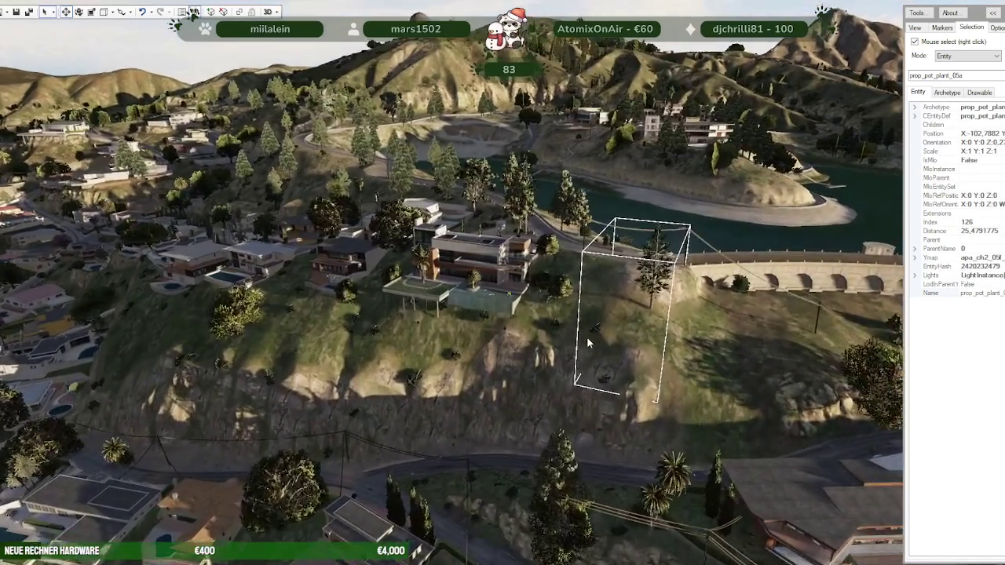
scroll(586, 336, "up", 2)
scroll(586, 336, "up", 3)
scroll(587, 337, "up", 3)
scroll(587, 339, "up", 3)
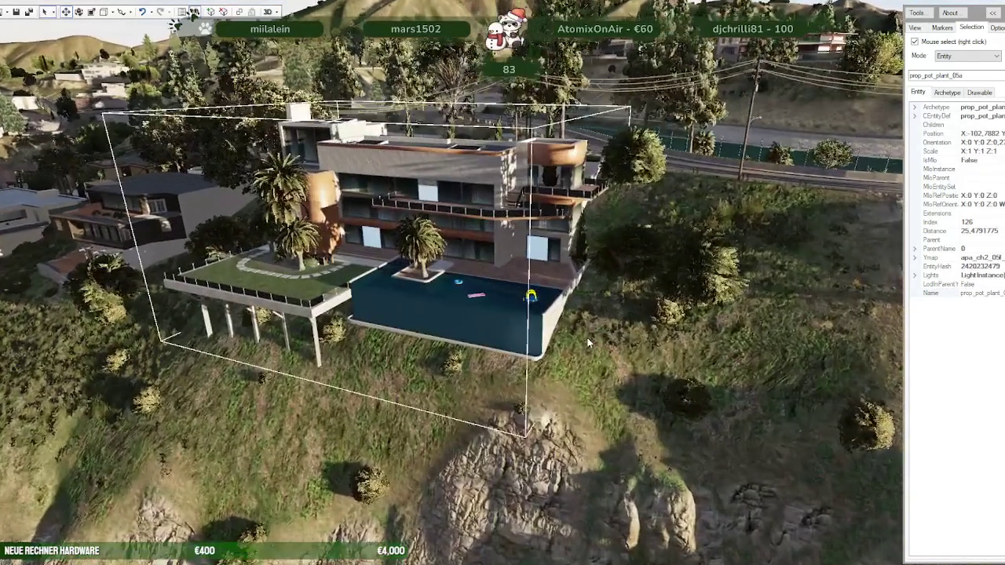
scroll(588, 342, "up", 3)
scroll(587, 340, "up", 3)
scroll(587, 337, "up", 3)
scroll(581, 343, "up", 2)
scroll(573, 350, "up", 3)
scroll(558, 357, "up", 3)
scroll(530, 363, "up", 3)
scroll(502, 365, "up", 3)
scroll(462, 367, "up", 2)
scroll(451, 369, "up", 2)
scroll(476, 366, "up", 2)
scroll(462, 385, "up", 3)
scroll(462, 383, "up", 2)
scroll(457, 373, "up", 2)
scroll(455, 372, "up", 2)
scroll(460, 365, "up", 3)
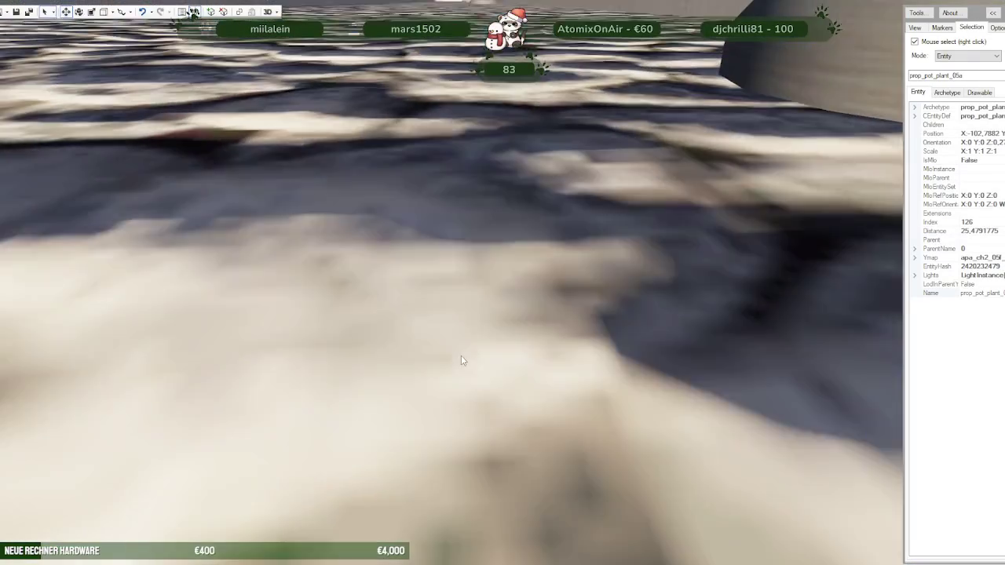
scroll(463, 357, "up", 2)
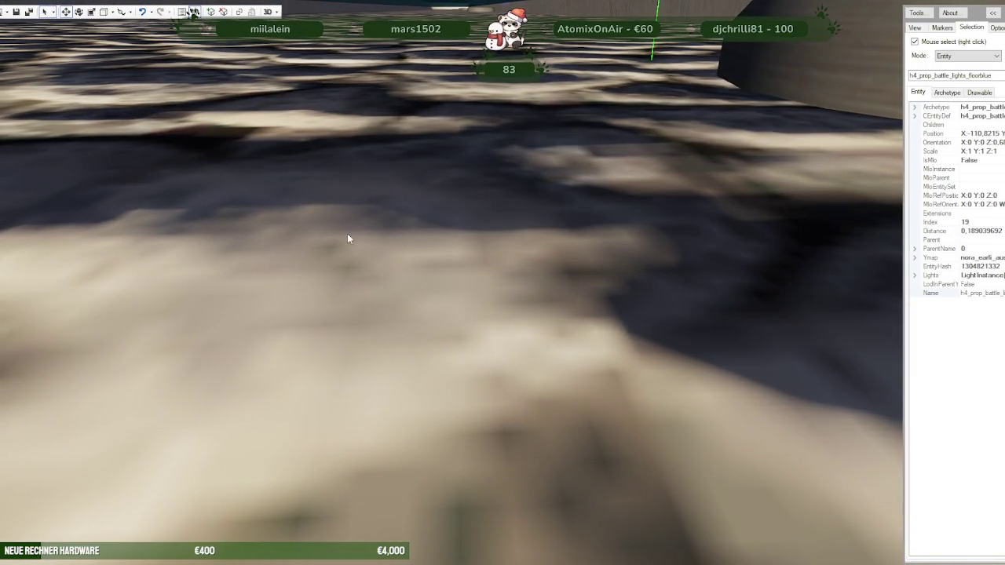
Step: Bring up the project window and delete the first two h4_prop_battle_lights_floorblue entities
scroll(609, 184, "down", 2)
scroll(594, 220, "down", 2)
scroll(594, 220, "down", 3)
scroll(579, 211, "down", 2)
scroll(581, 203, "down", 2)
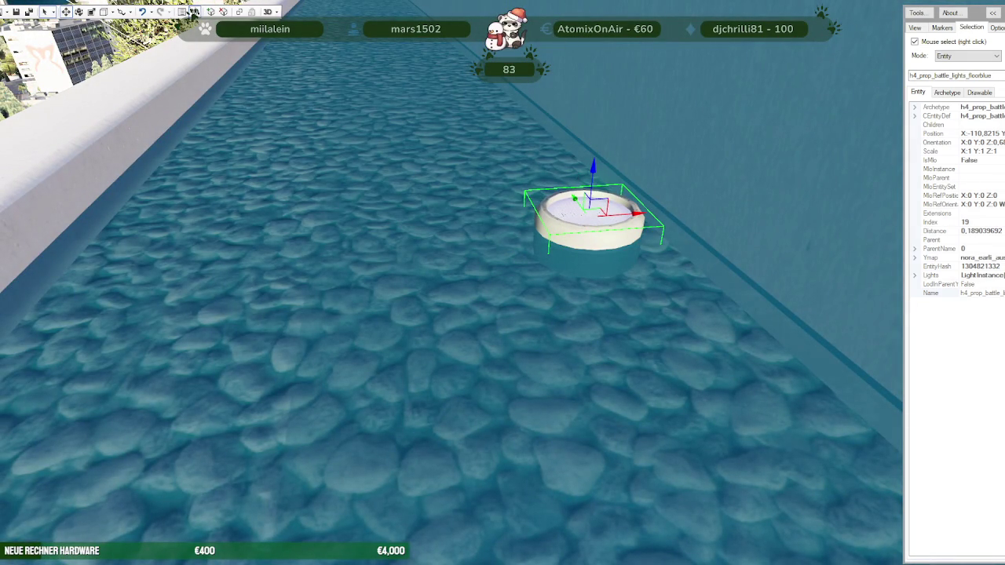
key("alt+Tab")
left_click(192, 11)
left_click_drag(101, 406, 105, 395)
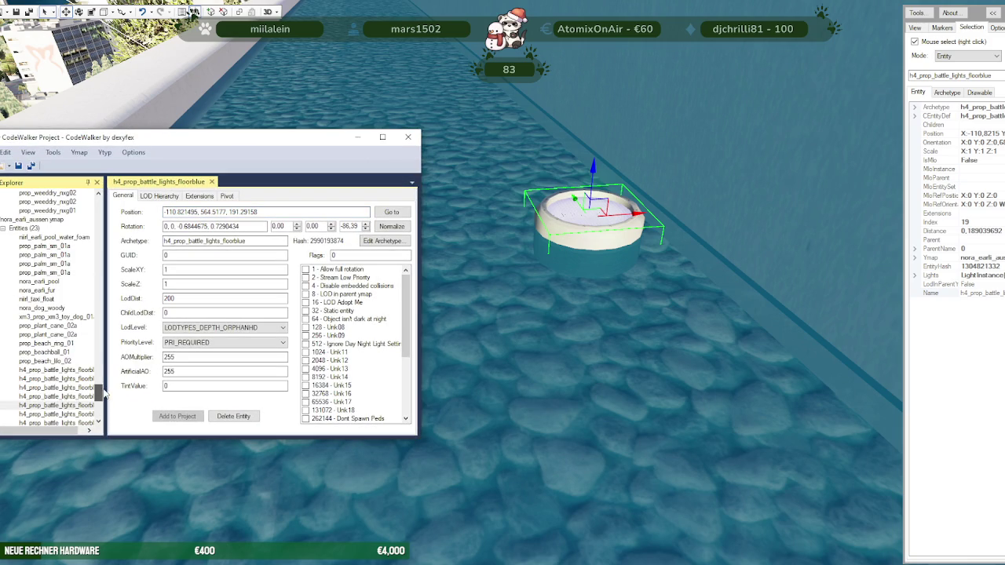
left_click(69, 370)
left_click(222, 416)
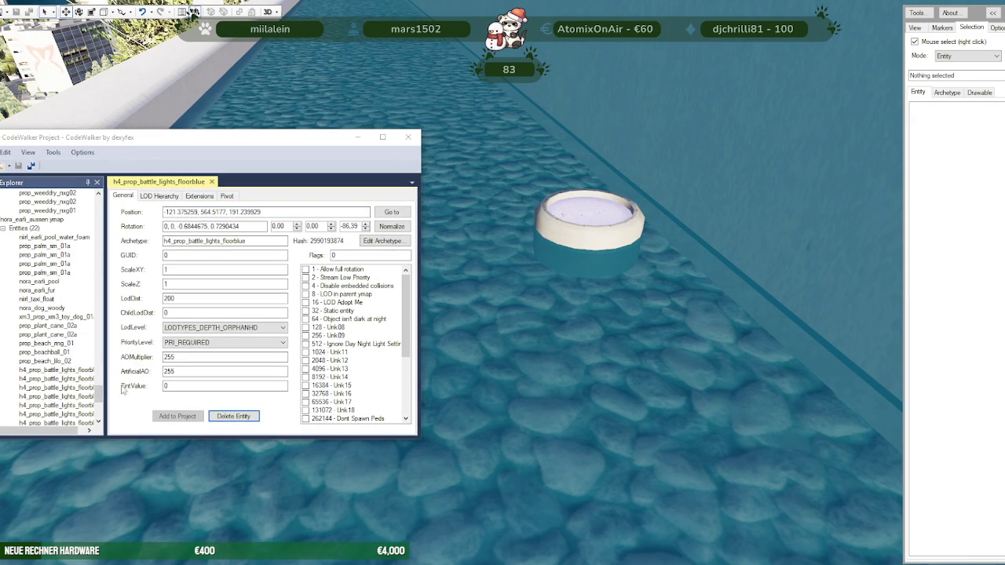
left_click(63, 369)
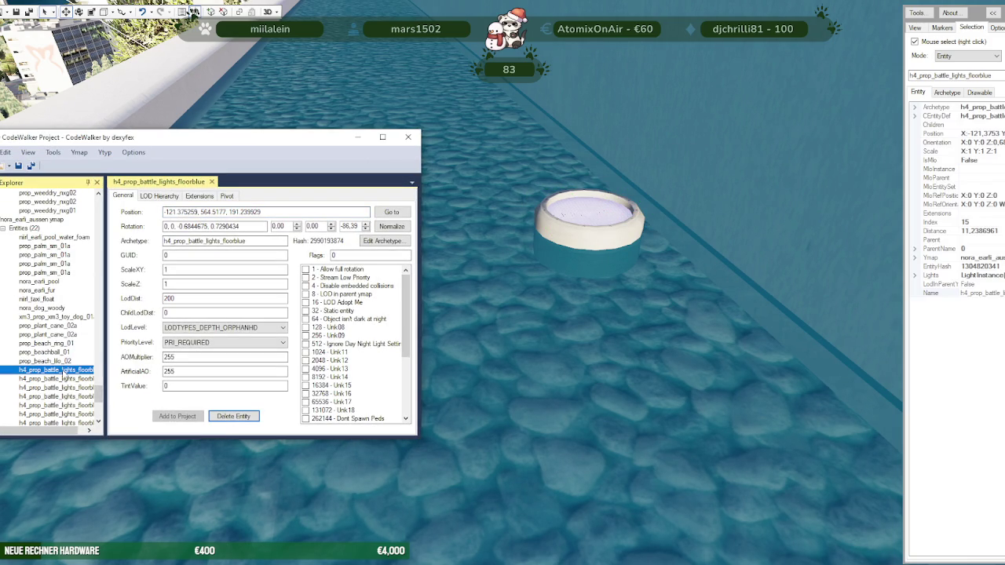
left_click(228, 419)
Step: Delete the remaining blue floor lights, leaving nora_earli_aussen with 16 entities
left_click(81, 372)
left_click(233, 416)
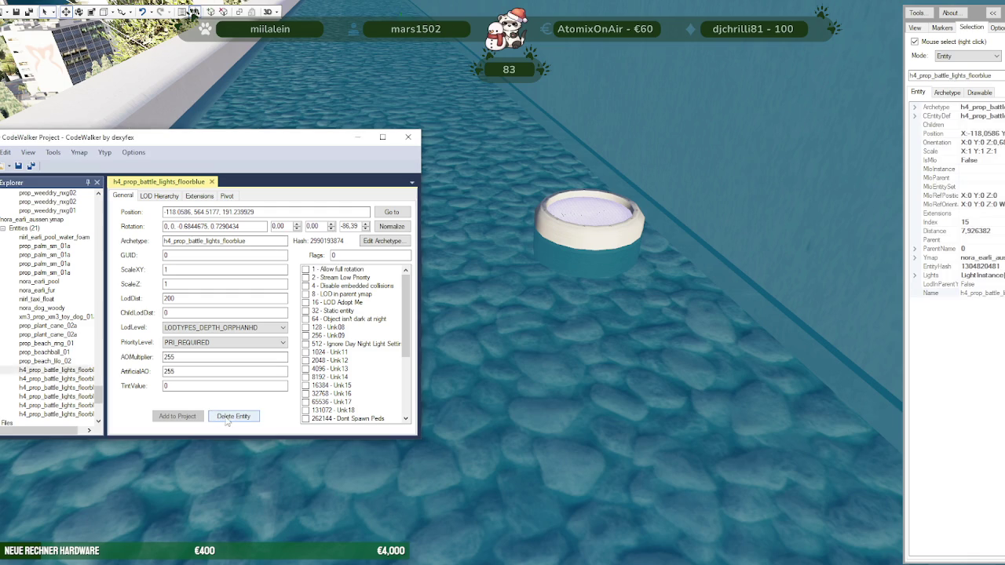
left_click(87, 372)
left_click(215, 416)
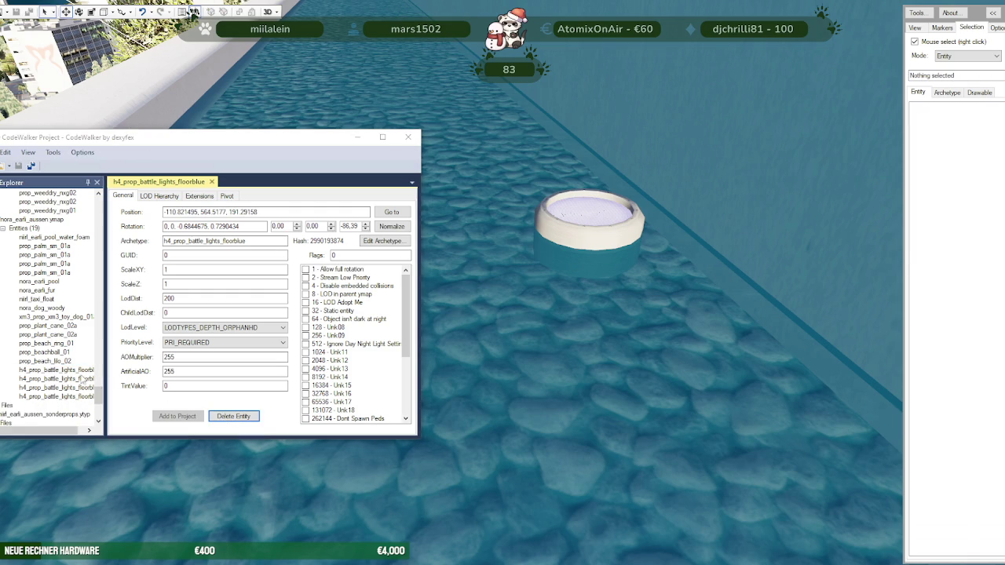
left_click(86, 372)
left_click(232, 418)
left_click(59, 374)
left_click(224, 416)
left_click(87, 379)
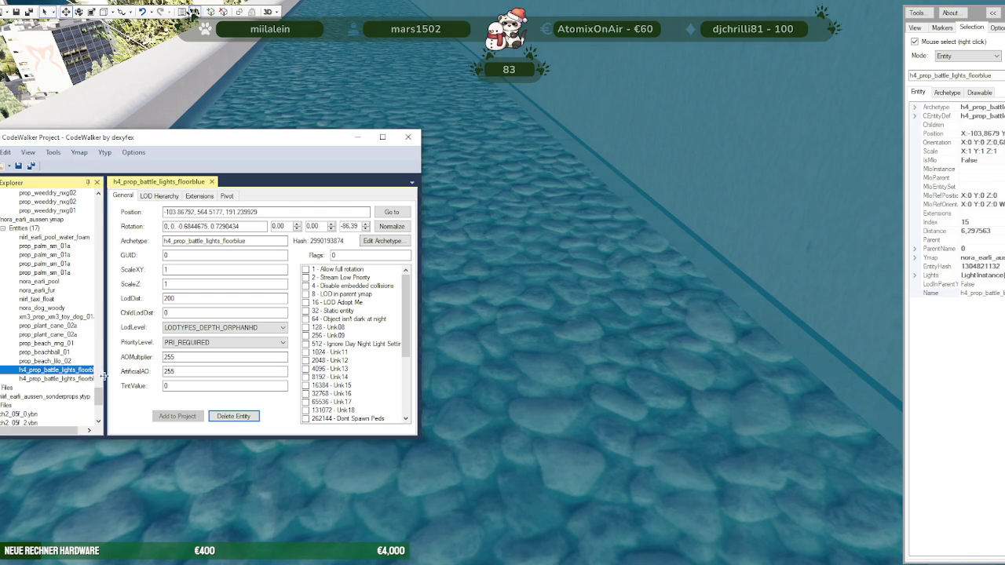
left_click(233, 416)
left_click(77, 370)
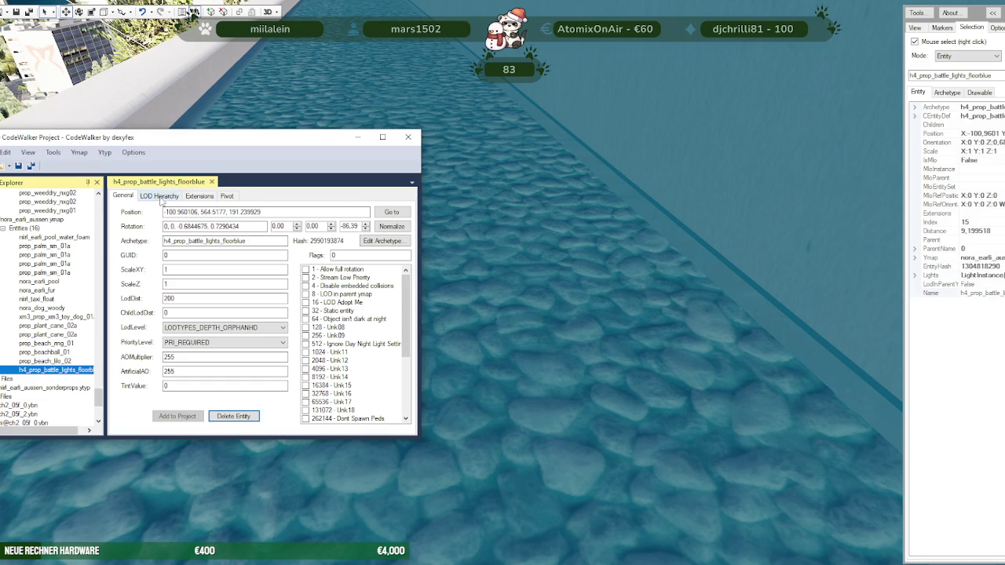
left_click_drag(486, 330, 493, 334)
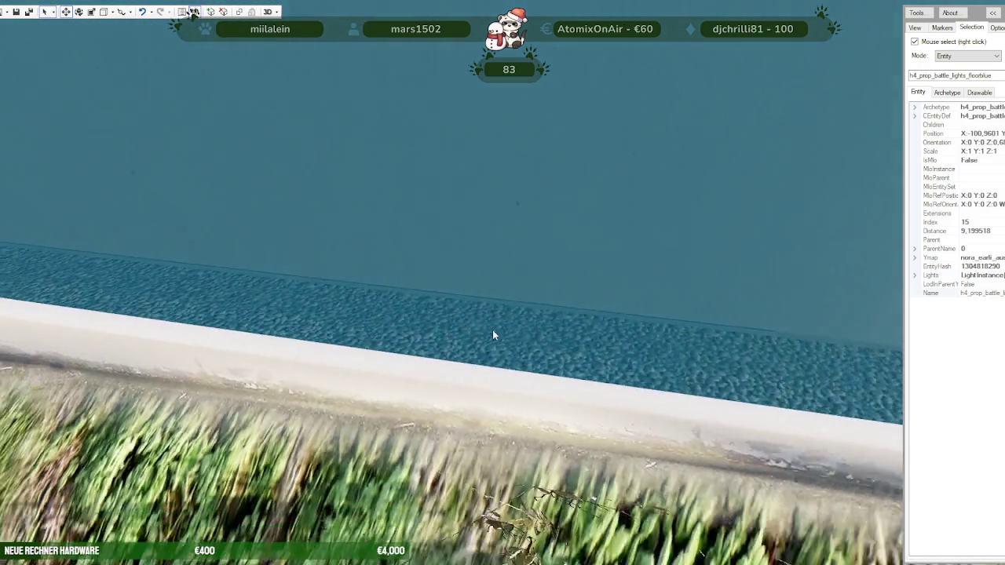
Step: Swing the view to the palm planter and lower a blue floor light vertically
scroll(494, 331, "down", 3)
scroll(495, 331, "down", 3)
scroll(510, 325, "down", 3)
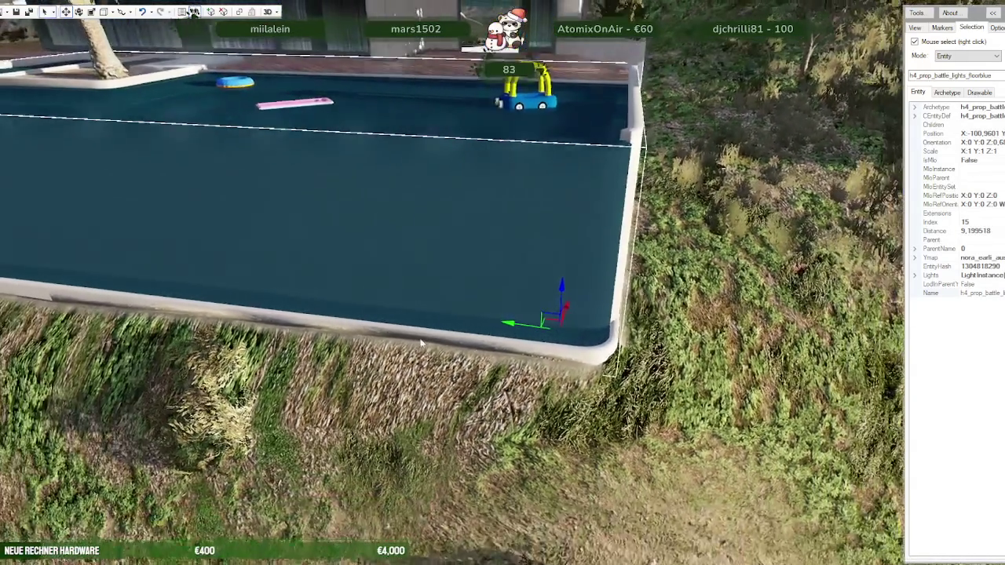
scroll(549, 312, "down", 3)
scroll(554, 310, "down", 3)
mouse_move(520, 139)
left_mouse_down()
mouse_move(454, 233)
mouse_move(511, 178)
mouse_move(212, 269)
left_mouse_up()
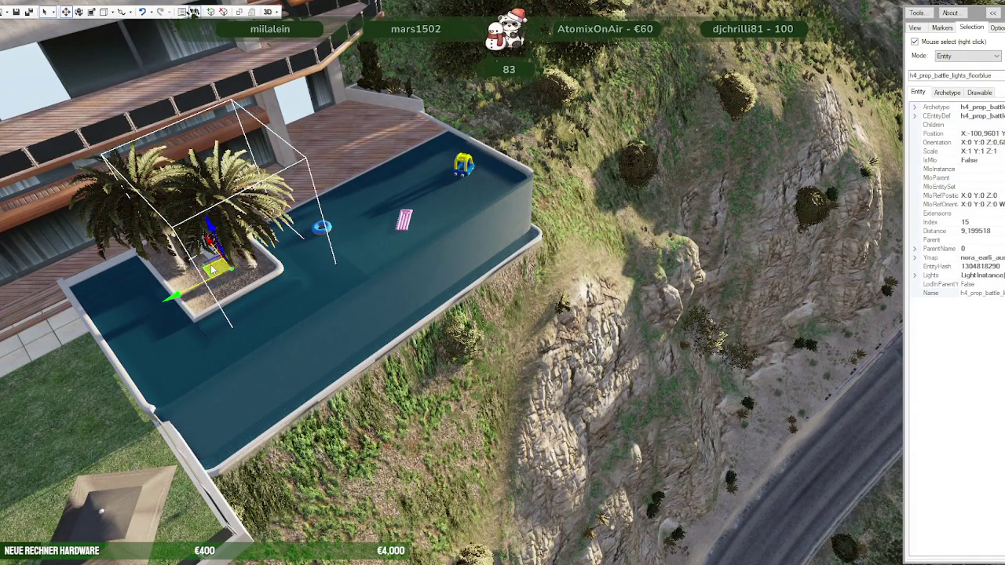
mouse_move(355, 287)
left_mouse_down()
mouse_move(499, 395)
mouse_move(498, 410)
left_mouse_up()
scroll(498, 405, "up", 3)
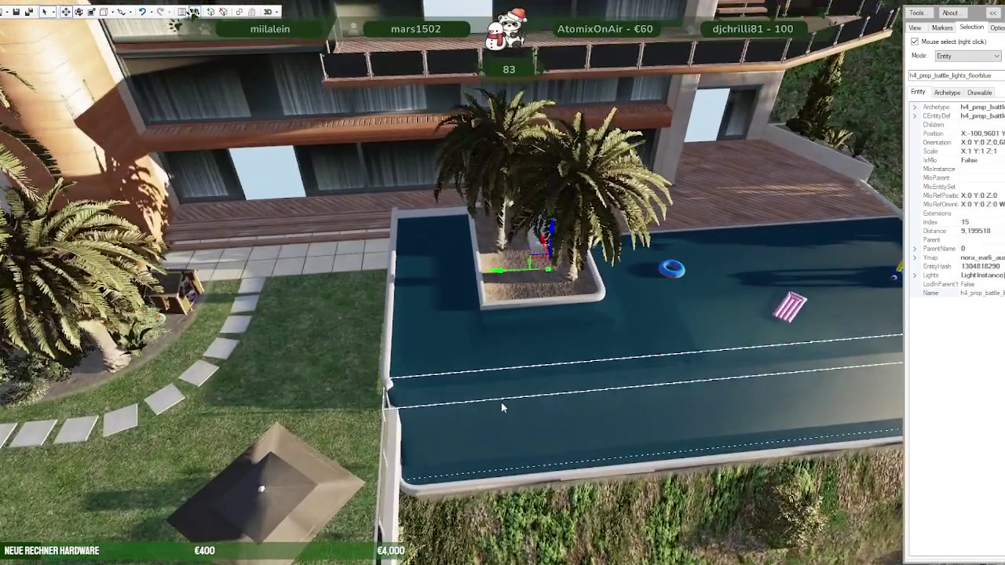
scroll(518, 402, "up", 3)
scroll(565, 395, "up", 3)
scroll(588, 395, "up", 3)
scroll(588, 395, "up", 3)
scroll(609, 395, "up", 3)
scroll(629, 387, "up", 3)
scroll(478, 346, "up", 2)
mouse_move(478, 346)
left_mouse_down()
mouse_move(471, 396)
mouse_move(463, 383)
mouse_move(228, 402)
left_mouse_up()
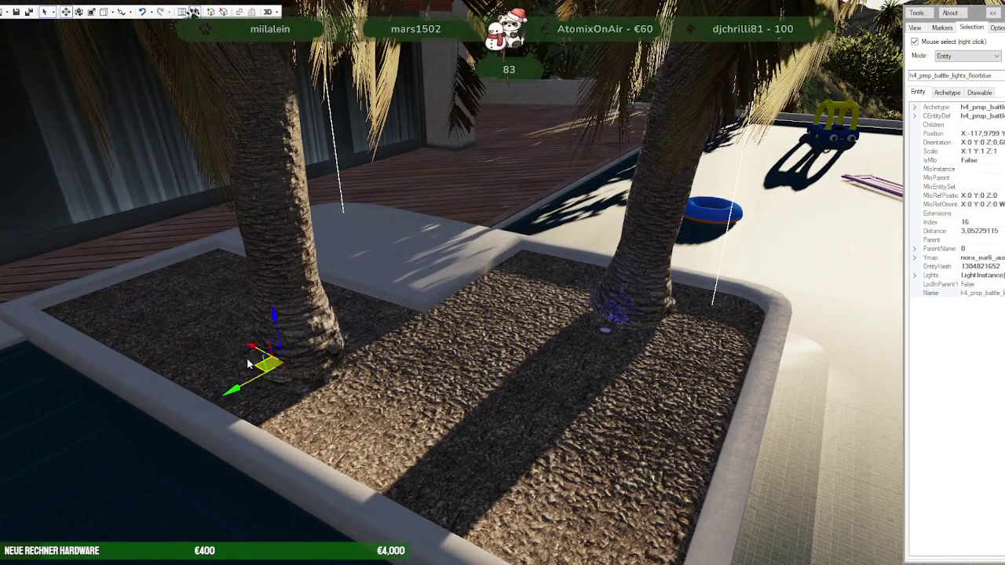
Step: Fly closer and move the floor light to the base of the palm trunk
key("w")
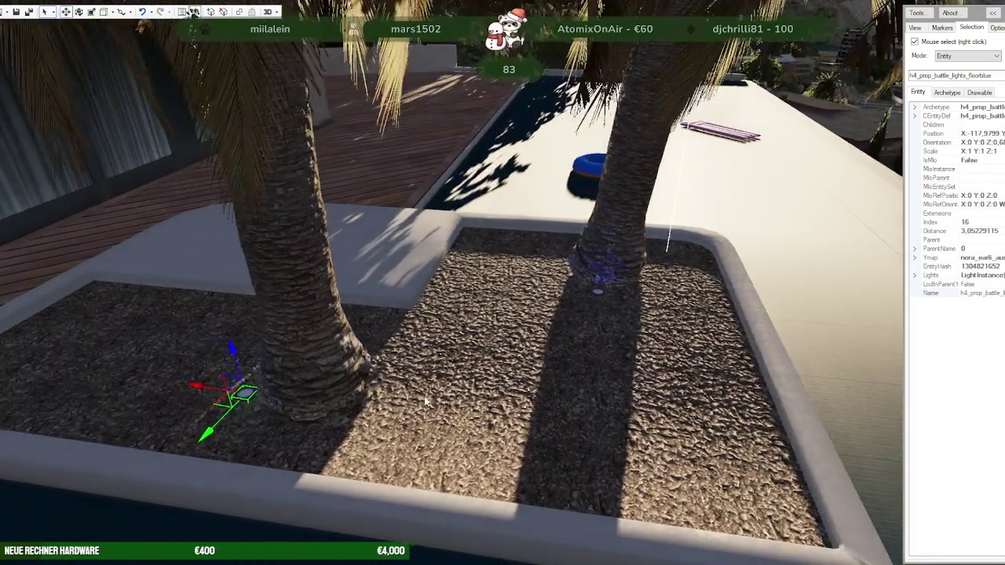
key("w")
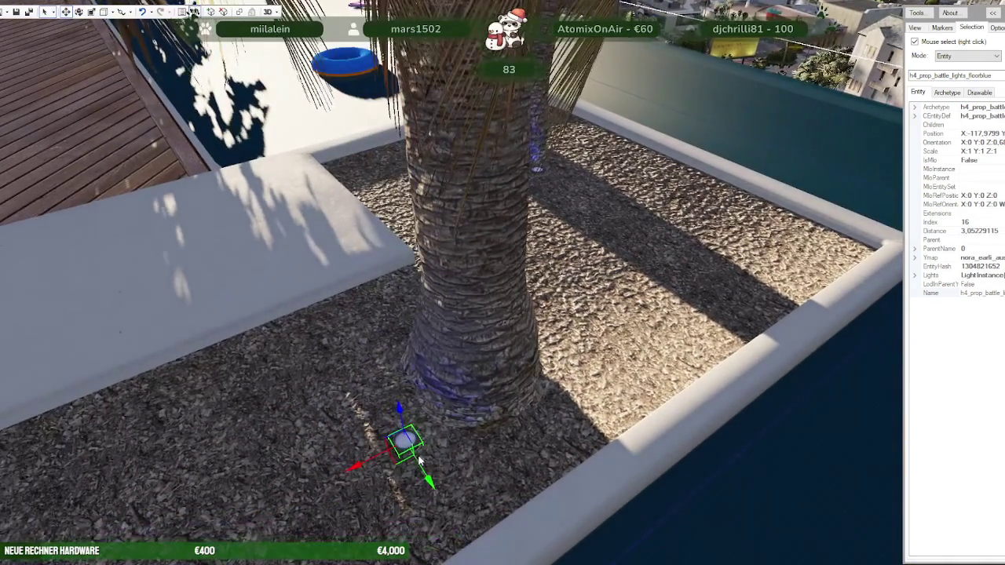
left_click_drag(405, 461, 399, 400)
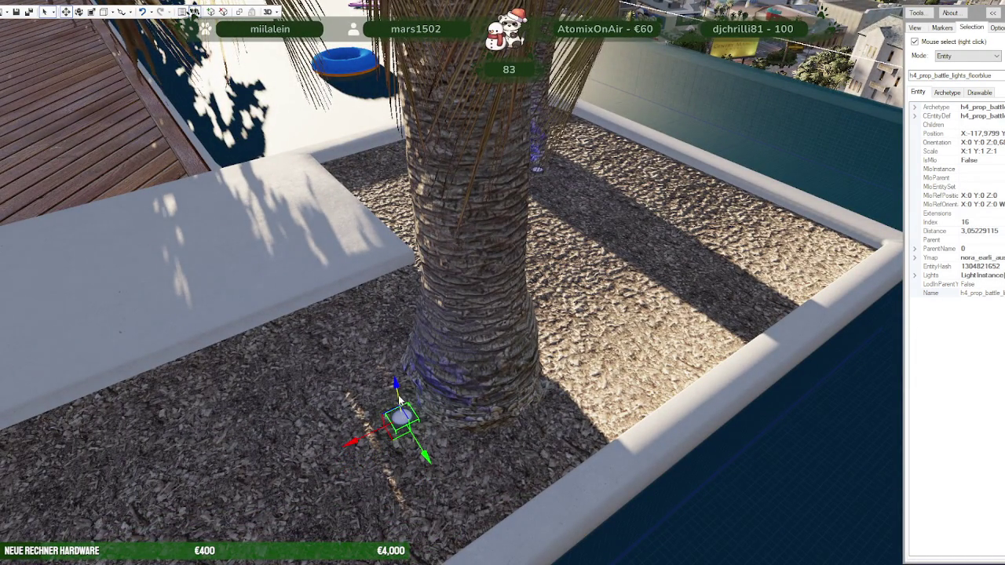
mouse_move(398, 402)
left_mouse_down()
mouse_move(437, 404)
mouse_move(452, 416)
mouse_move(637, 350)
left_mouse_up()
key("w")
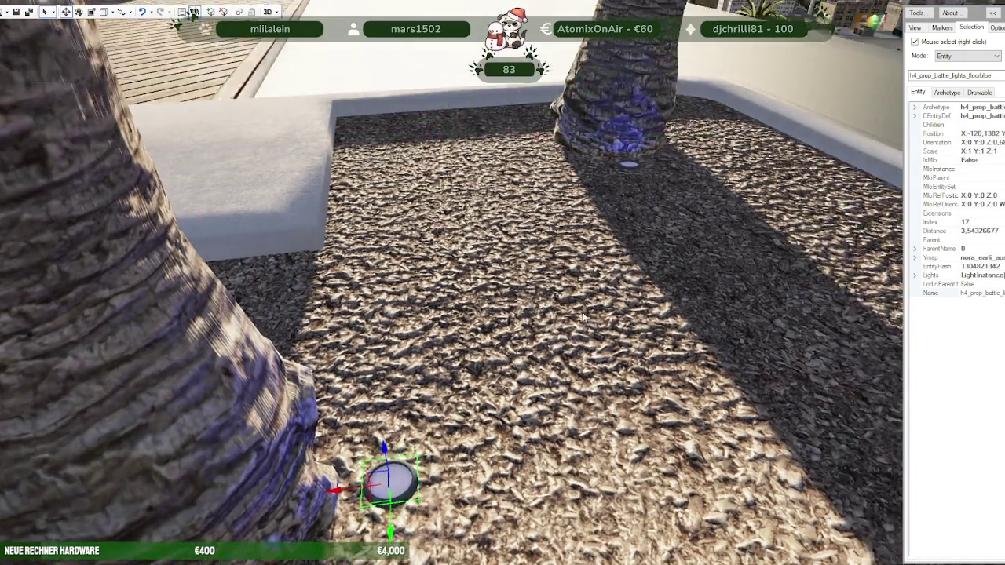
mouse_move(445, 380)
left_mouse_down()
mouse_move(525, 326)
mouse_move(463, 280)
mouse_move(383, 372)
mouse_move(453, 213)
left_mouse_up()
Step: Select the floor light by the other palm trunk, then the palm itself
right_click(481, 233)
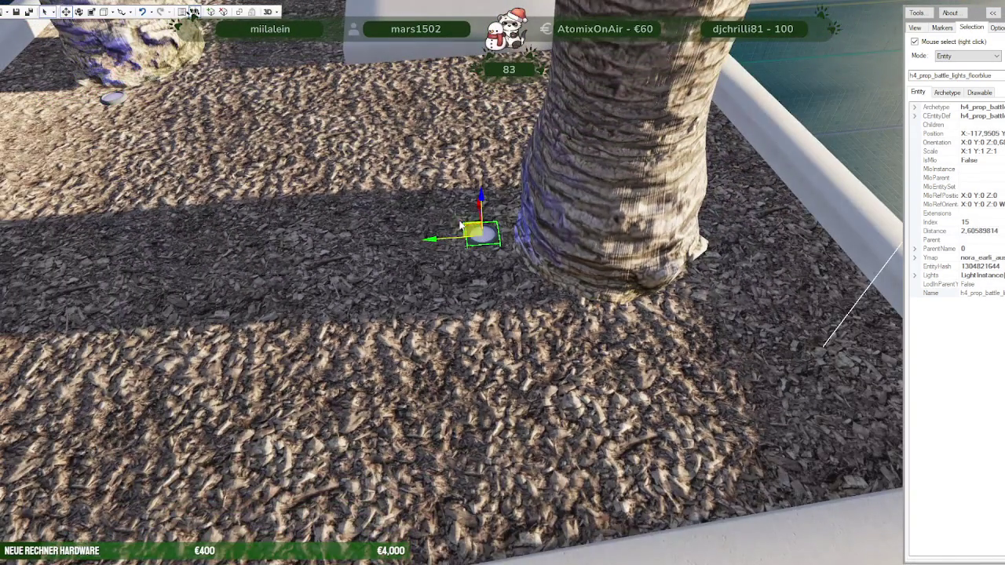
right_click(726, 224)
mouse_move(709, 235)
left_mouse_down()
mouse_move(731, 252)
mouse_move(601, 286)
mouse_move(575, 366)
mouse_move(789, 333)
mouse_move(550, 313)
left_mouse_up()
scroll(575, 366, "down", 5)
scroll(789, 332, "down", 5)
right_click(440, 259)
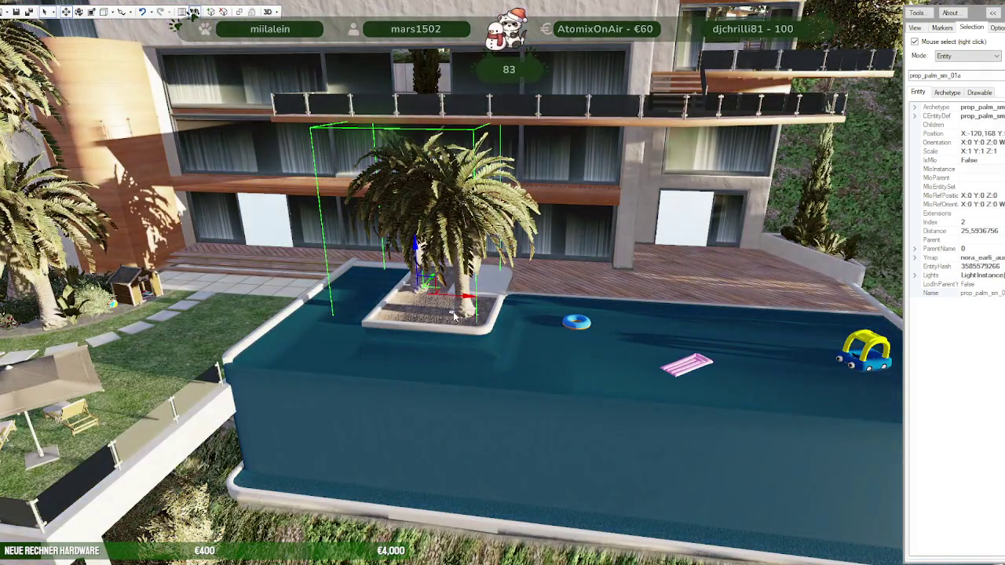
Step: Move a garden-bed floor light under the palm beside its trunk, and slide another toward the bush
right_click(454, 316)
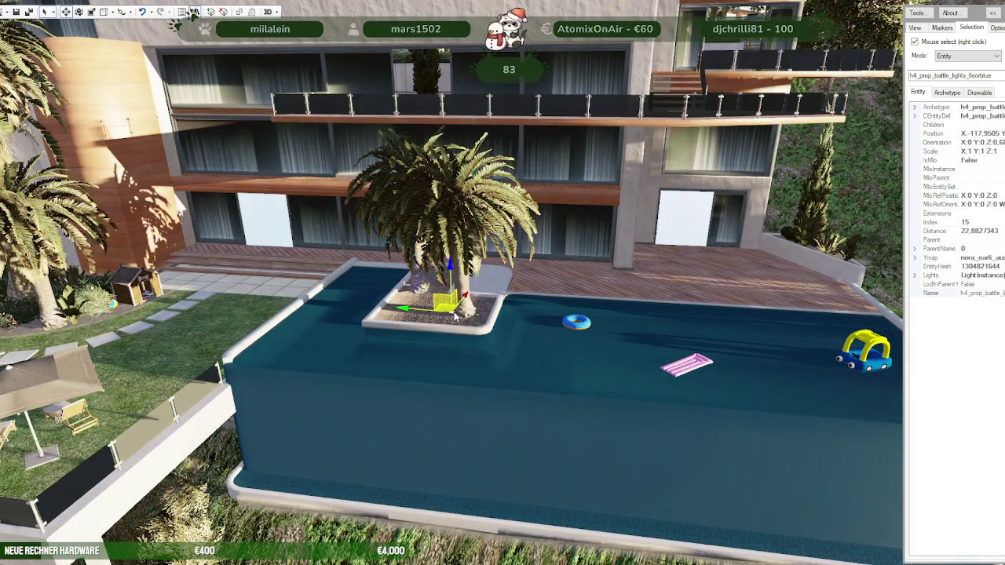
right_click(172, 296)
scroll(263, 313, "down", 5)
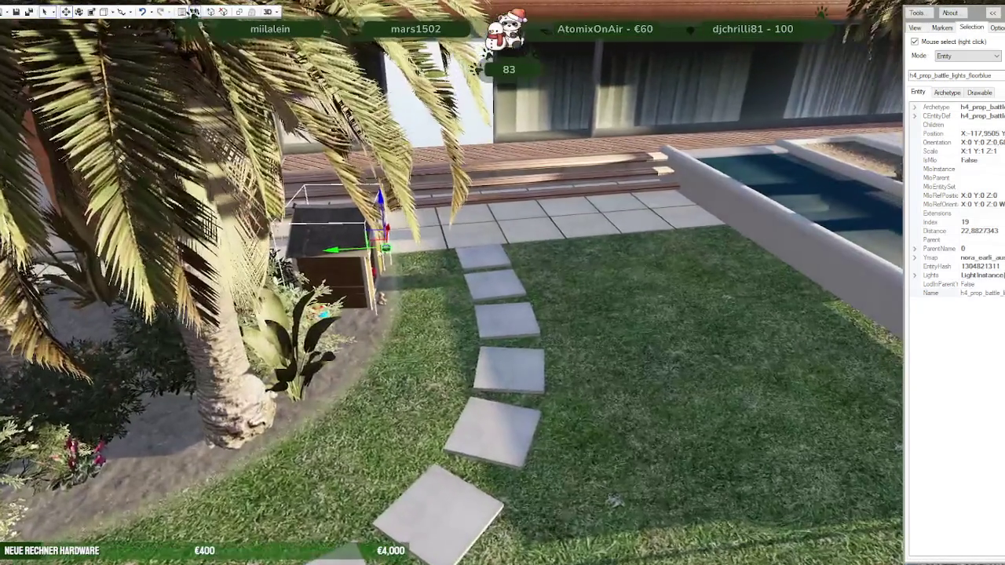
left_click_drag(363, 359, 188, 387)
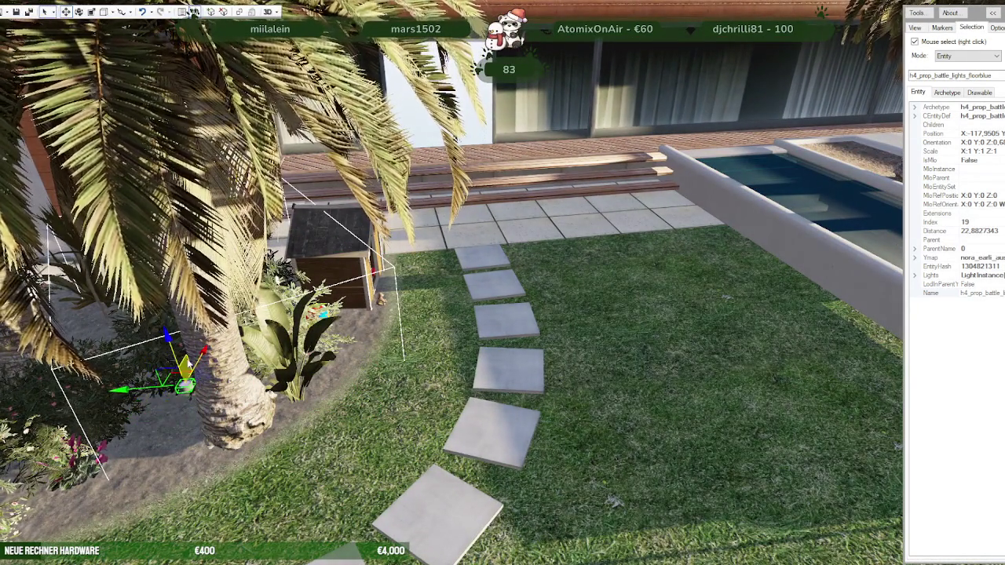
left_click_drag(189, 387, 175, 413)
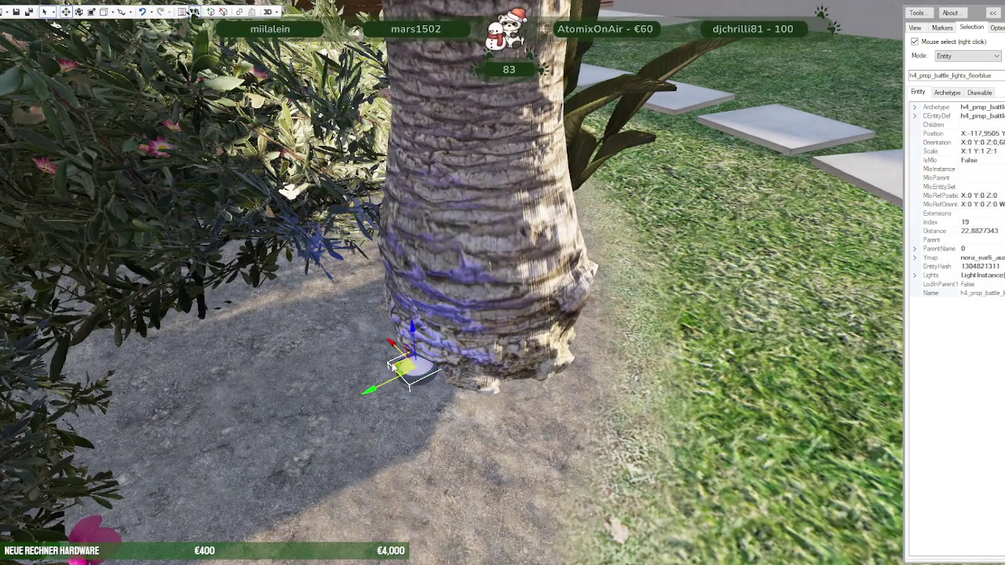
left_click_drag(394, 371, 332, 339)
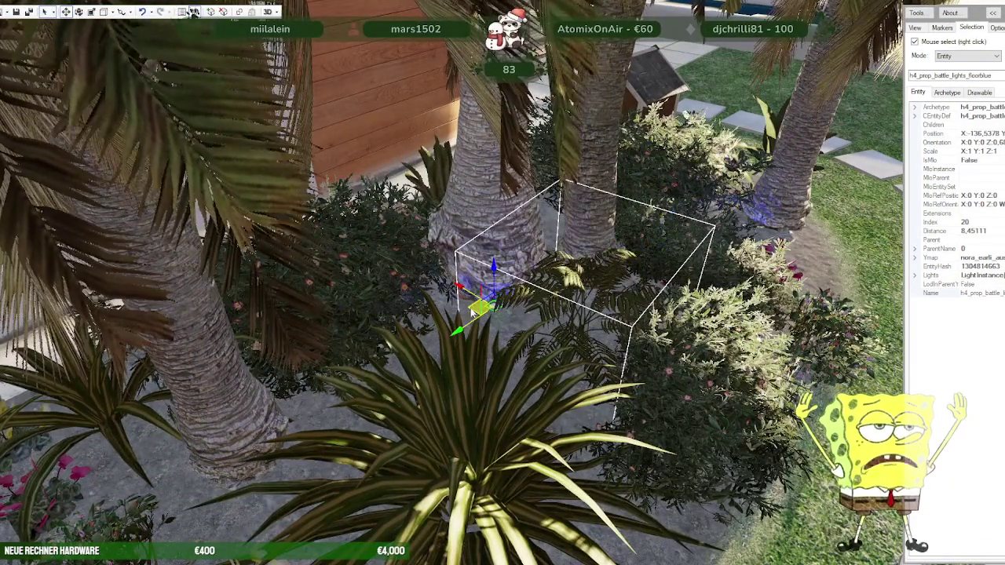
Step: Select the remaining floor lights near the flowers and beside the palm trunk in the bed
scroll(566, 334, "up", 5)
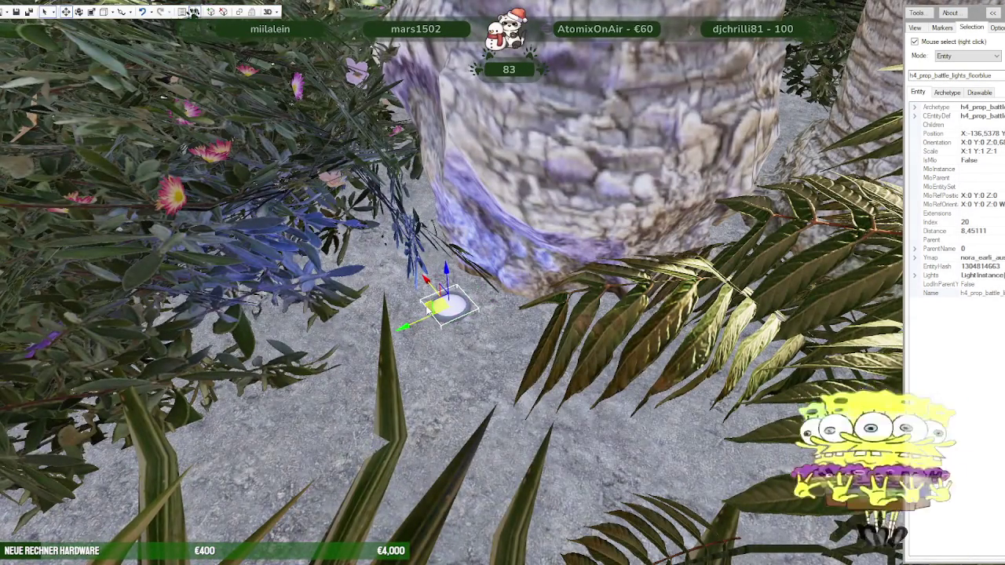
mouse_move(447, 295)
left_mouse_down()
mouse_move(475, 357)
mouse_move(584, 299)
left_mouse_up()
scroll(475, 357, "down", 5)
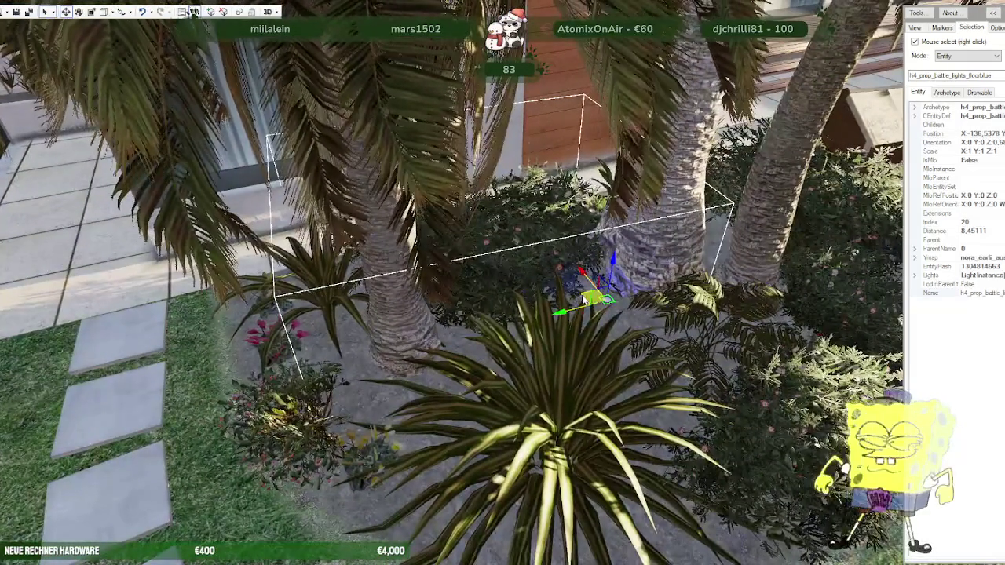
right_click(349, 375)
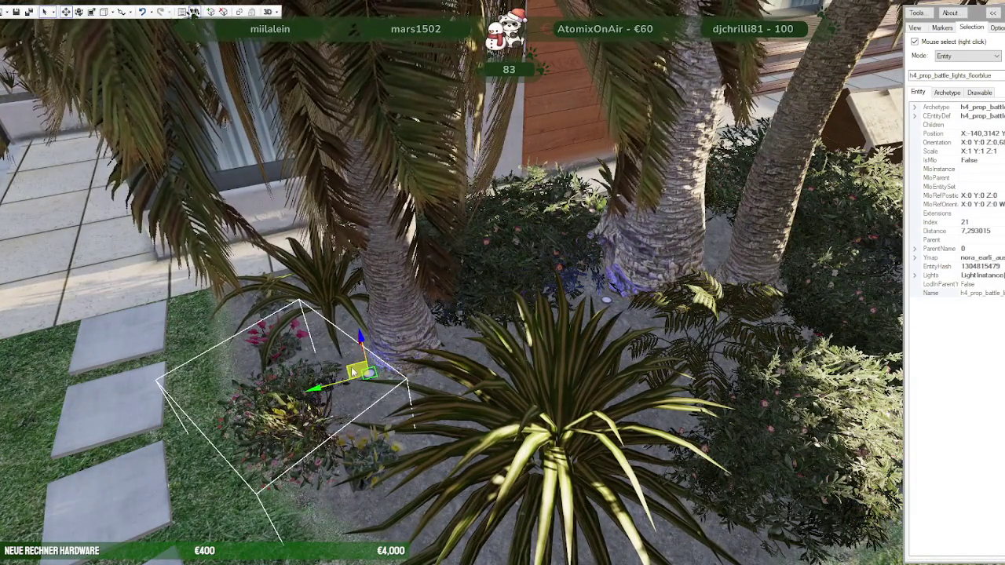
left_click_drag(348, 372, 500, 352)
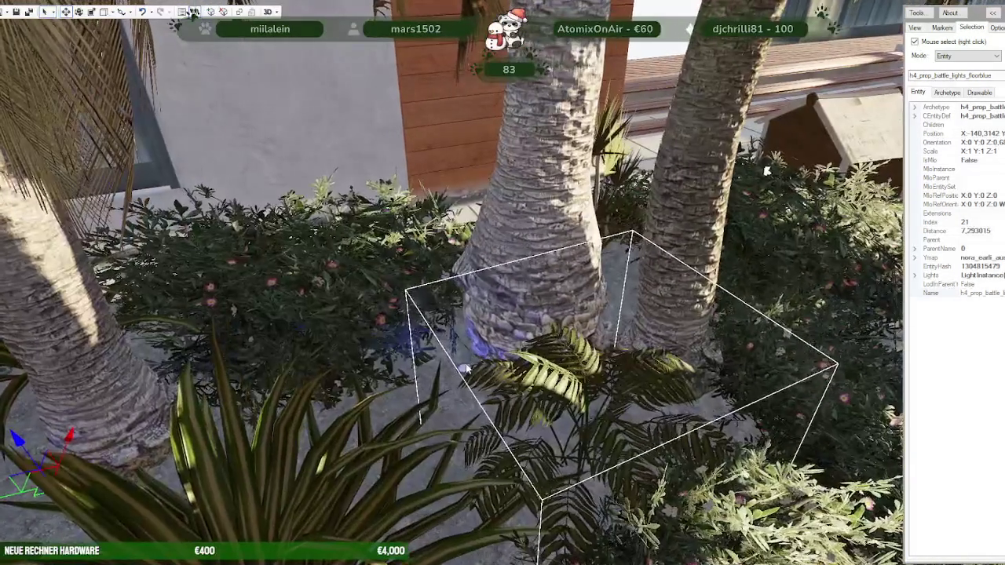
right_click(487, 352)
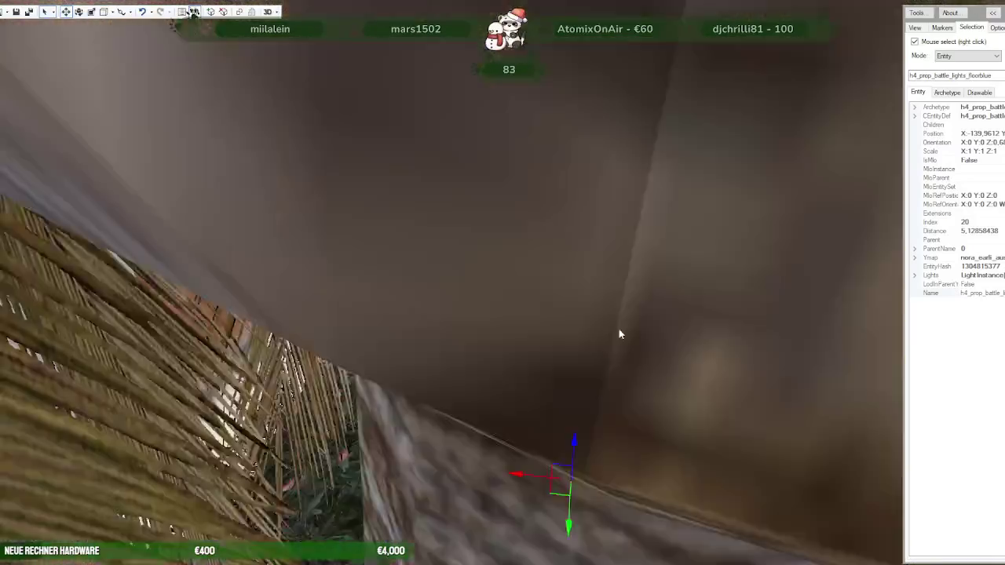
mouse_move(618, 335)
left_mouse_down()
mouse_move(753, 310)
mouse_move(755, 254)
mouse_move(657, 399)
mouse_move(550, 314)
left_mouse_up()
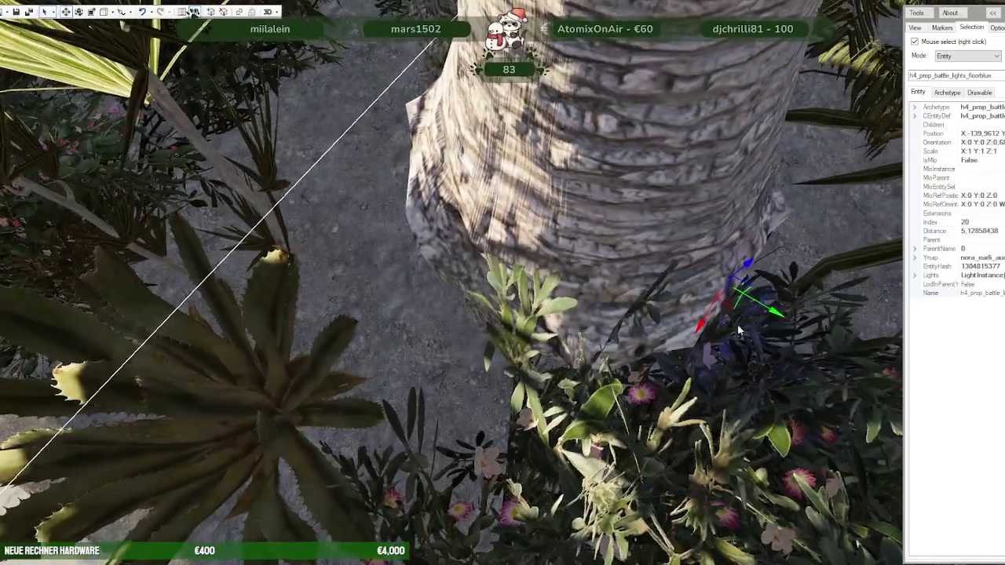
right_click(477, 236)
right_click(355, 135)
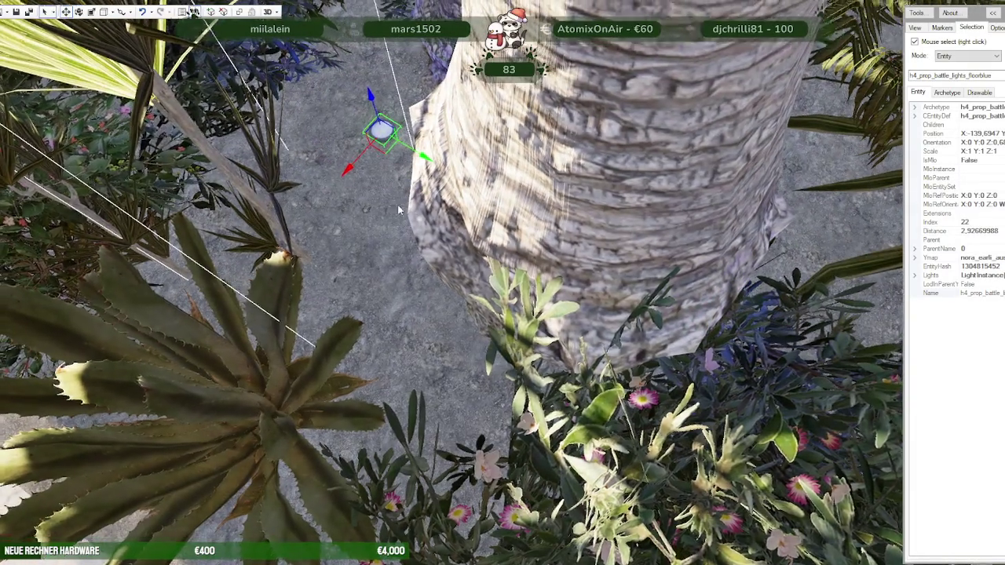
Step: Pull back to a wide view of the garden and select the nora_earli_fur lawn object
mouse_move(355, 135)
left_mouse_down()
mouse_move(436, 195)
mouse_move(477, 189)
mouse_move(416, 221)
left_mouse_up()
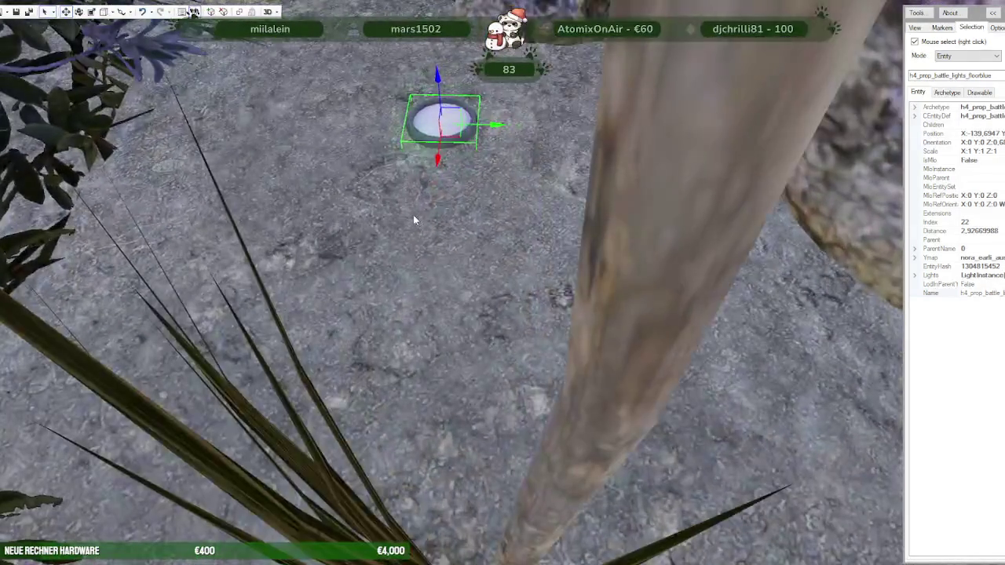
mouse_move(463, 139)
left_mouse_down()
mouse_move(554, 217)
mouse_move(465, 180)
mouse_move(157, 184)
left_mouse_up()
scroll(157, 184, "down", 3)
scroll(161, 183, "down", 3)
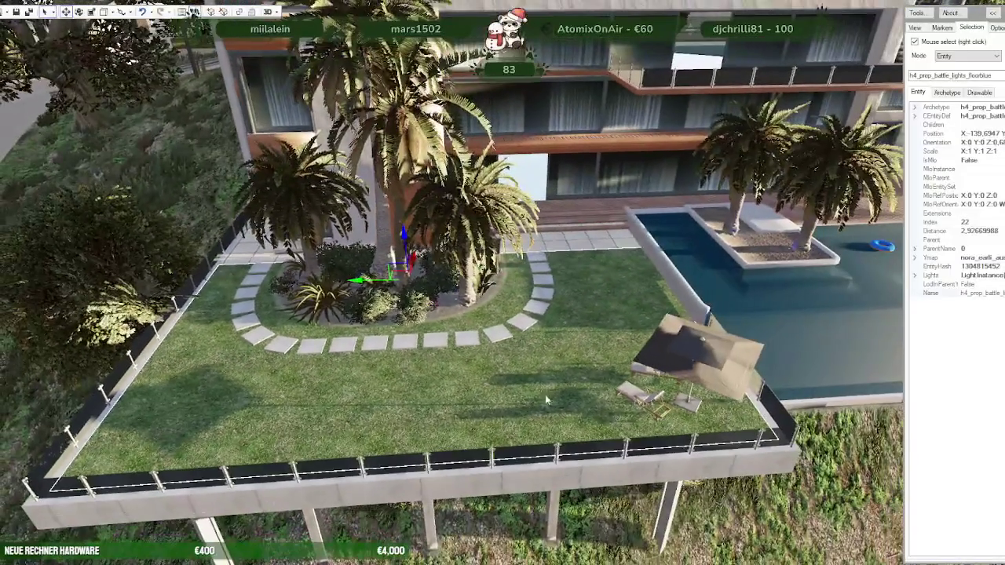
right_click(414, 384)
Step: Zoom out over the night terrace, zoom back in on the garden, and select the large lawn object
scroll(413, 385, "down", 5)
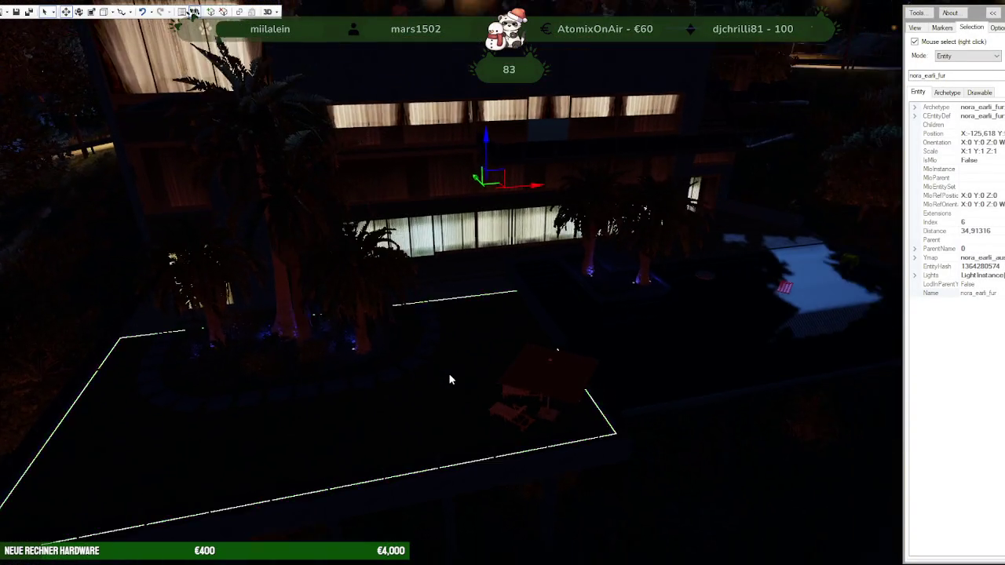
scroll(450, 378, "up", 2)
scroll(450, 378, "up", 2)
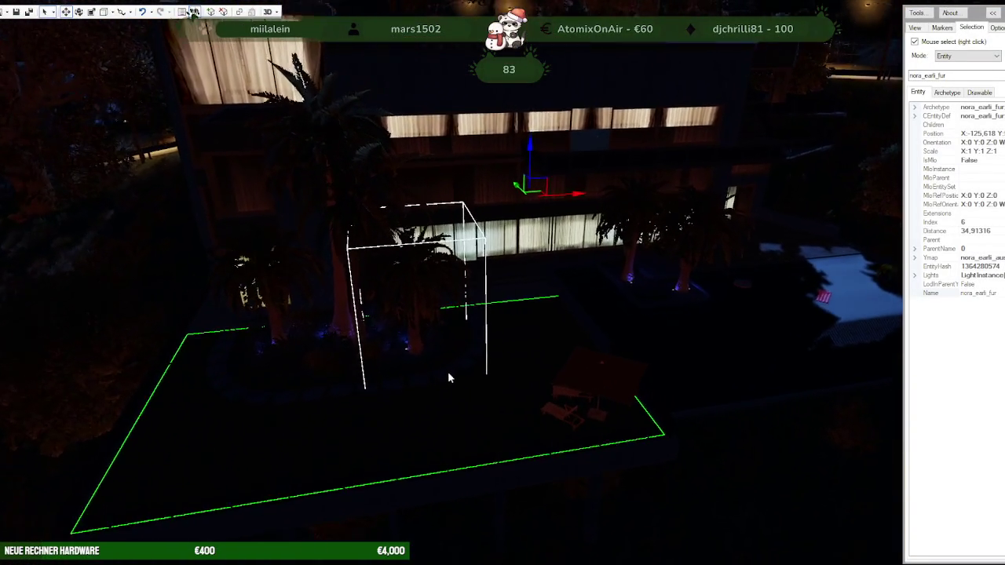
scroll(449, 378, "up", 2)
scroll(449, 378, "up", 2)
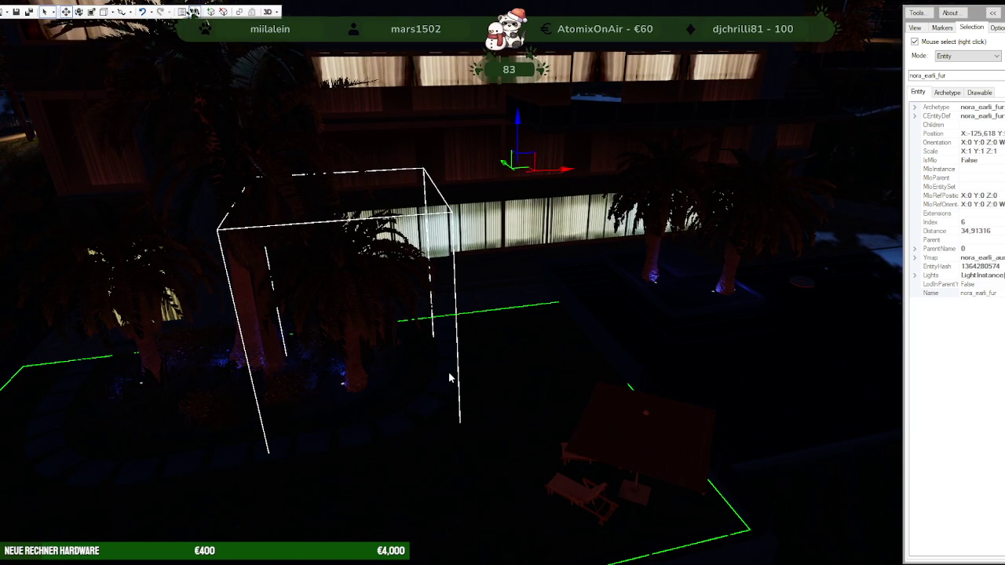
right_click(480, 377)
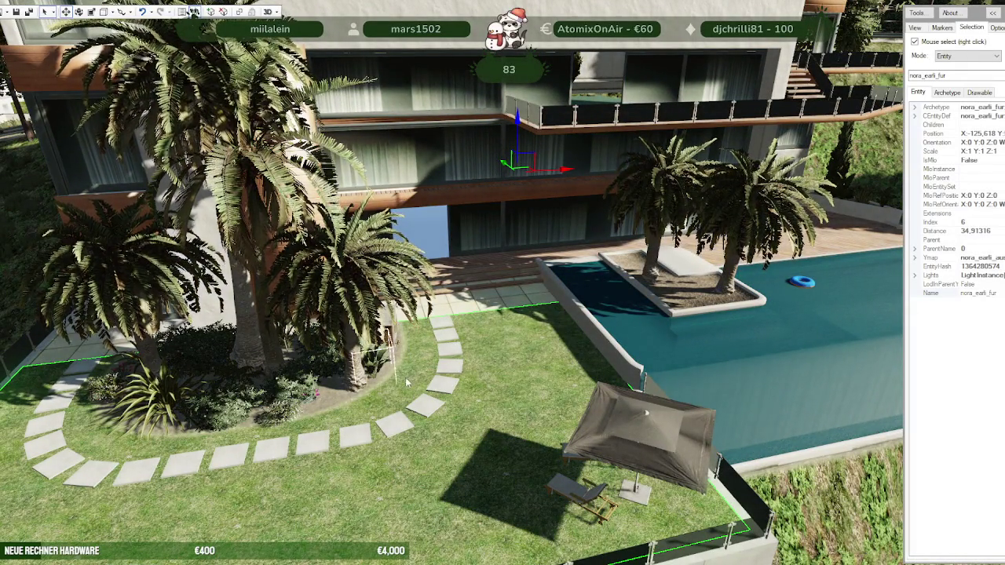
Step: Select a blue floorblue light in the plunge pool and move it onto the paving by the deck steps
left_click_drag(658, 276, 614, 388)
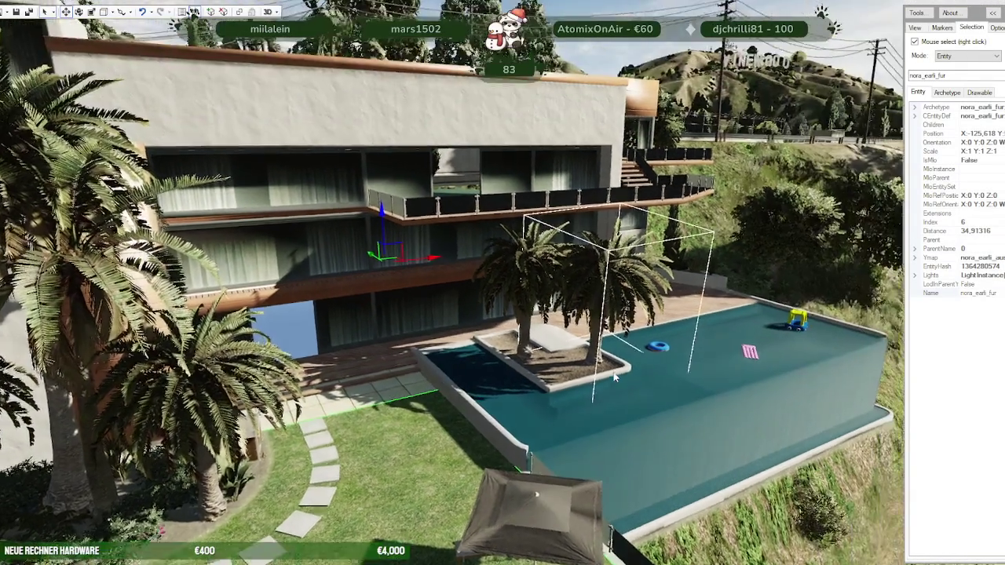
key("w")
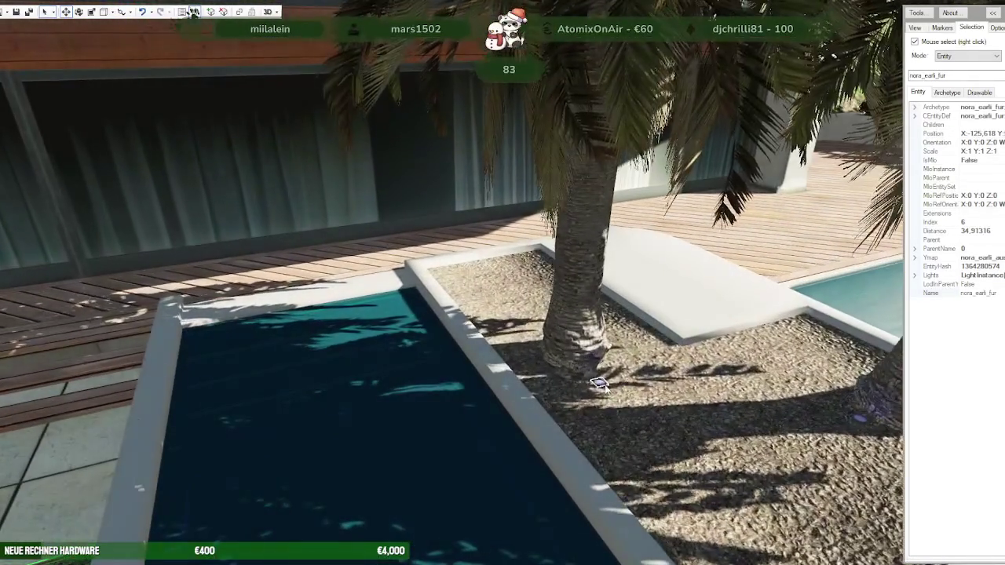
right_click(605, 388)
right_click(257, 441)
mouse_move(256, 442)
left_mouse_down()
mouse_move(394, 447)
mouse_move(314, 416)
left_mouse_up()
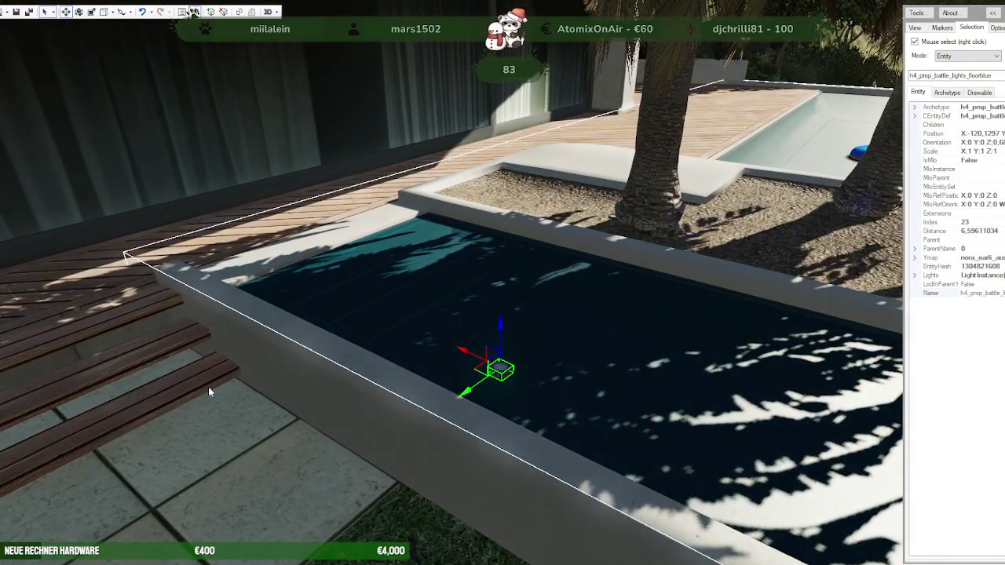
mouse_move(485, 375)
left_mouse_down()
mouse_move(186, 304)
mouse_move(181, 374)
mouse_move(288, 466)
left_mouse_up()
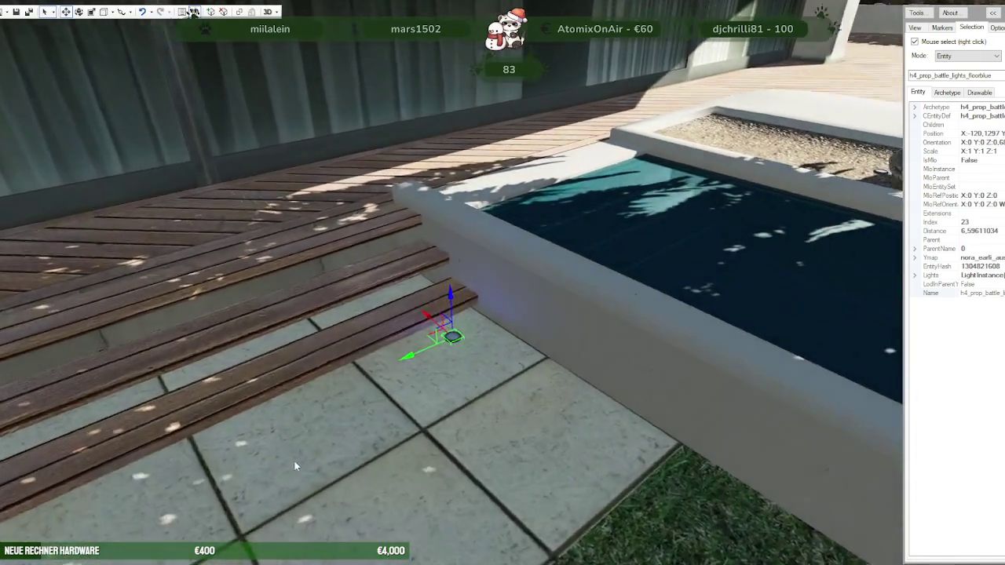
Step: Lift the blue floor light onto the wooden step and place a copy along the step
key("w")
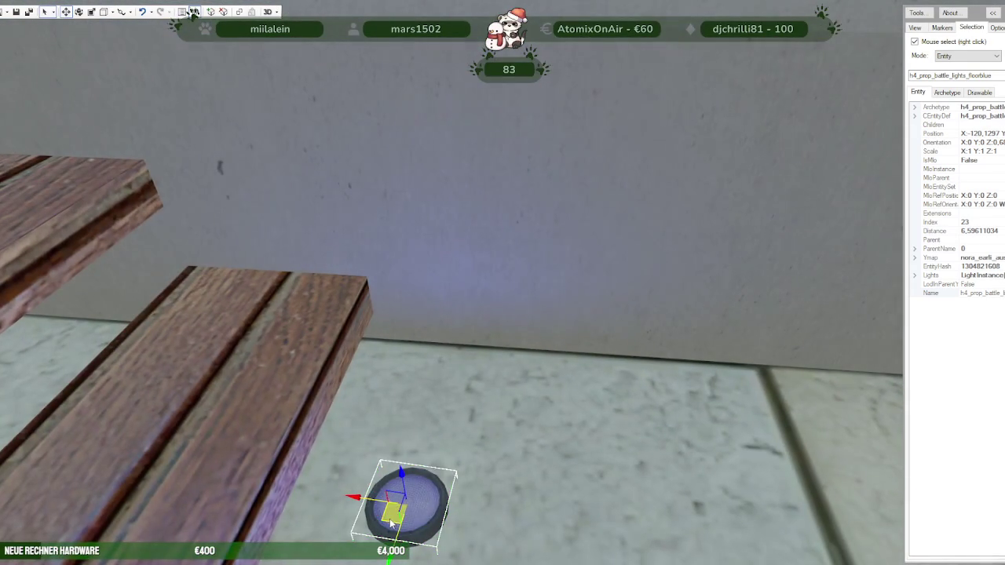
left_click_drag(391, 522, 262, 365)
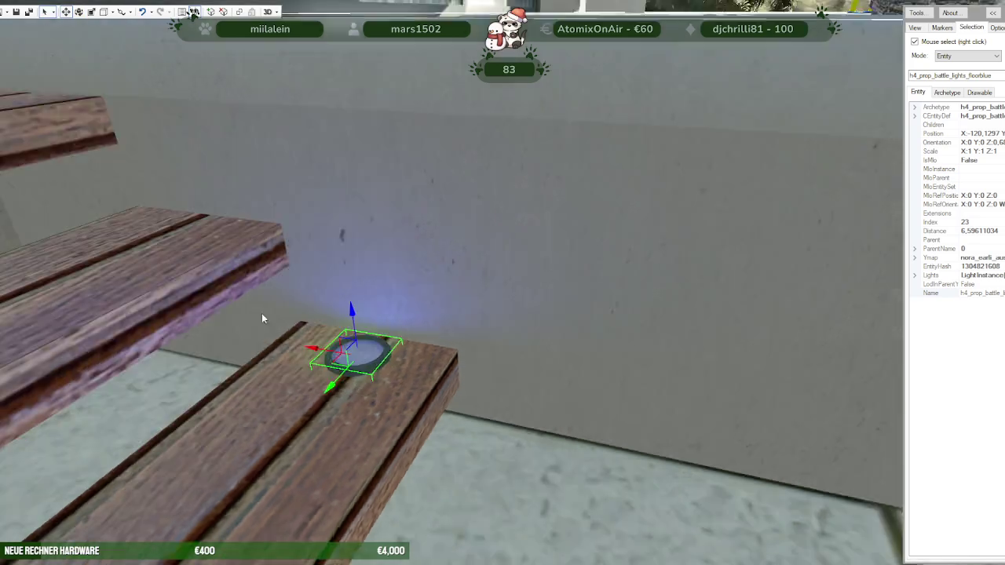
left_click_drag(263, 325, 136, 391)
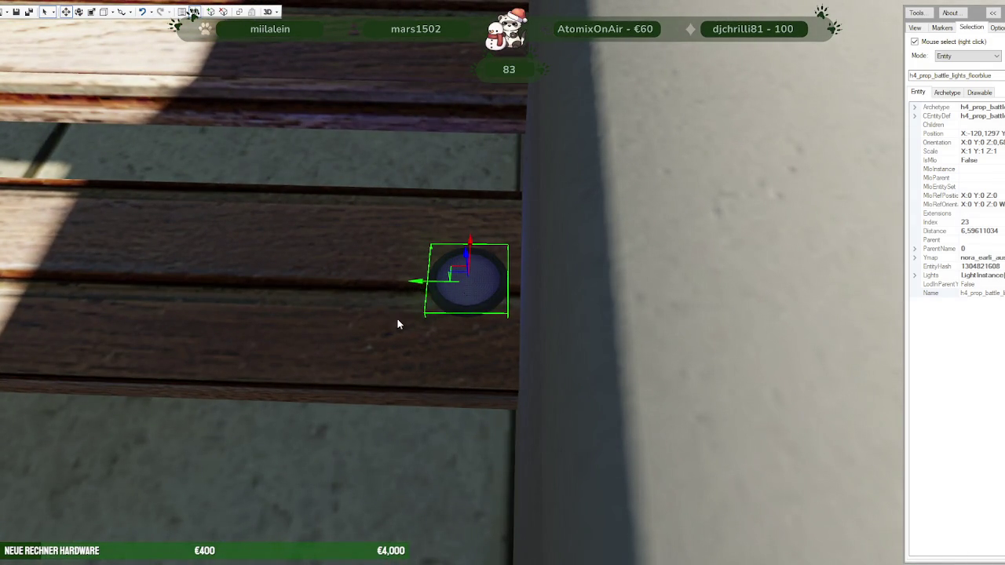
left_click_drag(416, 288, 251, 282, "shift")
scroll(274, 350, "down", 5)
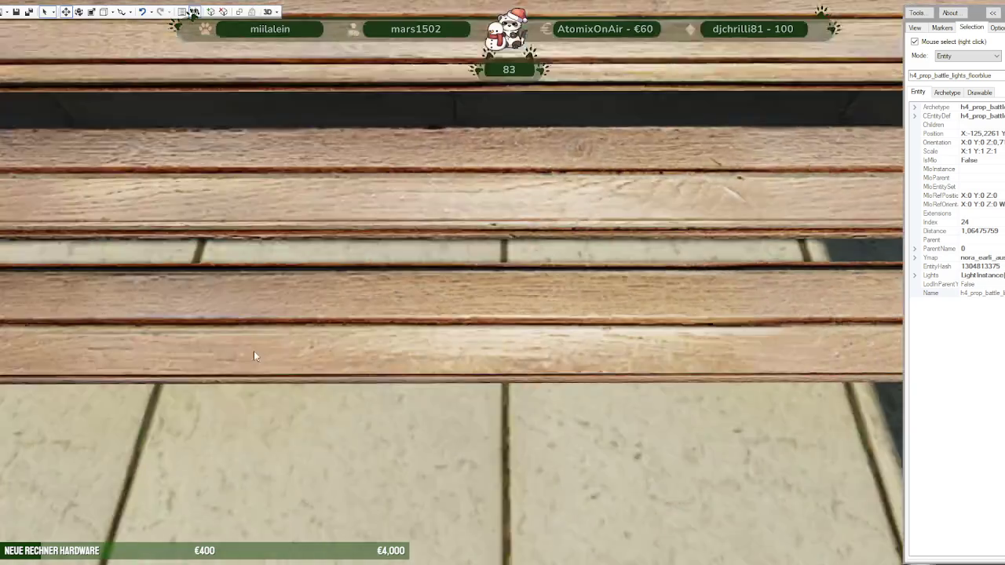
scroll(275, 349, "down", 3)
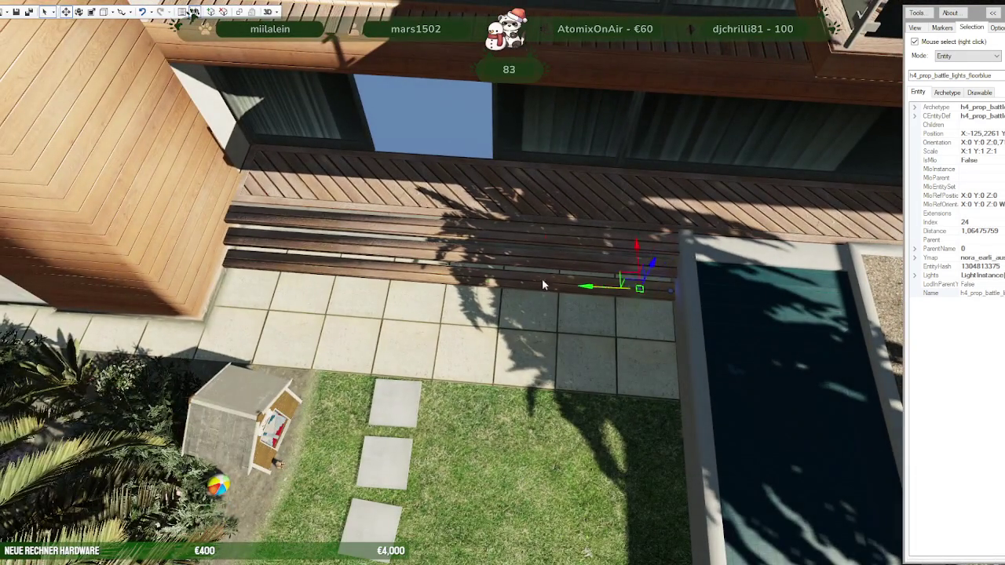
mouse_move(144, 269)
left_mouse_down()
mouse_move(188, 269)
mouse_move(298, 326)
left_mouse_up()
Step: Settle the light on the wooden step and raise a clone onto the next step up
scroll(175, 268, "up", 5)
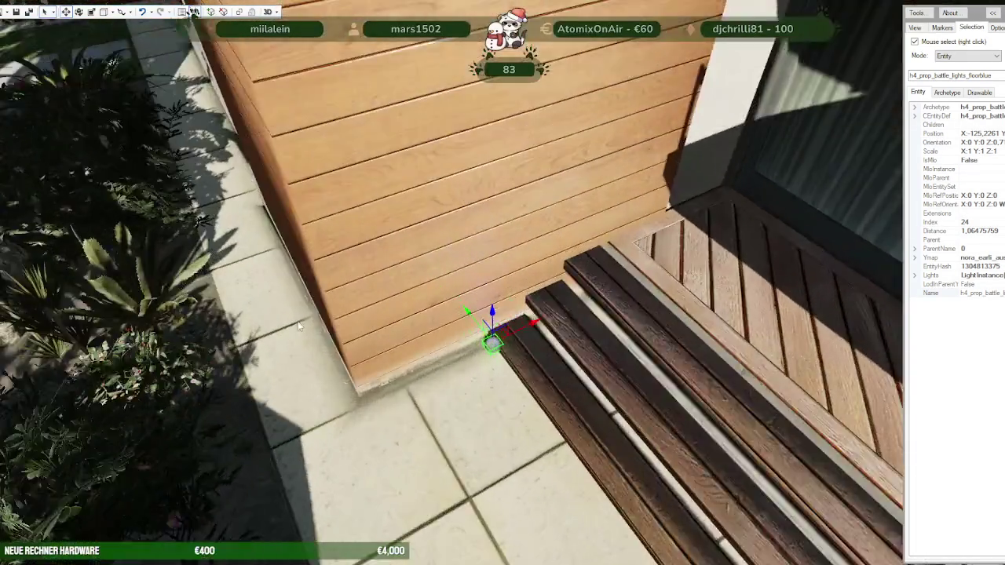
scroll(298, 325, "up", 3)
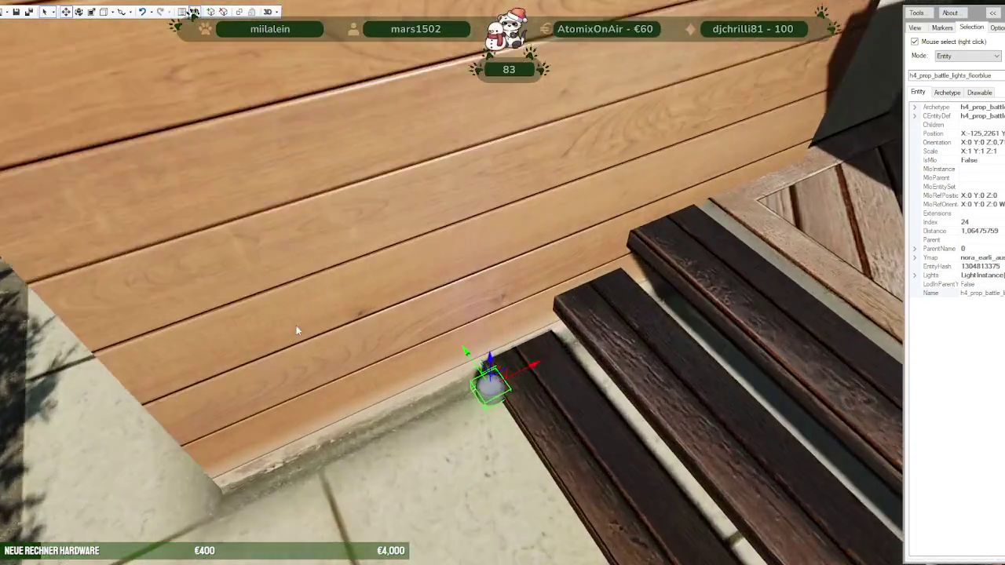
scroll(291, 330, "up", 2)
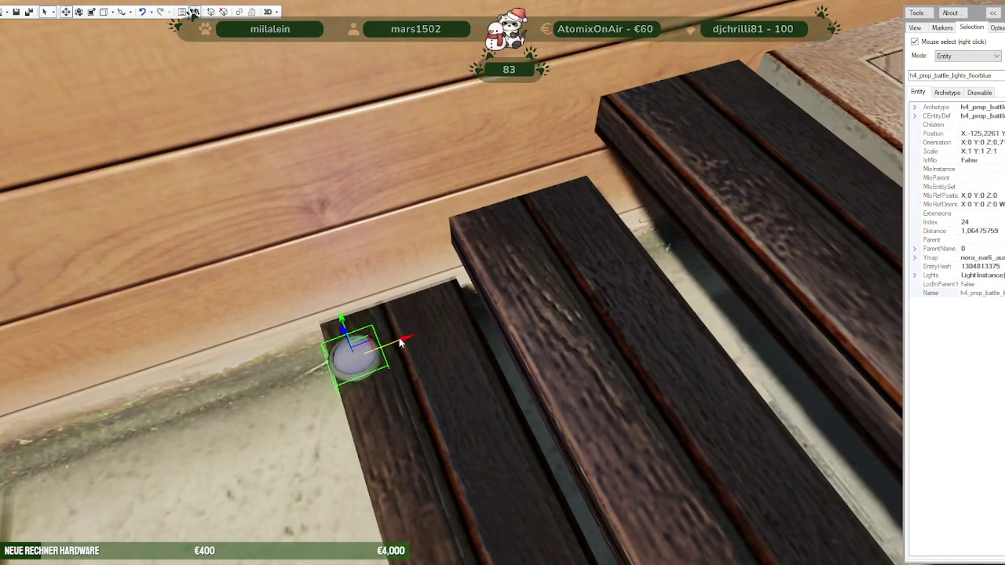
left_click_drag(400, 341, 434, 327)
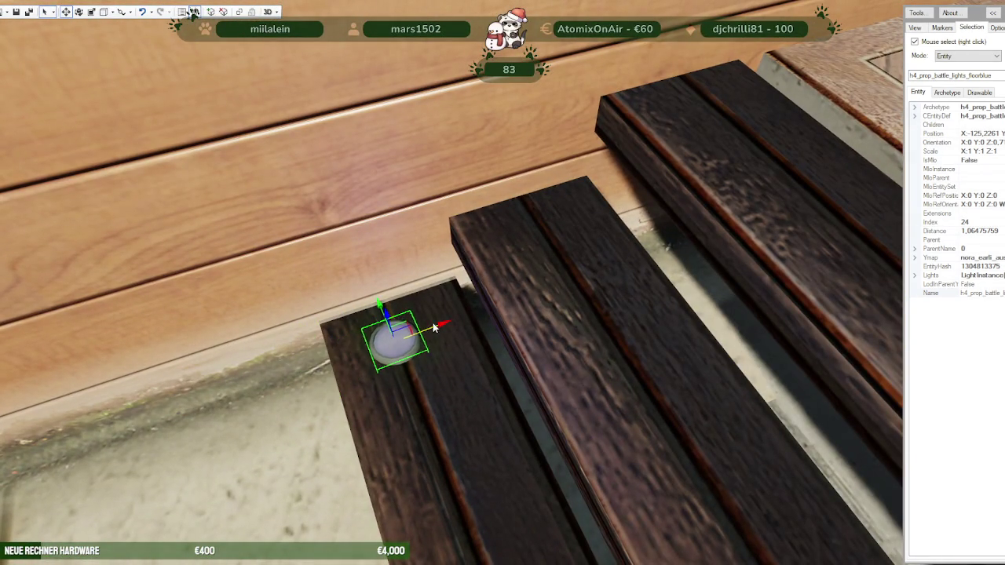
mouse_move(385, 302)
left_mouse_down()
mouse_move(387, 270)
mouse_move(591, 260)
left_mouse_up()
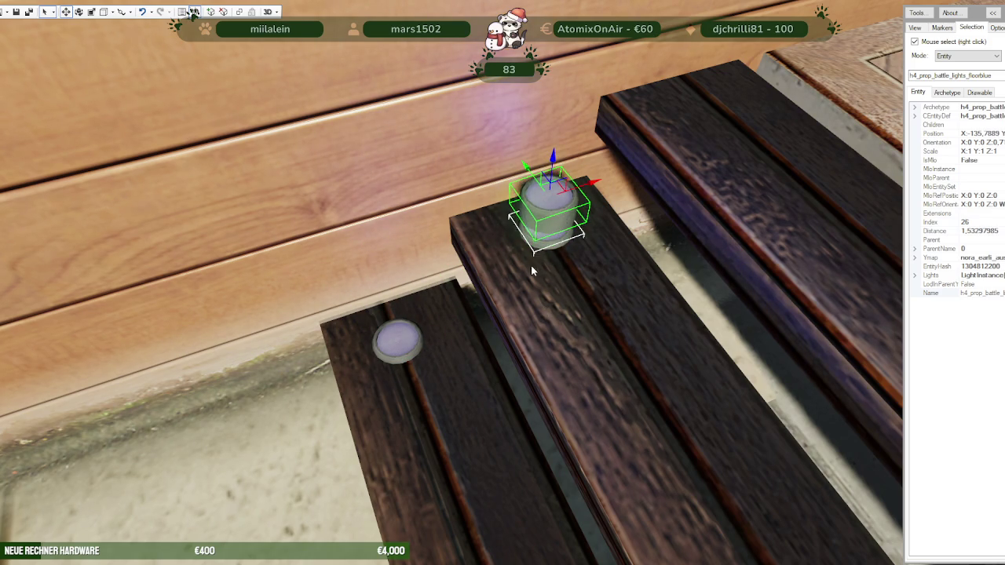
Step: Nudge the step light slightly along the step with the X handle
key("d")
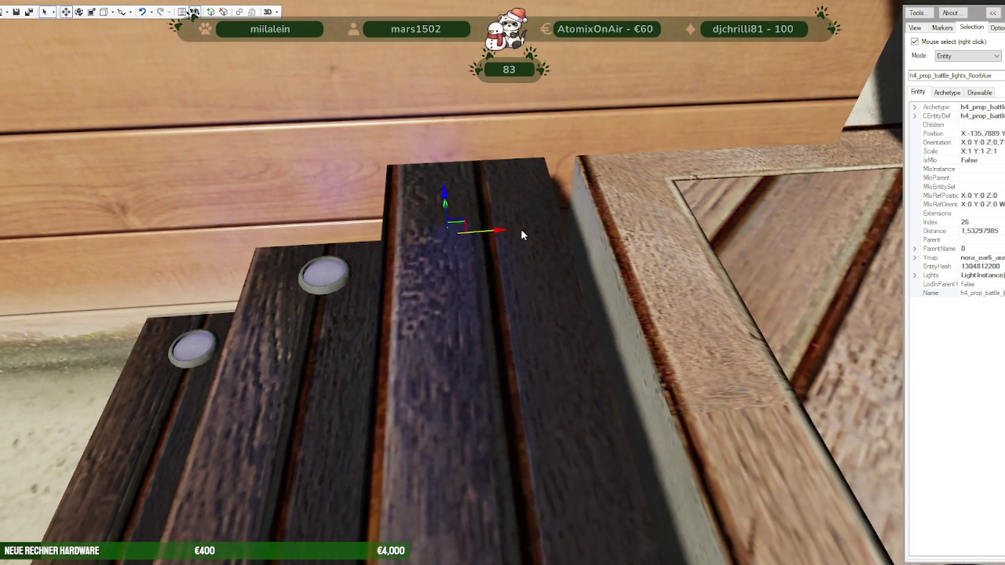
left_click_drag(541, 228, 544, 231)
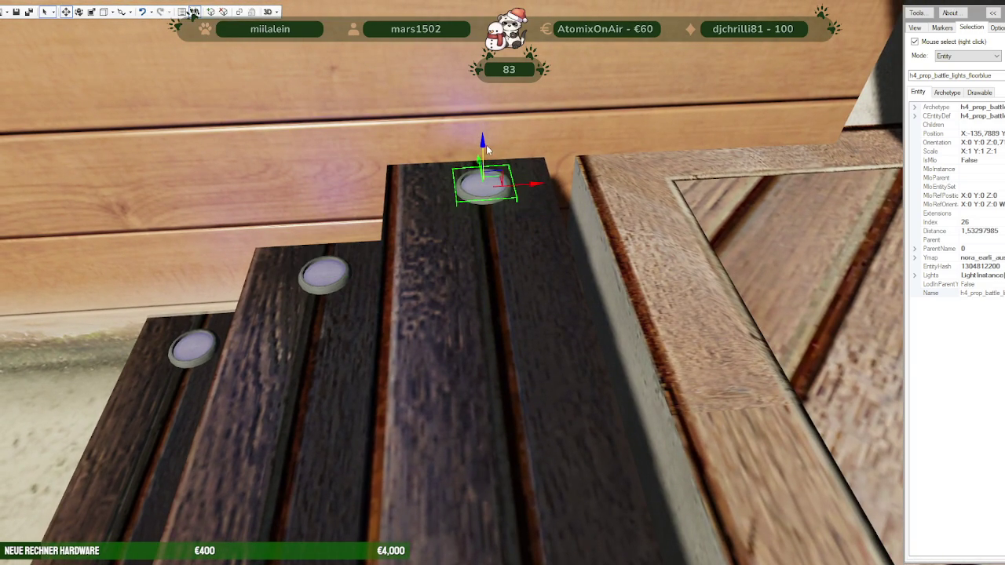
mouse_move(475, 280)
left_mouse_down()
mouse_move(594, 272)
mouse_move(580, 296)
left_mouse_up()
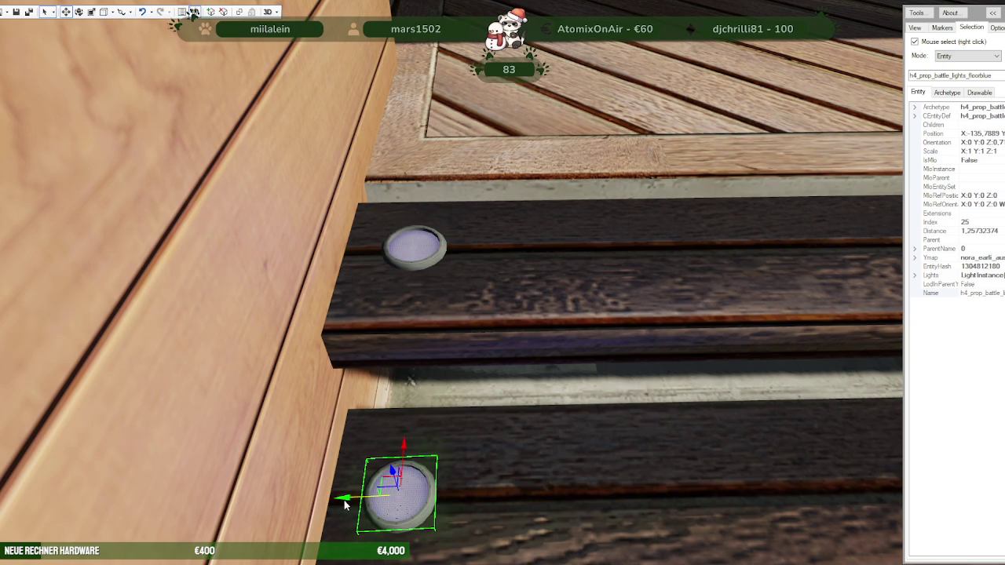
mouse_move(579, 451)
left_mouse_down()
mouse_move(629, 383)
mouse_move(577, 418)
left_mouse_up()
Step: Select the next step's floor light, clone it upward, and set the copy on the upper step by the pool wall
right_click(706, 355)
right_click(710, 333)
mouse_move(636, 293)
left_mouse_down()
mouse_move(654, 332)
mouse_move(316, 328)
left_mouse_up()
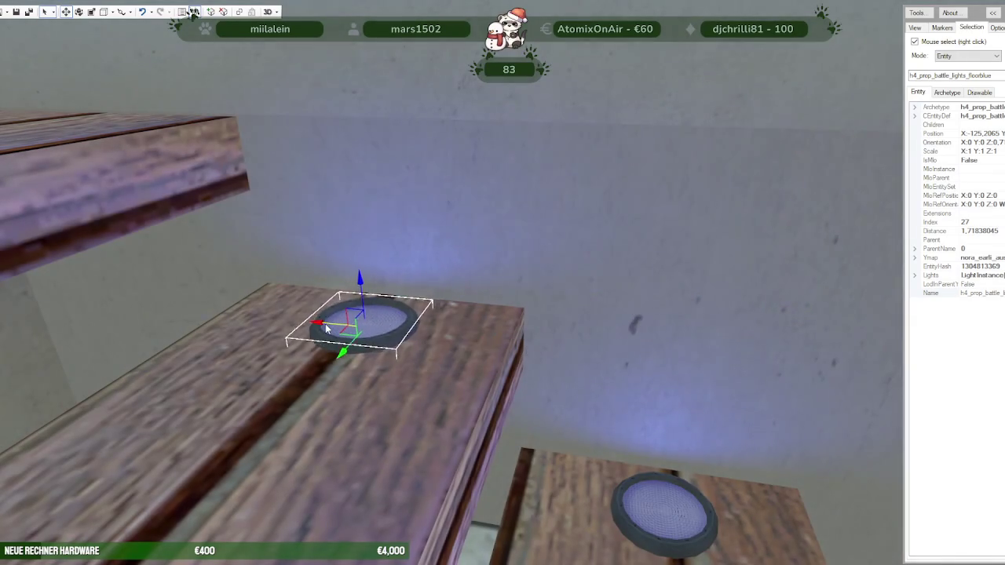
scroll(459, 360, "down", 5)
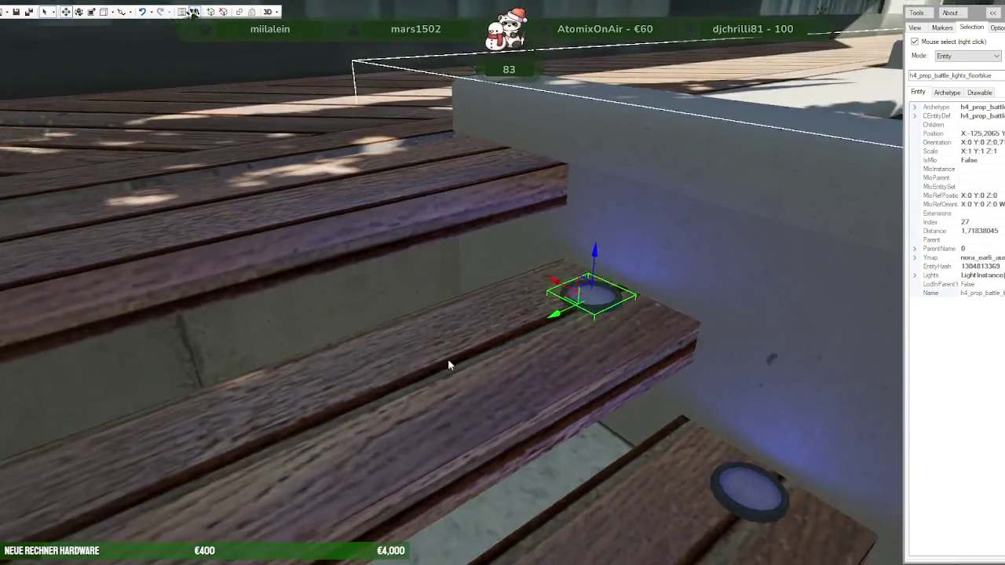
left_click_drag(527, 292, 526, 187, "shift")
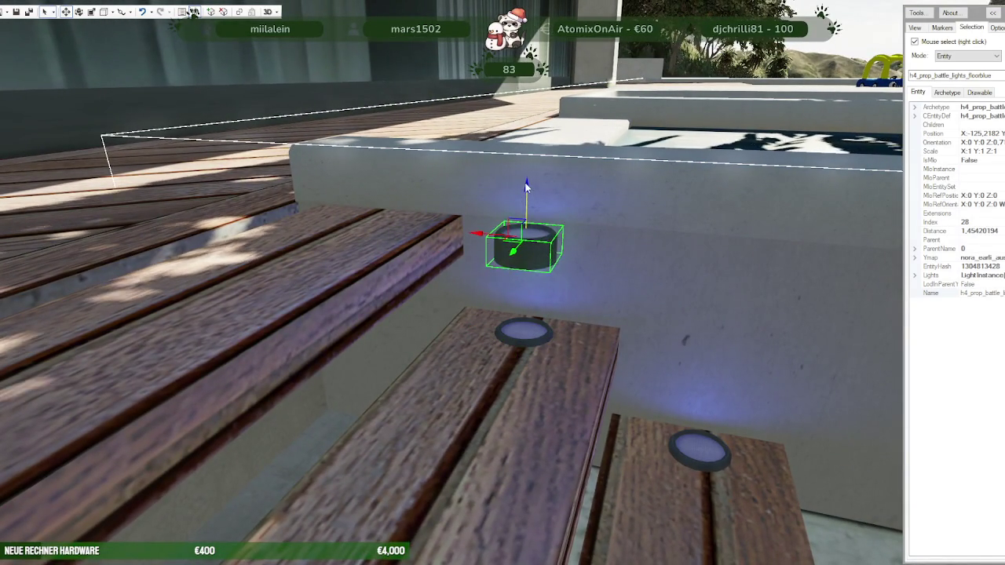
mouse_move(481, 223)
left_mouse_down()
mouse_move(352, 219)
mouse_move(422, 230)
left_mouse_up()
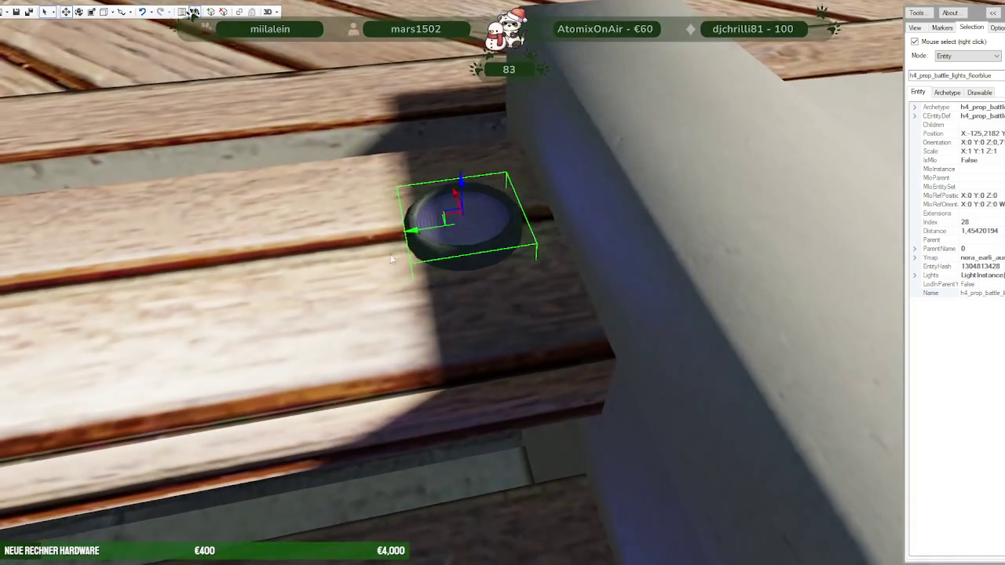
scroll(468, 316, "down", 2)
scroll(468, 316, "down", 3)
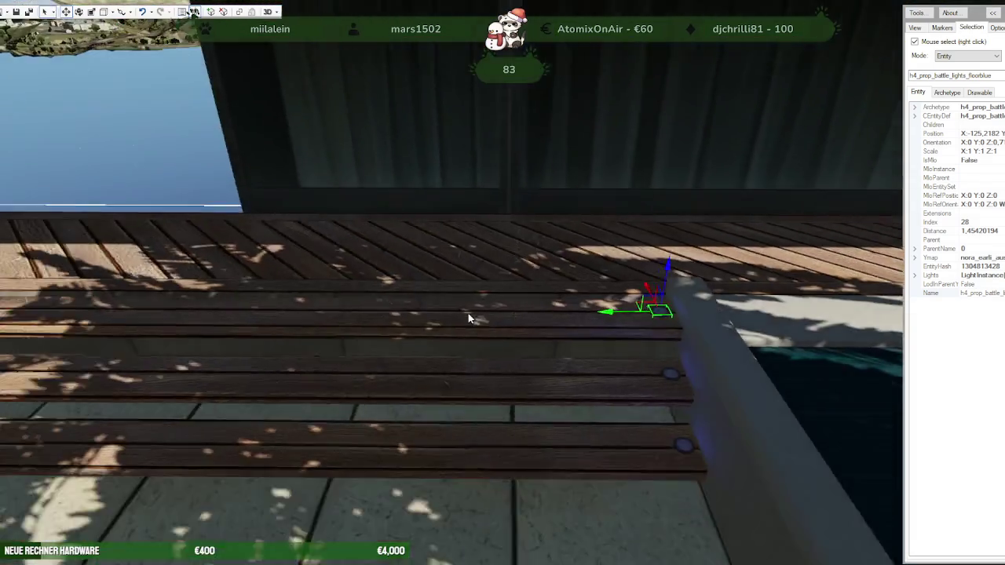
scroll(468, 317, "down", 3)
scroll(473, 318, "down", 2)
key("d")
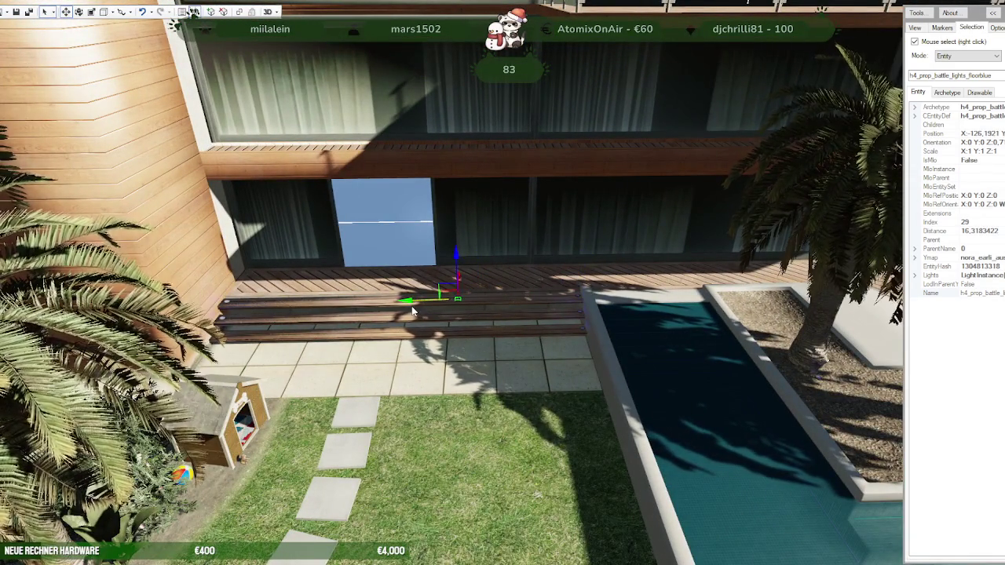
Step: Look down on the step light and clone a duplicate further along the step
scroll(409, 310, "up", 2)
scroll(493, 332, "up", 3)
scroll(518, 346, "up", 3)
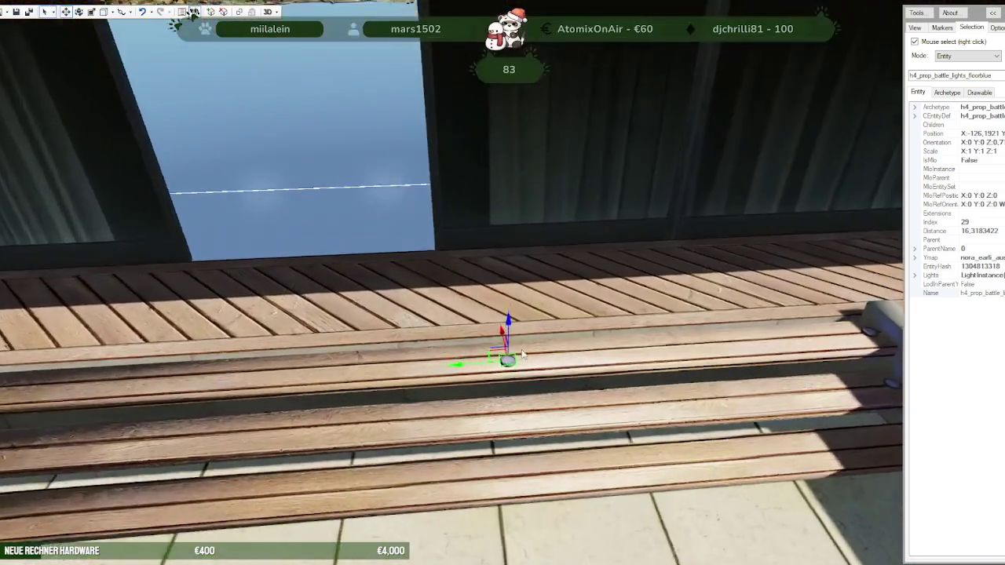
scroll(540, 364, "up", 2)
left_click_drag(540, 364, 651, 477)
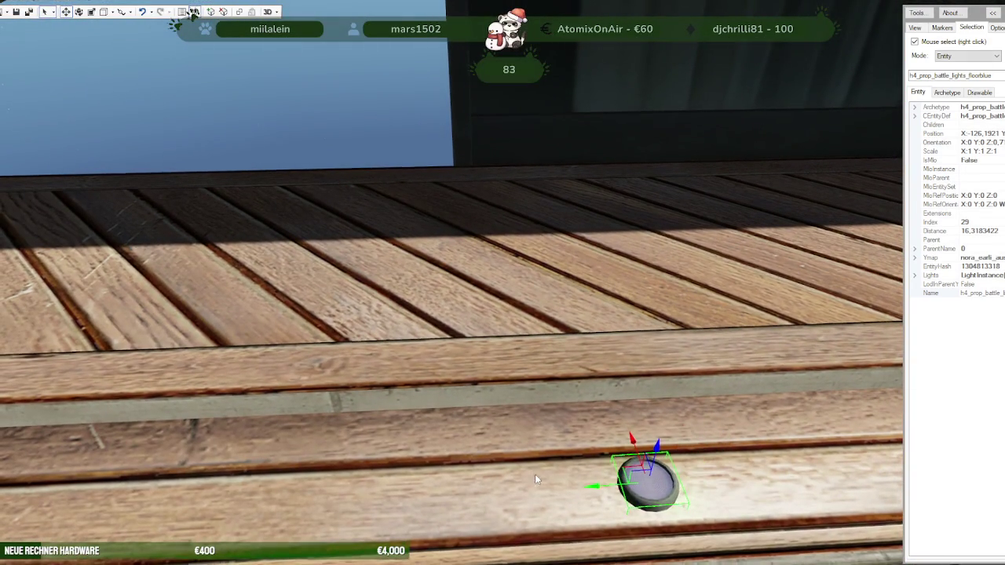
mouse_move(534, 474)
left_mouse_down()
mouse_move(641, 486)
mouse_move(532, 316)
mouse_move(702, 363)
mouse_move(713, 381)
mouse_move(673, 476)
mouse_move(479, 257)
mouse_move(505, 380)
left_mouse_up()
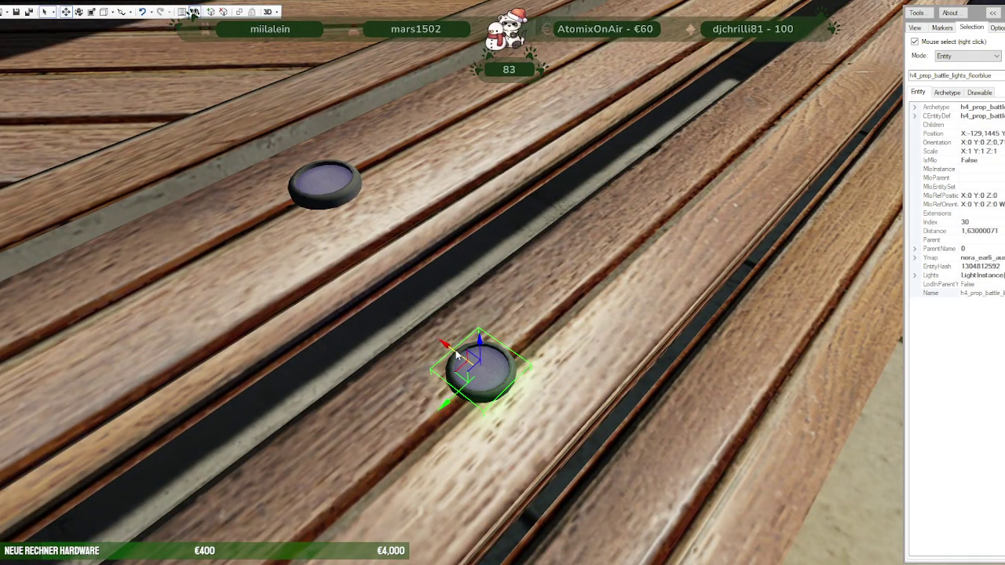
left_click_drag(460, 352, 596, 463, "shift")
Step: Nudge the new copy along the step so the lights line up, one per step
scroll(594, 463, "up", 3)
scroll(601, 468, "up", 3)
scroll(602, 468, "down", 3)
scroll(578, 457, "down", 3)
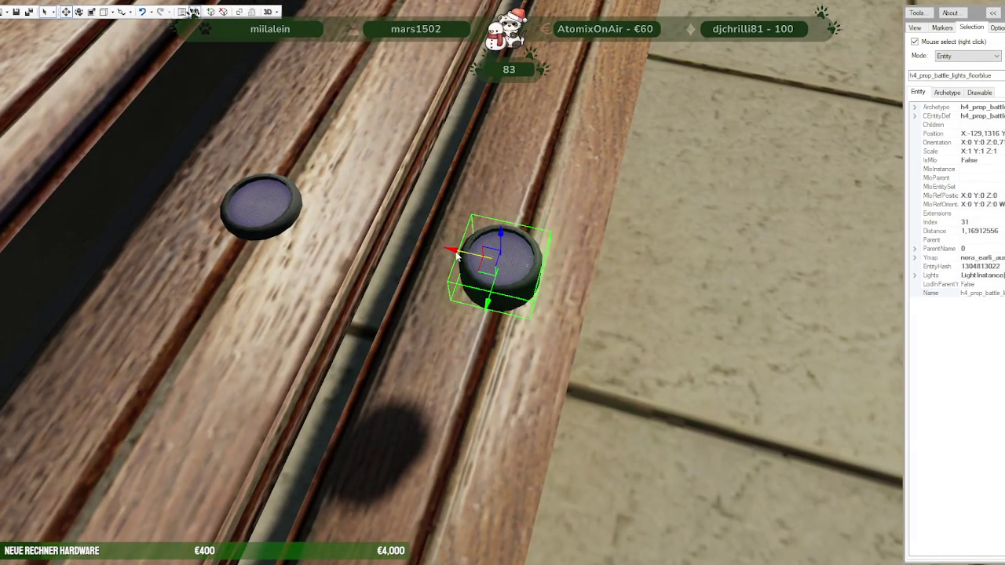
mouse_move(456, 254)
left_mouse_down()
mouse_move(511, 292)
mouse_move(515, 312)
left_mouse_up()
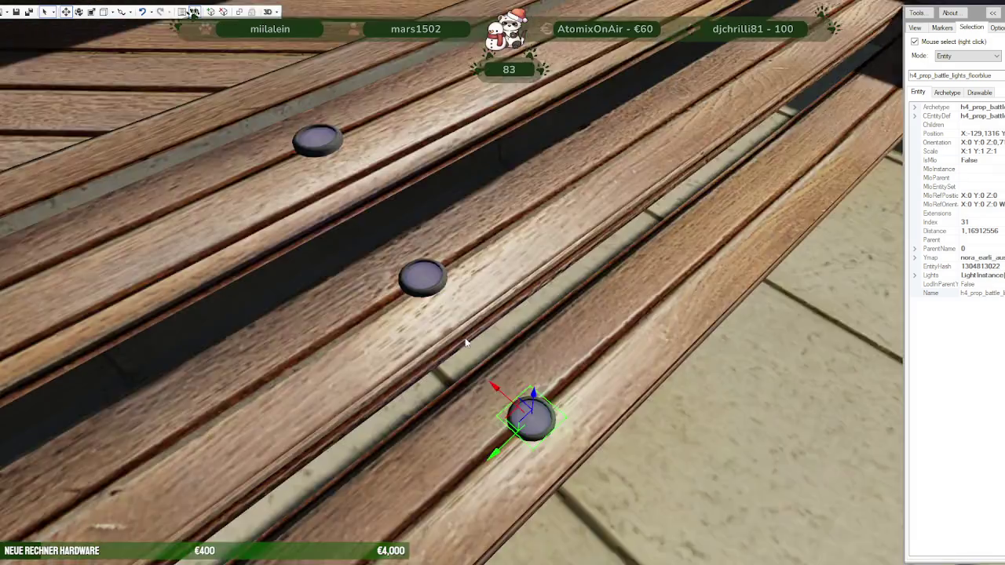
mouse_move(546, 368)
left_mouse_down()
mouse_move(388, 316)
mouse_move(397, 297)
left_mouse_up()
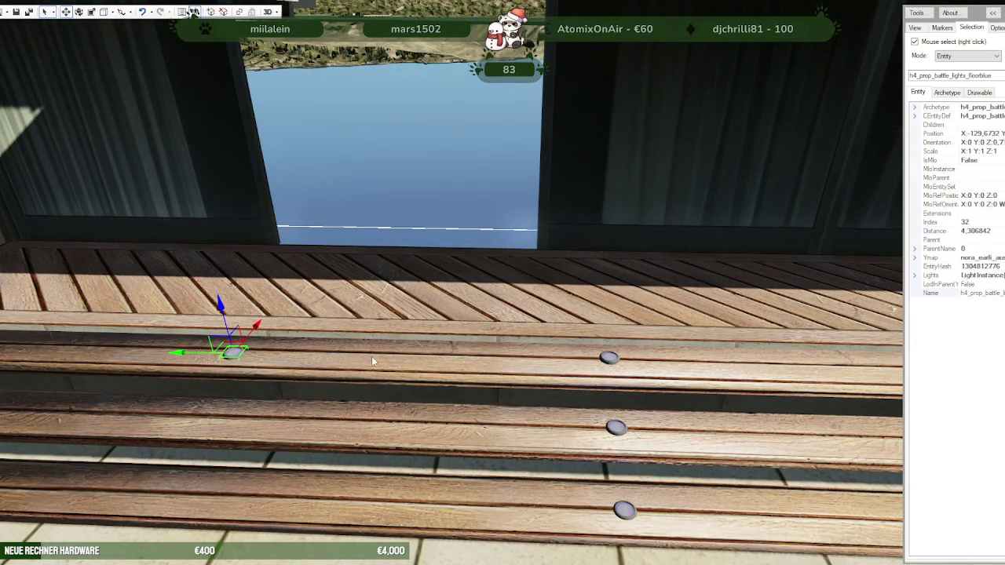
Step: Turn the view around the terrace and close in above the deck's floor light by the bench
left_click_drag(369, 361, 602, 407)
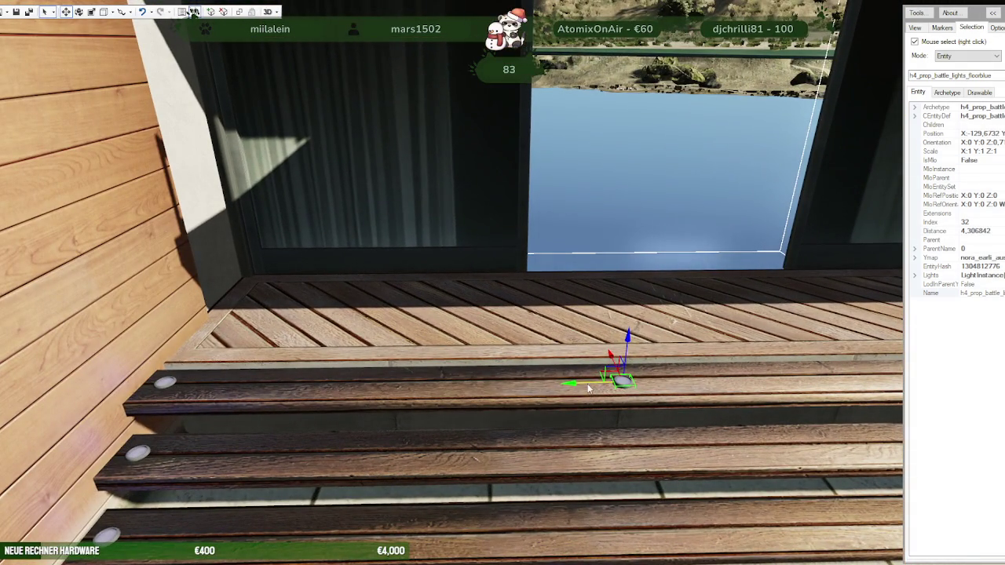
left_click_drag(504, 386, 457, 372)
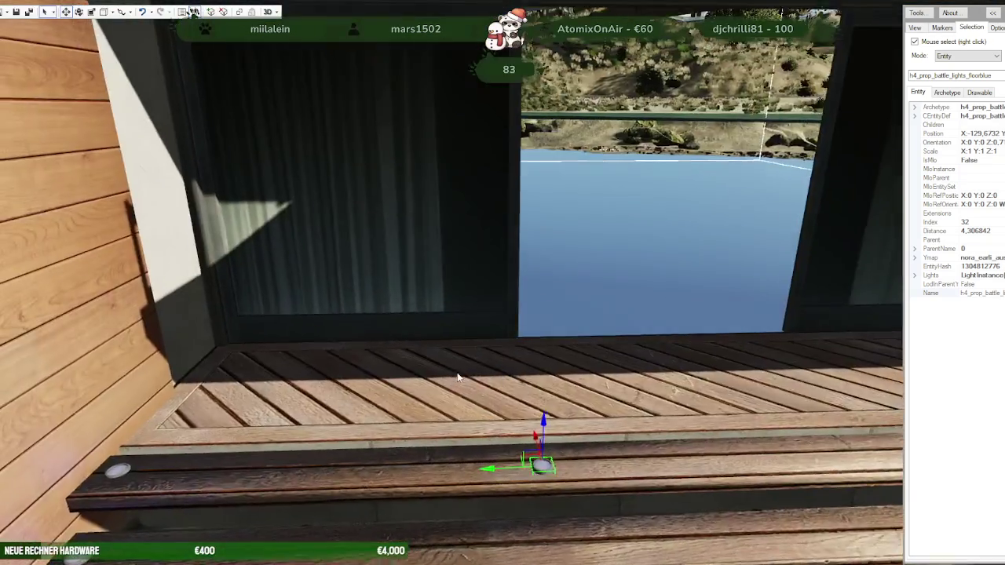
scroll(457, 372, "down", 5)
scroll(457, 378, "up", 2)
scroll(457, 373, "up", 2)
scroll(457, 374, "up", 2)
scroll(457, 373, "up", 2)
scroll(456, 383, "up", 2)
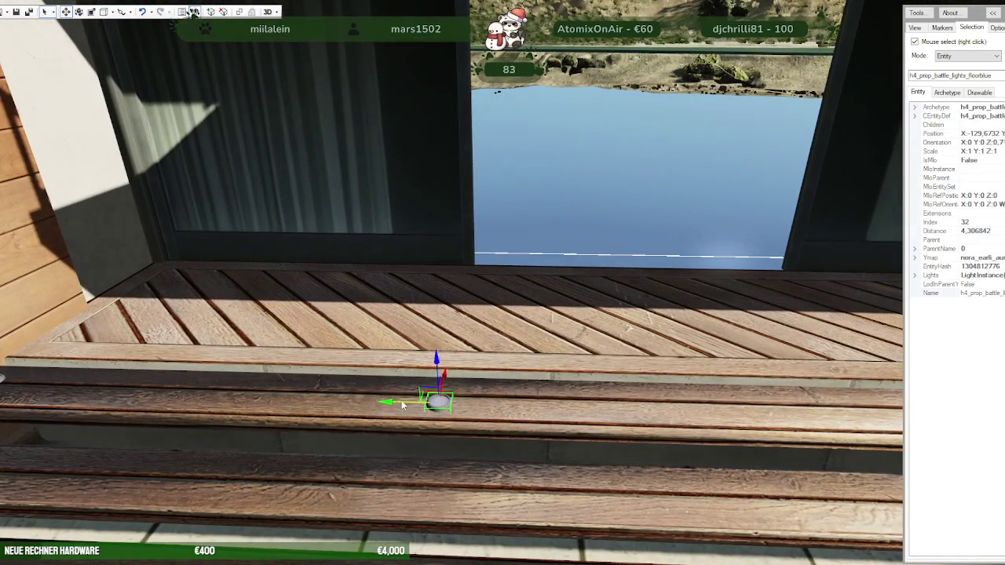
left_click_drag(543, 435, 629, 466)
scroll(629, 465, "up", 2)
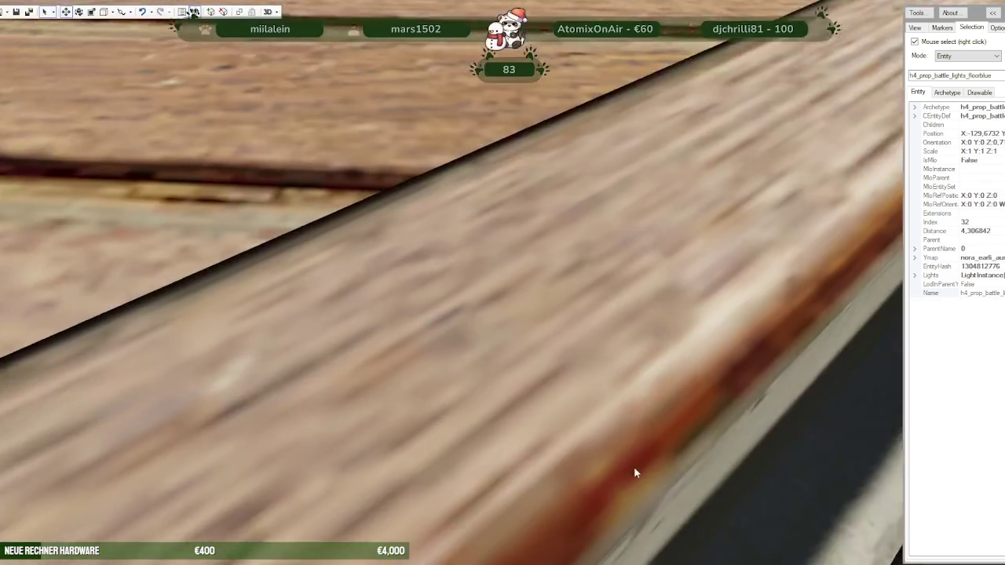
scroll(580, 270, "up", 2)
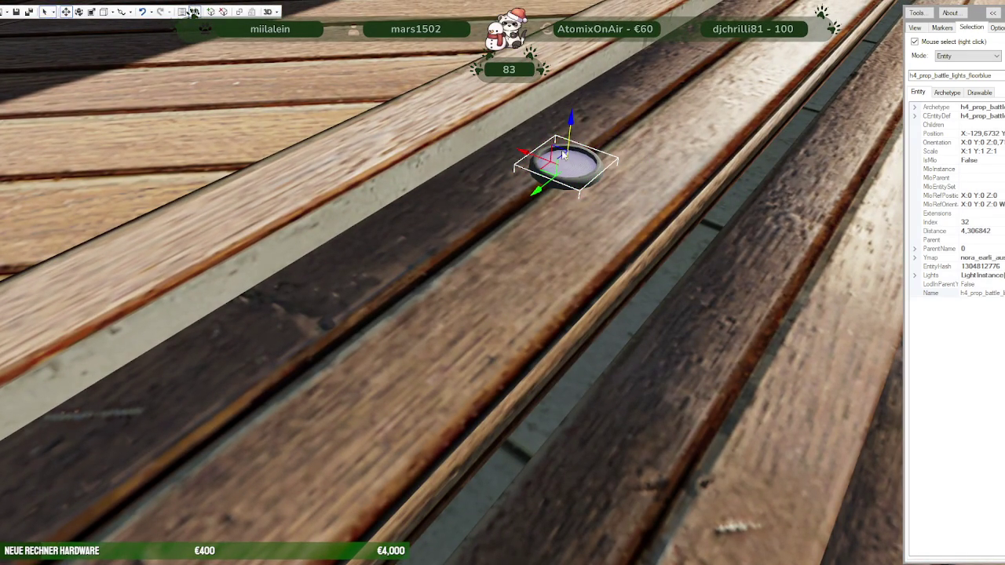
Step: Duplicate the floor light, slide the copy further along the bench edge, then zoom out
mouse_move(542, 161)
left_mouse_down("shift")
mouse_move(710, 264)
mouse_move(765, 272)
left_mouse_up("shift")
mouse_move(830, 238)
left_mouse_down()
mouse_move(785, 336)
mouse_move(790, 356)
left_mouse_up()
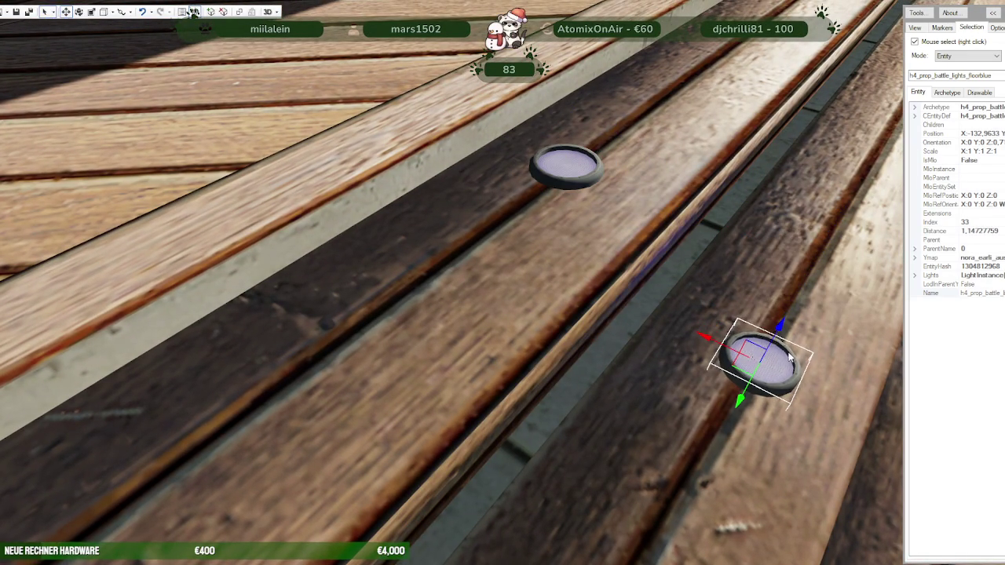
mouse_move(681, 375)
left_mouse_down()
mouse_move(707, 389)
mouse_move(584, 389)
mouse_move(634, 399)
mouse_move(478, 271)
mouse_move(547, 348)
left_mouse_up()
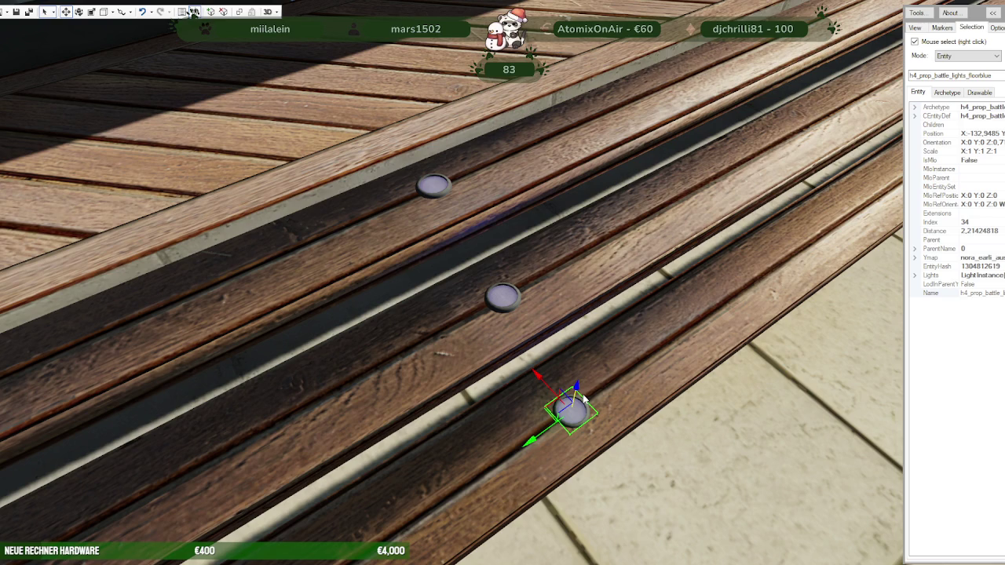
scroll(665, 375, "down", 3)
scroll(652, 379, "down", 3)
scroll(636, 383, "down", 3)
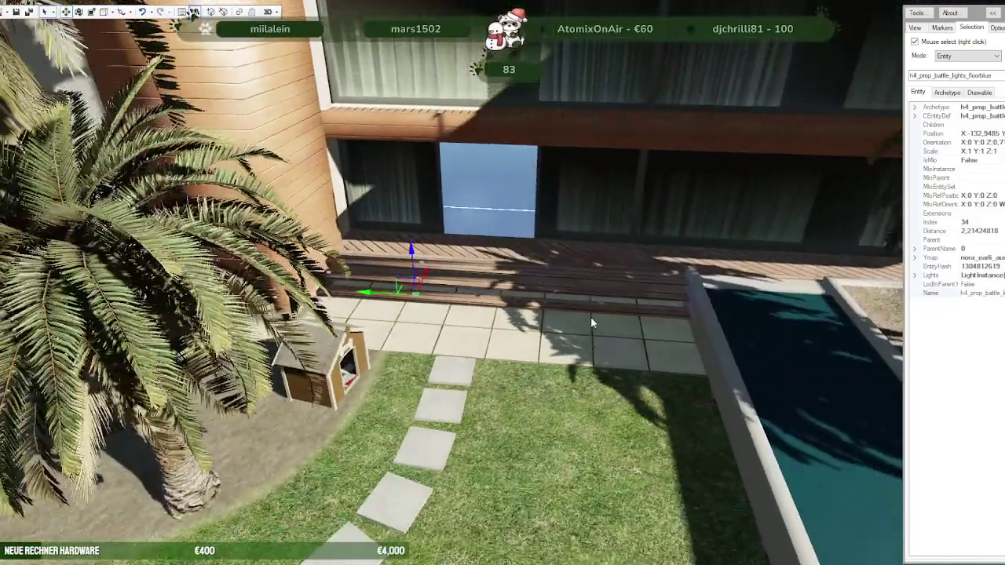
scroll(620, 388, "down", 3)
scroll(581, 396, "down", 3)
scroll(522, 402, "down", 3)
right_click(495, 402)
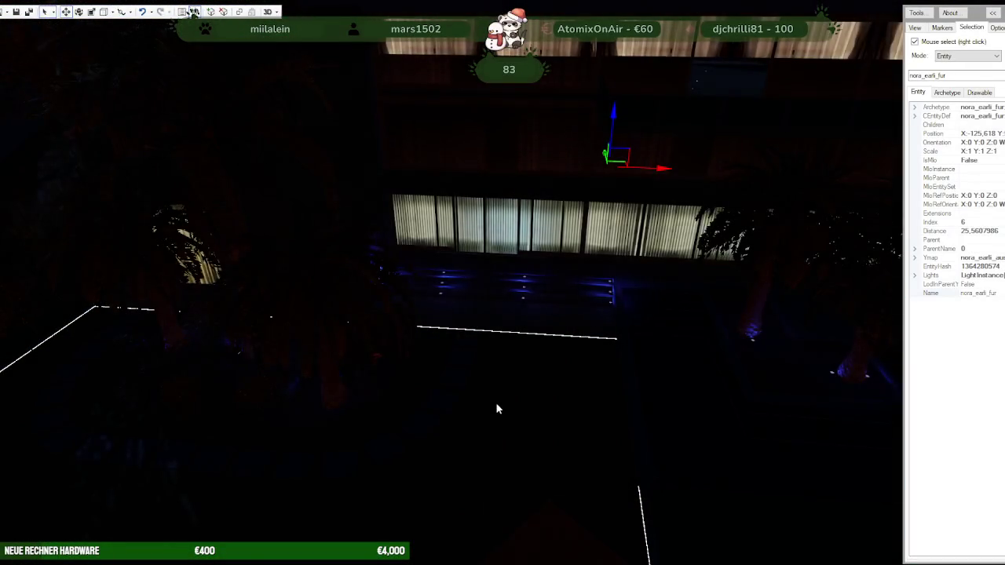
scroll(537, 398, "down", 3)
scroll(463, 395, "down", 3)
scroll(486, 397, "down", 3)
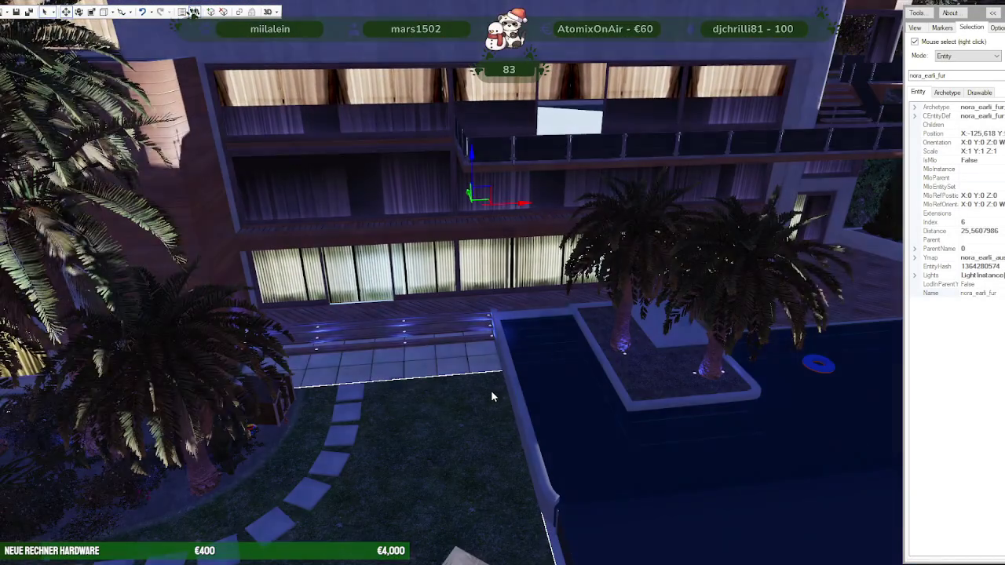
scroll(485, 393, "down", 3)
mouse_move(485, 392)
left_mouse_down()
mouse_move(561, 365)
mouse_move(536, 365)
left_mouse_up()
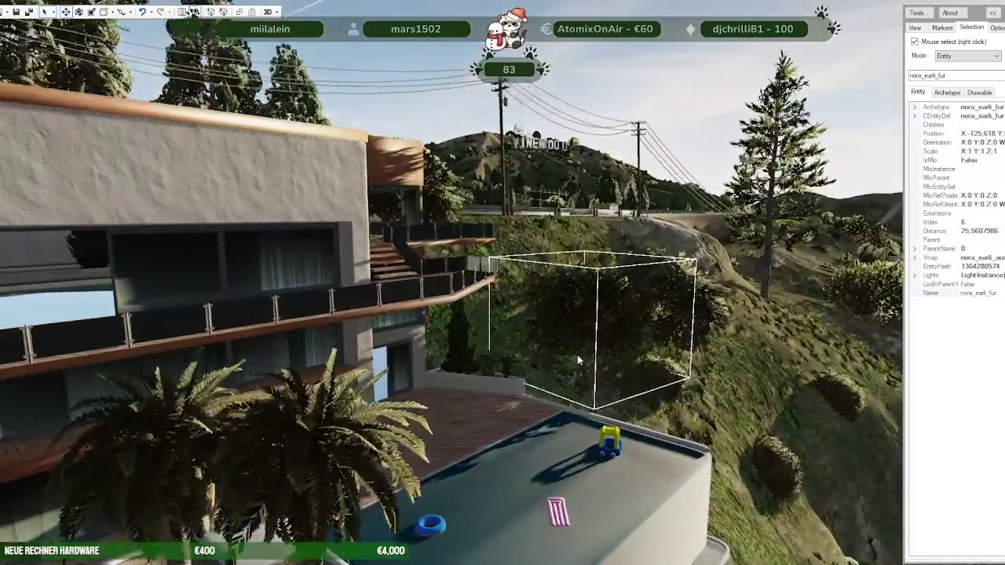
scroll(502, 370, "up", 3)
scroll(500, 393, "up", 3)
scroll(502, 400, "up", 3)
scroll(503, 400, "up", 3)
mouse_move(503, 400)
left_mouse_down()
mouse_move(408, 391)
mouse_move(300, 326)
left_mouse_up()
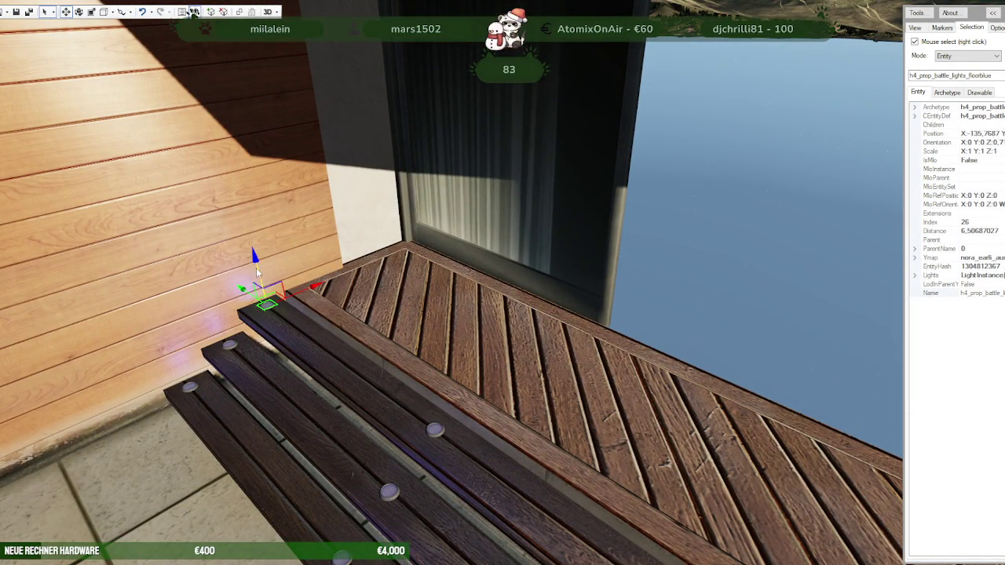
Step: Move the floor light up against the wall-window corner
left_click_drag(371, 259, 422, 236)
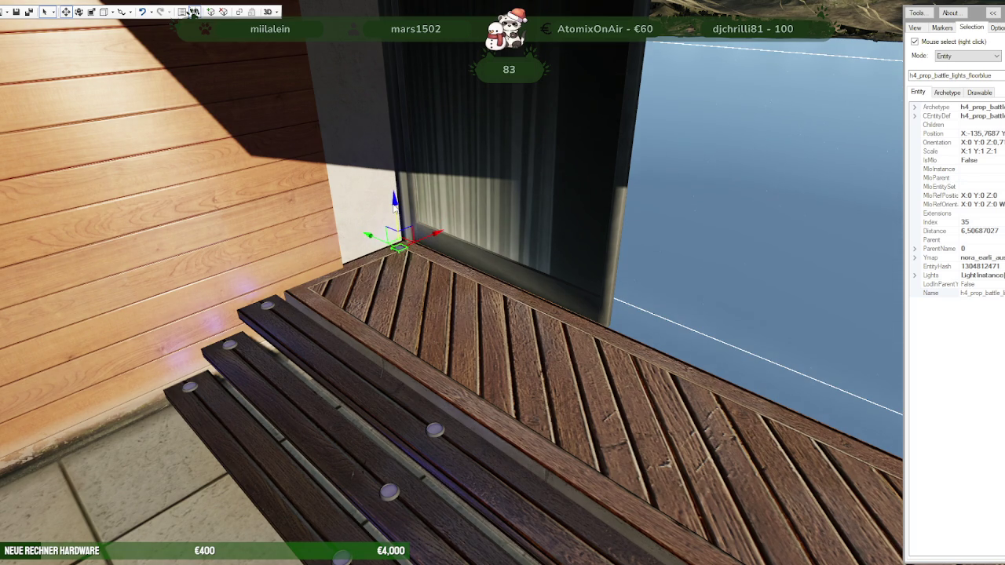
scroll(395, 202, "up", 3)
scroll(448, 307, "up", 3)
scroll(487, 329, "up", 3)
scroll(526, 347, "up", 2)
mouse_move(526, 347)
left_mouse_down()
mouse_move(437, 388)
mouse_move(438, 333)
left_mouse_up()
scroll(436, 327, "down", 2)
mouse_move(534, 365)
left_mouse_down()
mouse_move(581, 372)
mouse_move(508, 362)
mouse_move(294, 298)
left_mouse_up()
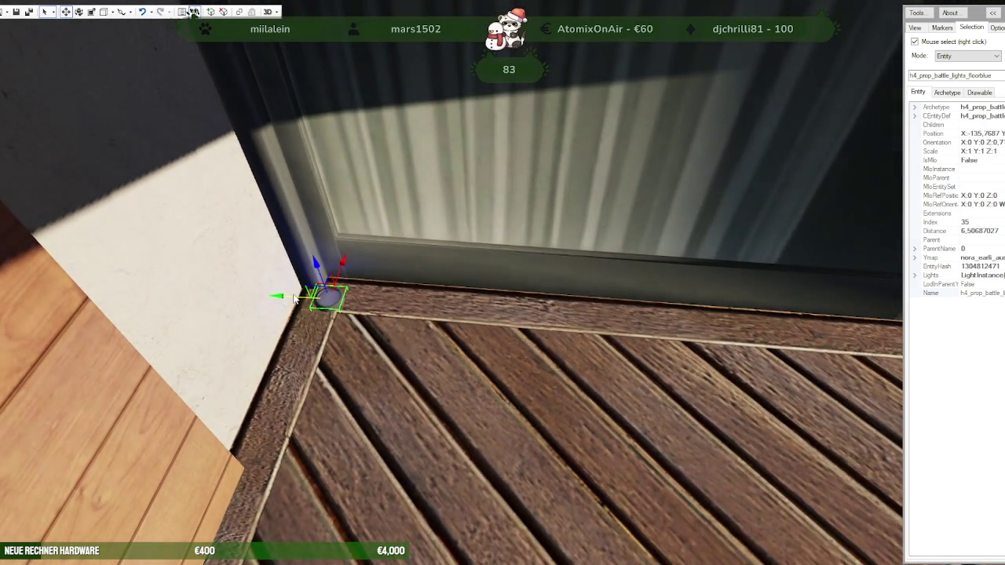
Step: Paste a copy of the light with Ctrl+V and bring up the Options > Helpers snap settings
key("ctrl+v")
mouse_move(684, 329)
left_mouse_down()
mouse_move(833, 329)
mouse_move(771, 333)
mouse_move(790, 254)
left_mouse_up()
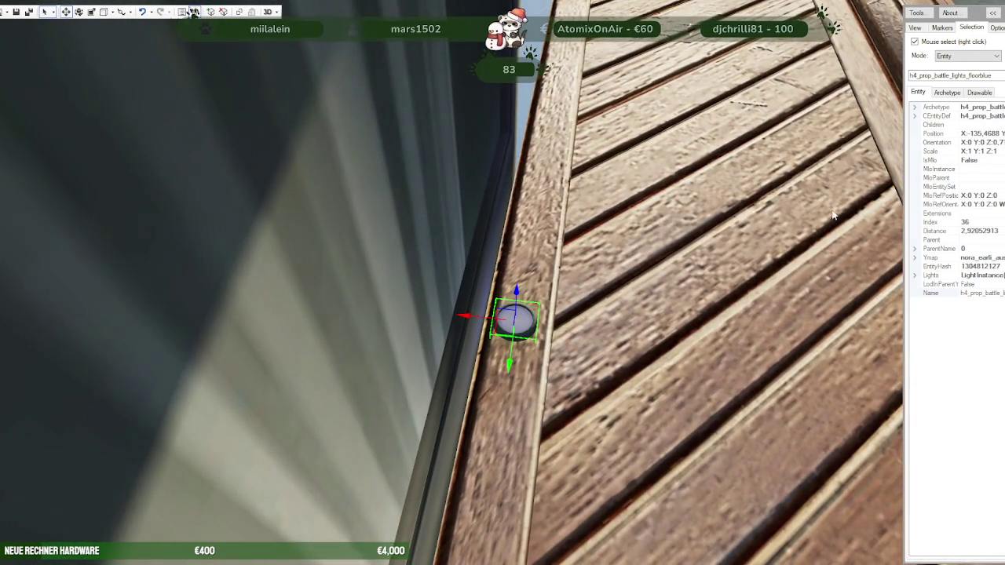
left_click(996, 29)
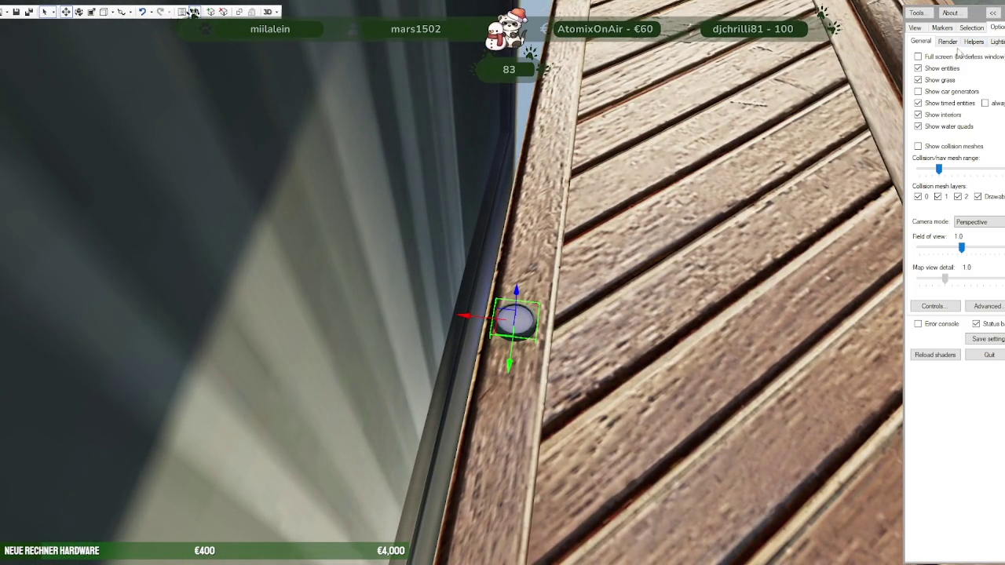
left_click(974, 42)
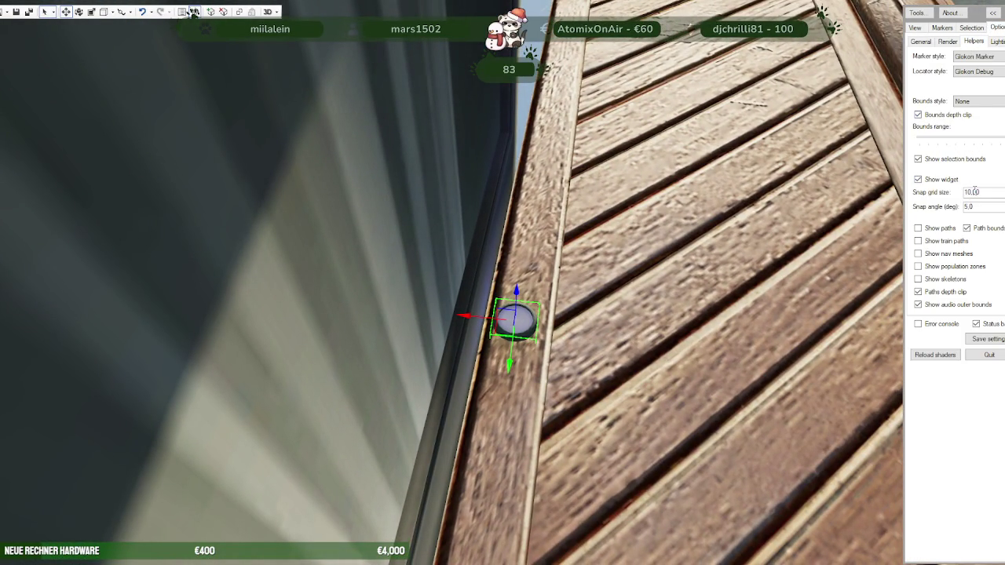
type("0.01")
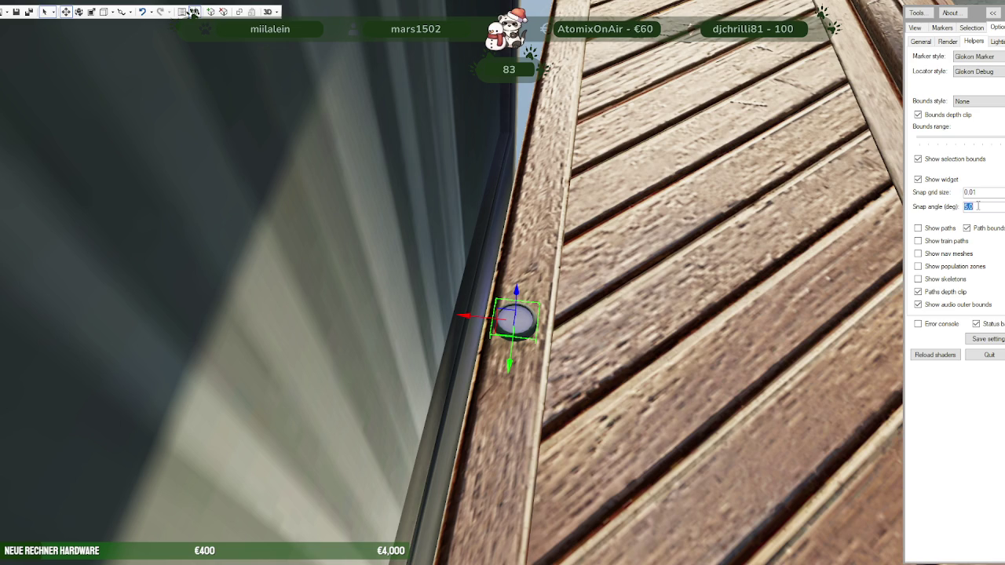
left_click(977, 205)
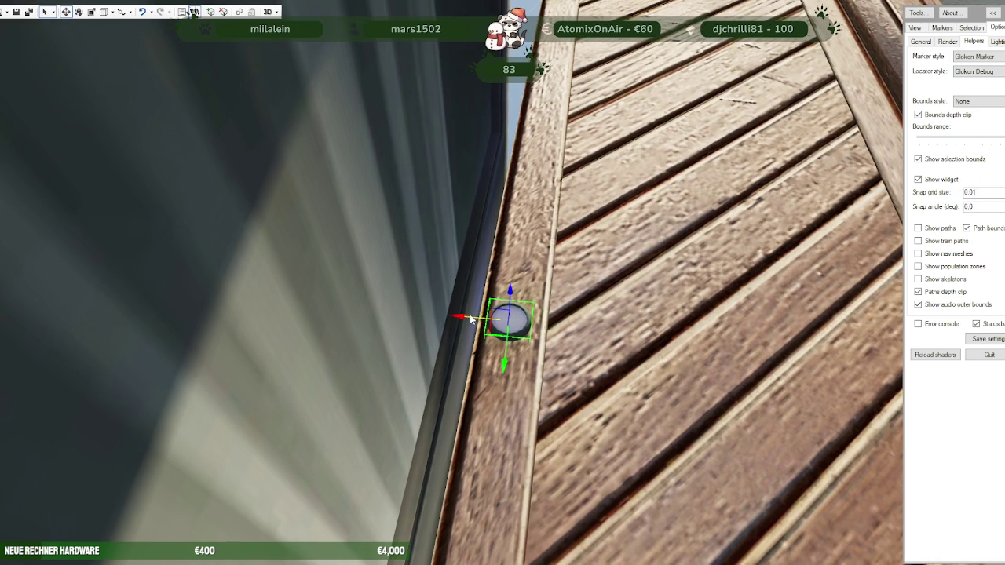
Step: Rotate the floor light slightly in rotate mode, then return to move mode
key("e")
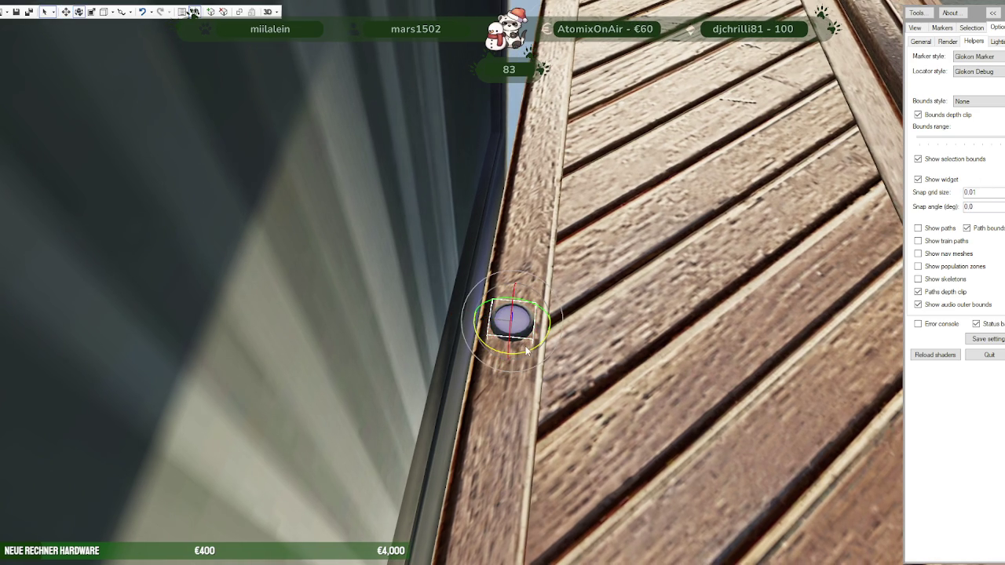
left_click_drag(523, 347, 523, 351)
key("w")
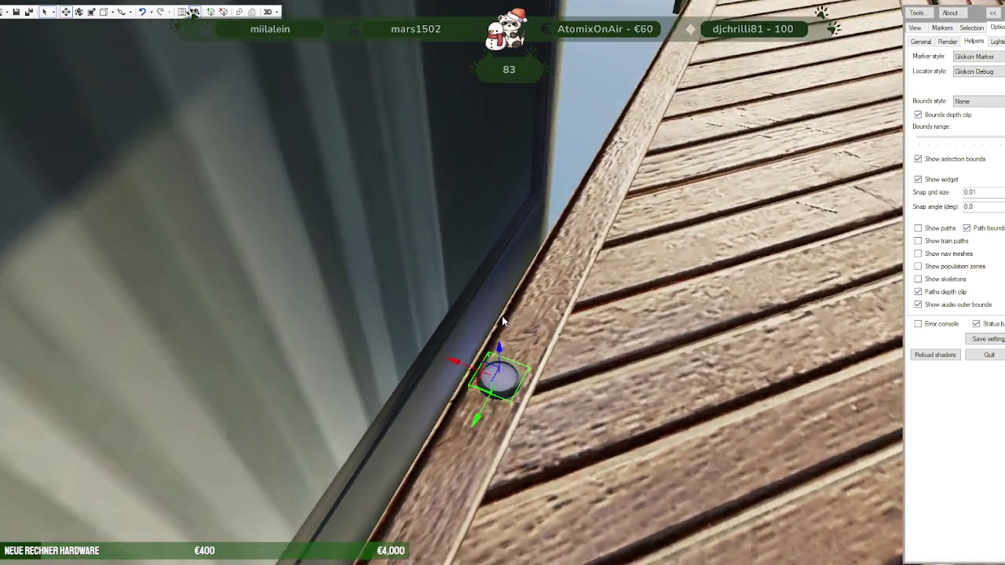
mouse_move(559, 325)
left_mouse_down()
mouse_move(546, 307)
mouse_move(767, 169)
mouse_move(764, 225)
mouse_move(628, 204)
mouse_move(596, 235)
mouse_move(455, 175)
mouse_move(545, 197)
mouse_move(605, 269)
mouse_move(574, 298)
mouse_move(677, 325)
mouse_move(434, 333)
mouse_move(536, 314)
mouse_move(347, 332)
mouse_move(293, 237)
mouse_move(503, 373)
mouse_move(783, 423)
mouse_move(755, 442)
mouse_move(788, 449)
mouse_move(524, 355)
mouse_move(785, 482)
left_mouse_up()
Step: Pull the floor light out of the window corner and slide it along the deck edge into the far corner
mouse_move(673, 452)
left_mouse_down()
mouse_move(513, 418)
mouse_move(460, 422)
mouse_move(425, 363)
left_mouse_up()
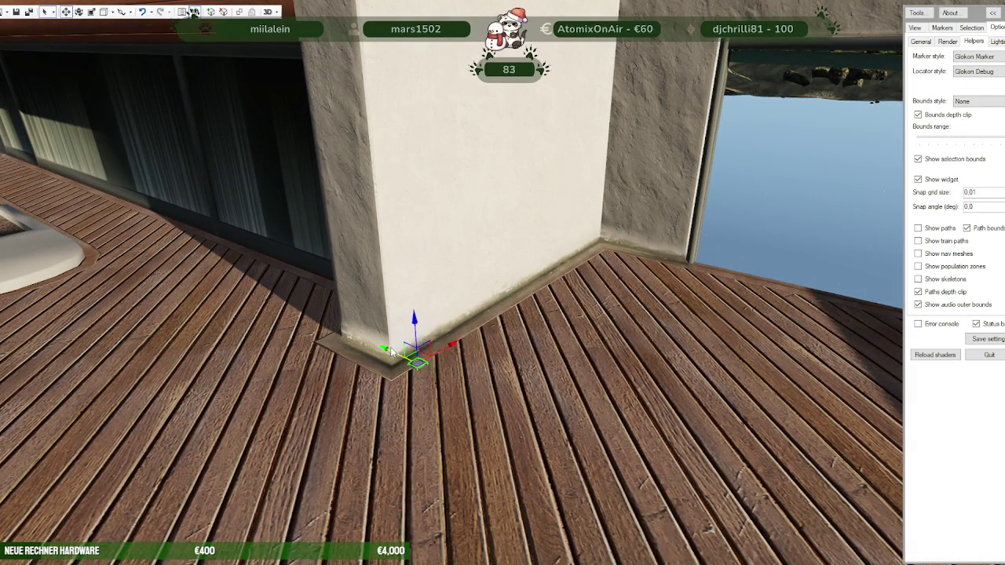
mouse_move(425, 363)
left_mouse_down()
mouse_move(620, 249)
mouse_move(646, 286)
mouse_move(378, 150)
mouse_move(342, 62)
mouse_move(502, 147)
left_mouse_up()
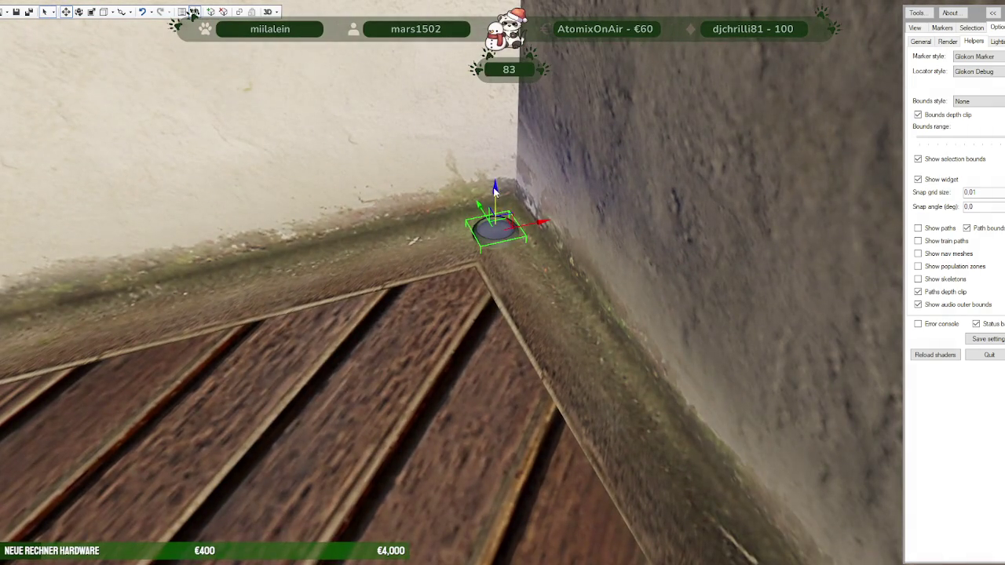
mouse_move(493, 187)
left_mouse_down()
mouse_move(509, 267)
mouse_move(476, 349)
mouse_move(433, 282)
left_mouse_up()
scroll(474, 346, "down", 5)
mouse_move(174, 254)
left_mouse_down()
mouse_move(671, 295)
mouse_move(801, 330)
left_mouse_up()
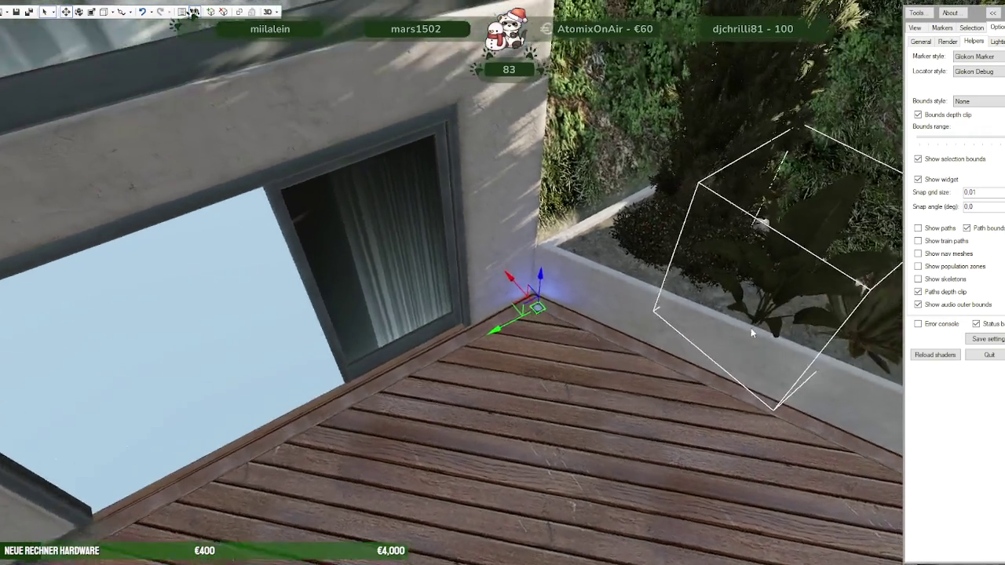
scroll(800, 330, "up", 5)
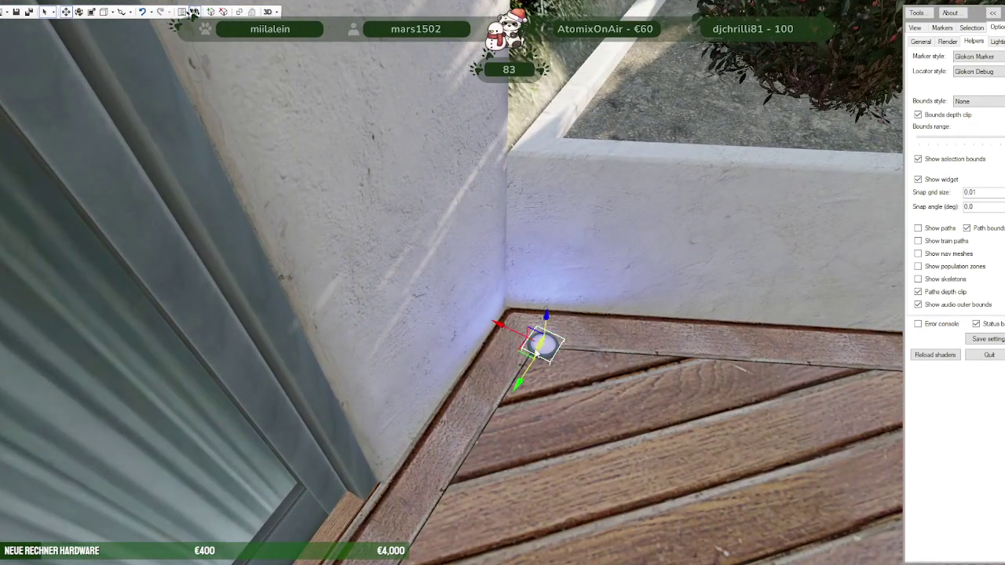
mouse_move(530, 351)
left_mouse_down()
mouse_move(507, 343)
mouse_move(751, 415)
mouse_move(745, 357)
mouse_move(597, 368)
left_mouse_up()
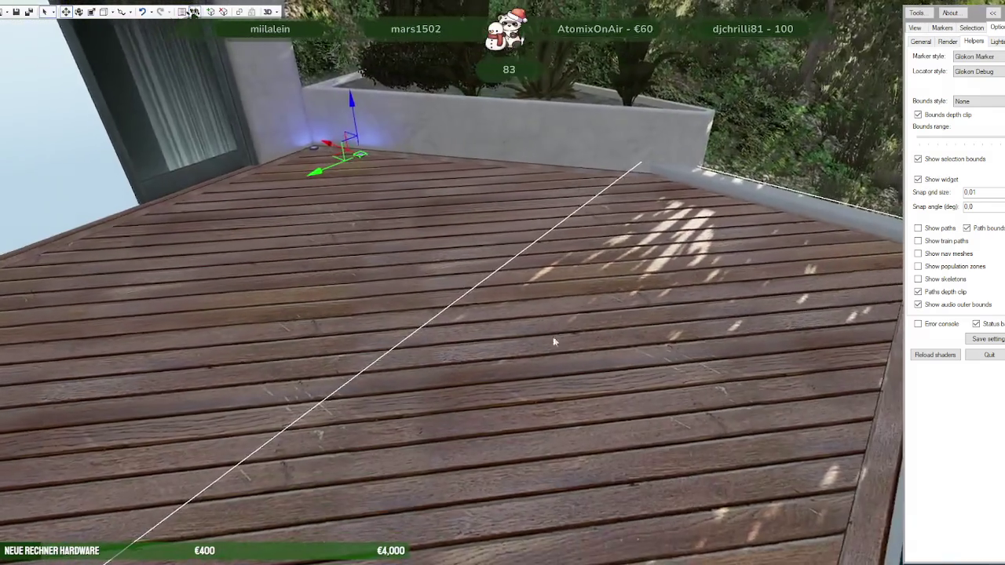
Step: Slide the light along the back wall into position beside the low planter wall
mouse_move(328, 163)
left_mouse_down()
mouse_move(593, 194)
mouse_move(630, 181)
left_mouse_up()
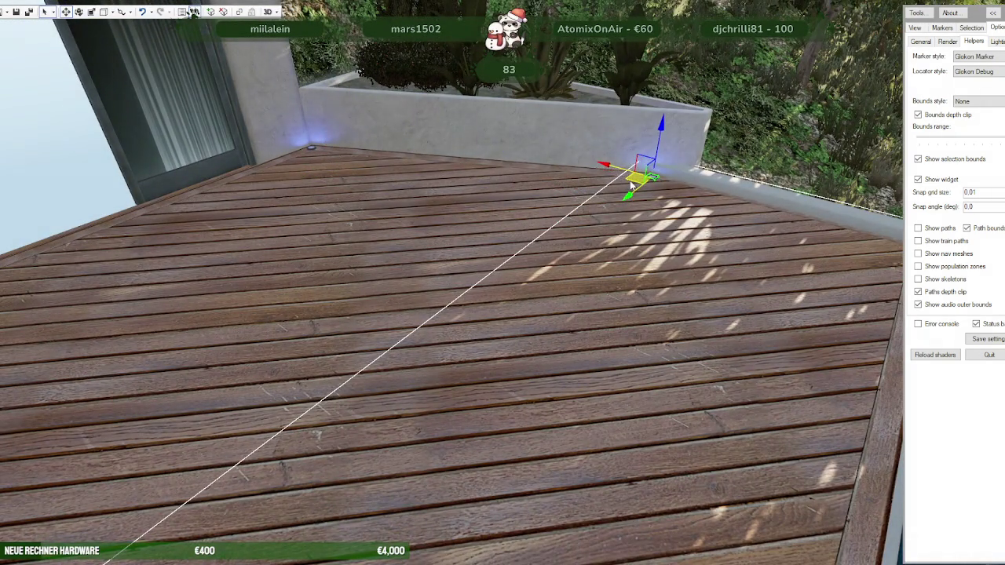
left_click_drag(614, 217, 694, 207)
scroll(646, 197, "up", 3)
scroll(614, 199, "up", 3)
scroll(611, 200, "up", 3)
scroll(534, 239, "up", 3)
scroll(536, 242, "down", 5)
scroll(511, 235, "down", 3)
scroll(479, 230, "down", 3)
scroll(474, 228, "down", 2)
Step: Select the villa pool entity, switch the scene to daylight, and load it into the Project window
key("a")
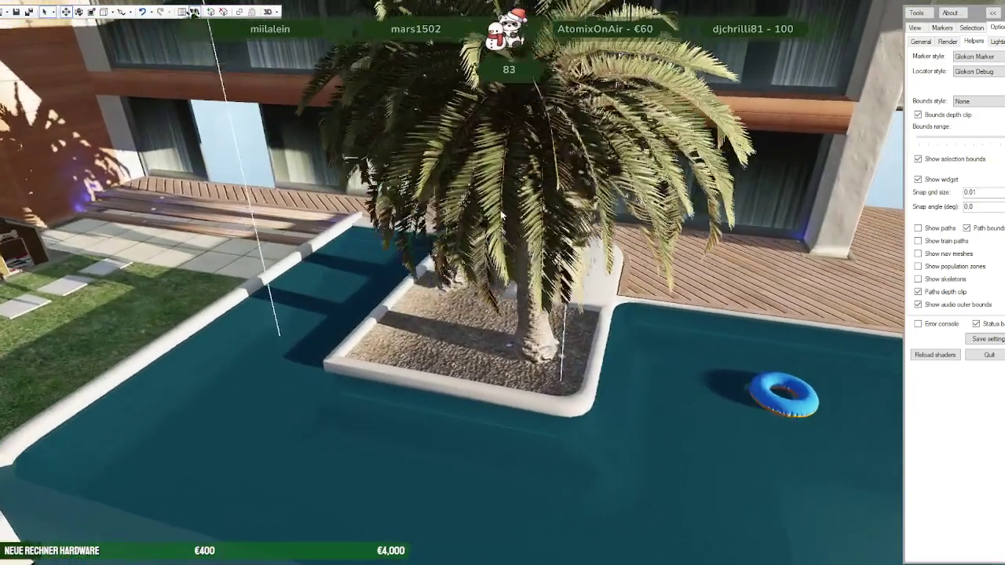
key("d")
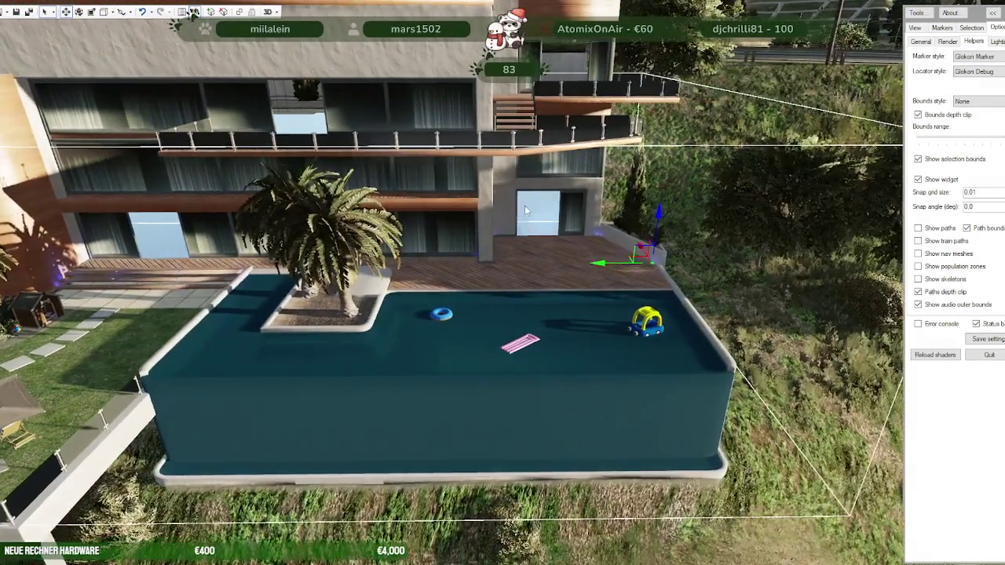
left_click(459, 273)
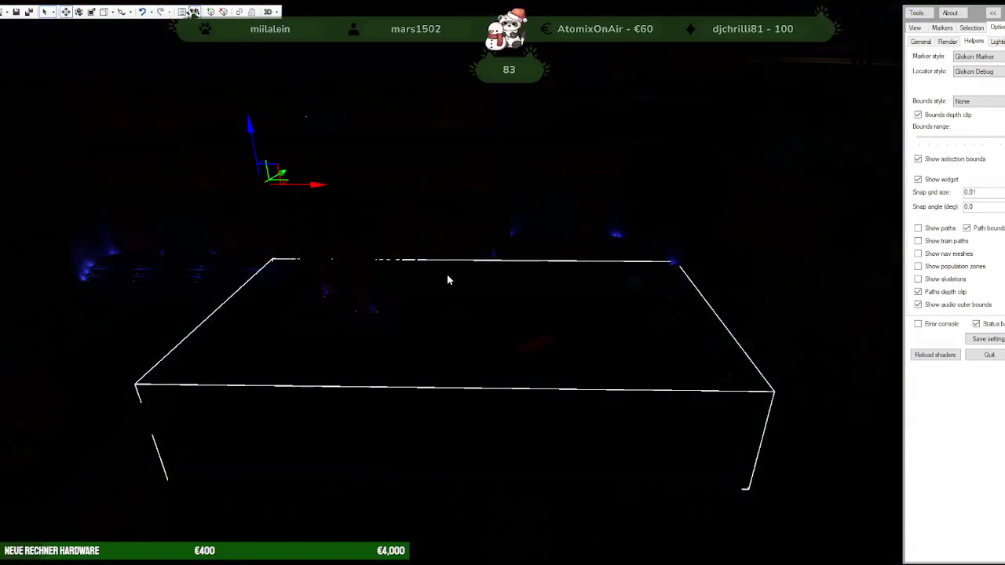
left_click(497, 275)
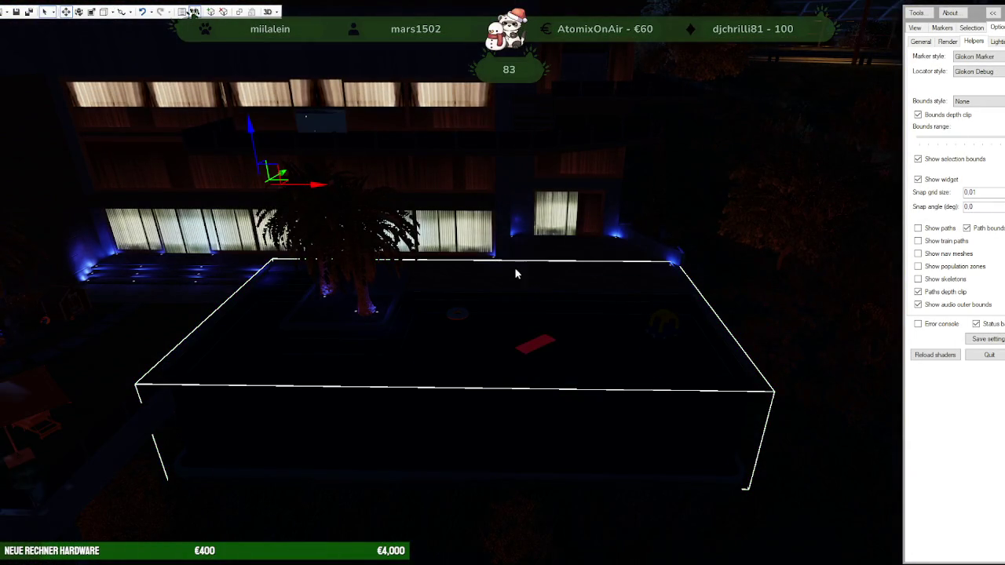
key("w")
key("a")
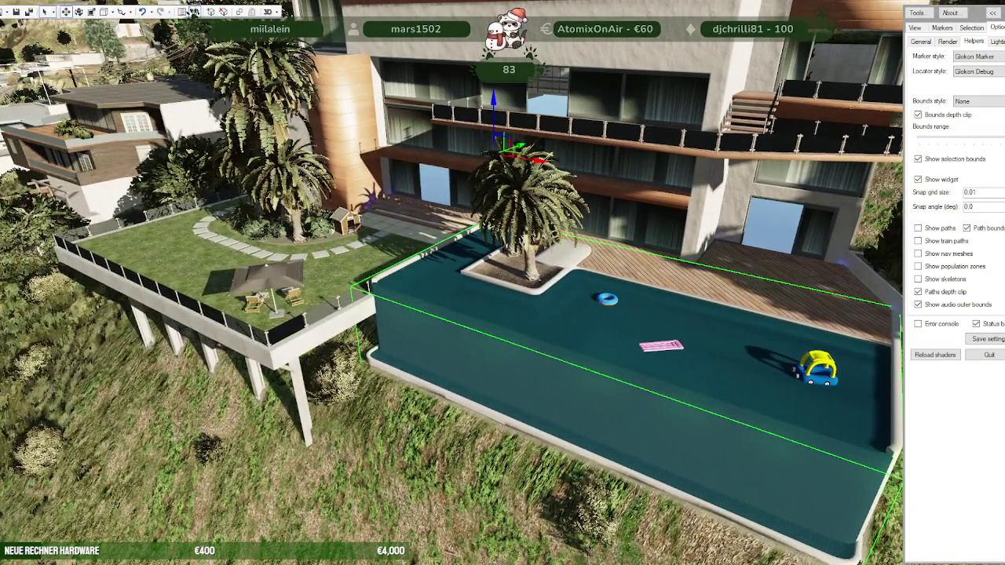
left_click(194, 12)
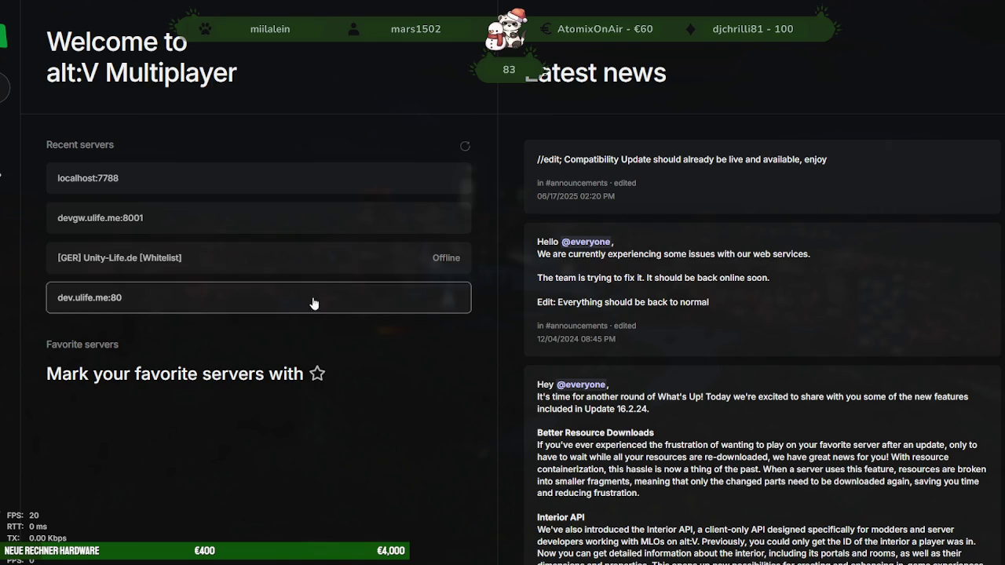
Step: Connect to the local alt:V server at localhost:7788 through Direct connect
left_click(259, 178)
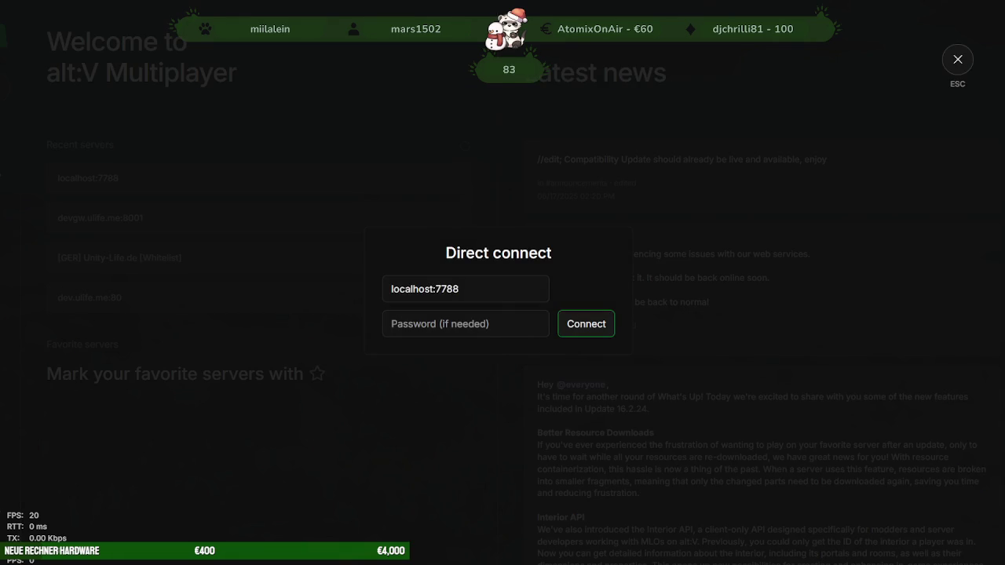
left_click(596, 325)
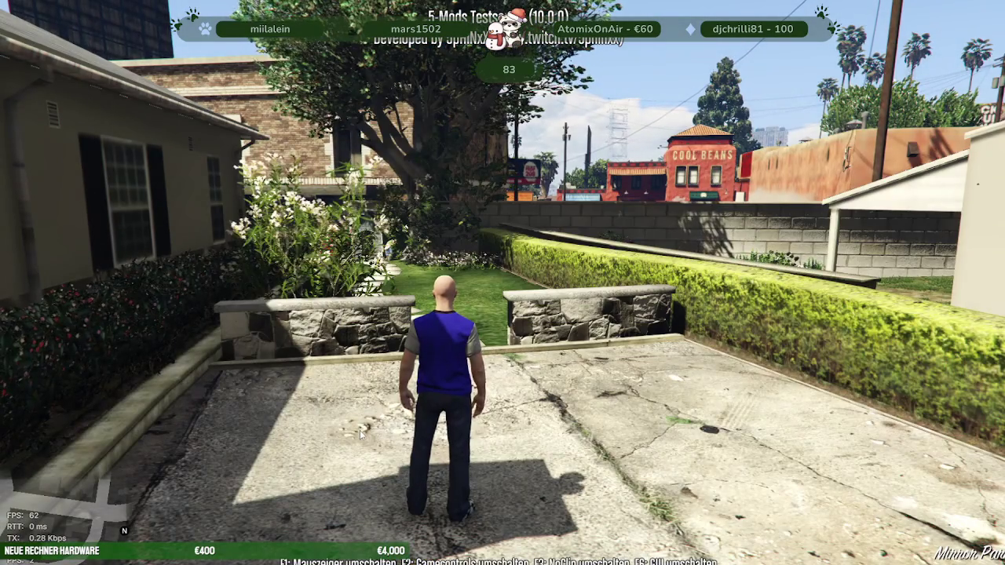
Step: Set a map waypoint on the hillside villa in the Vinewood hills
key("w")
key("p")
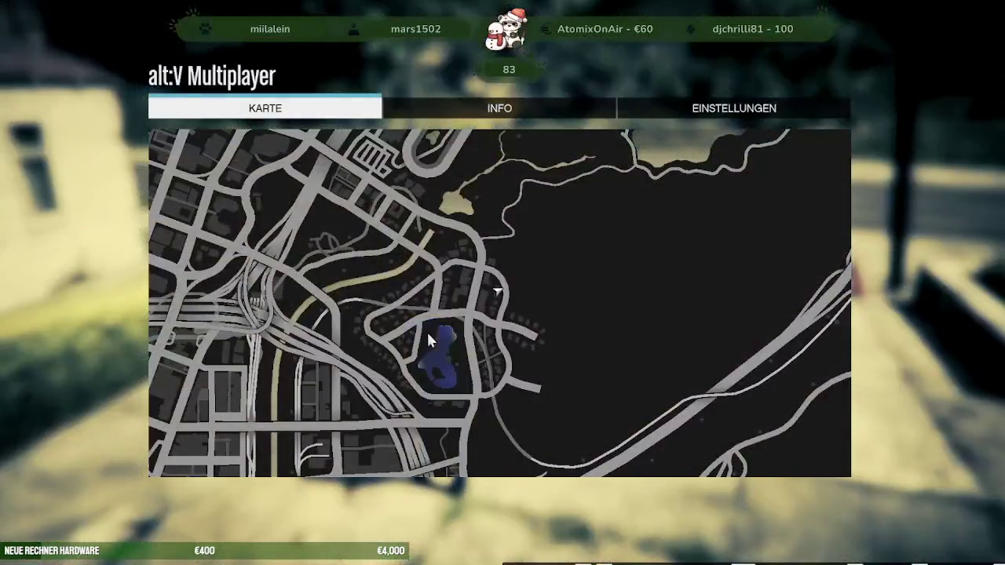
scroll(383, 308, "down", 5)
scroll(432, 261, "up", 5)
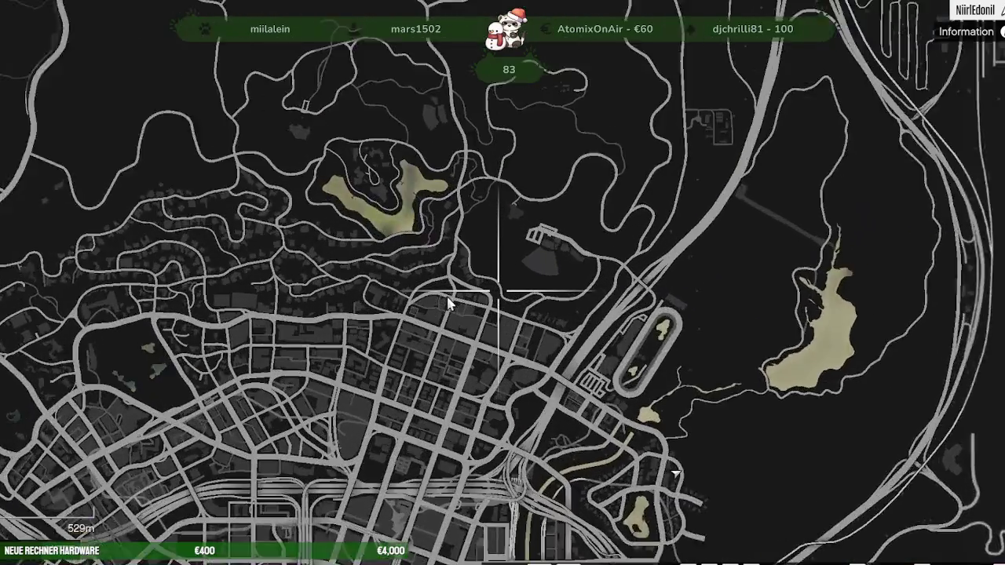
key("w")
key("a")
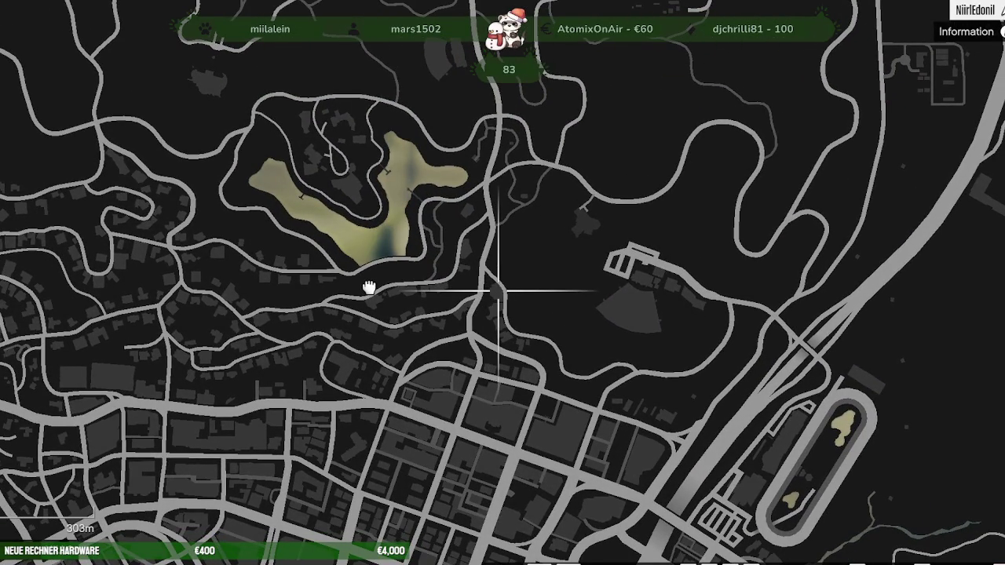
key("a")
key("s")
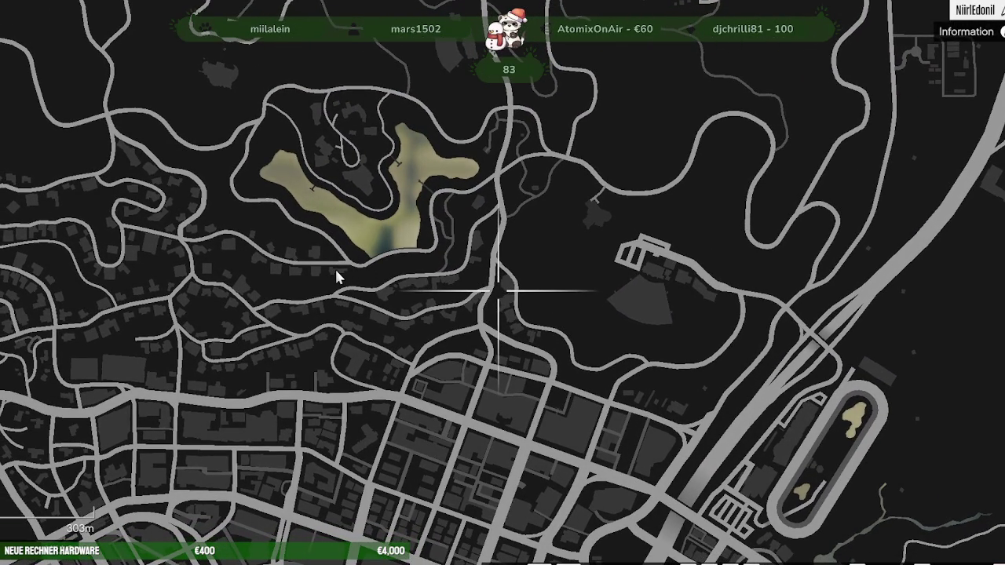
left_click(335, 270)
Step: Leave the map and teleport the player to the waypoint with the F5 Teleport Menu
key("Escape")
key("Escape")
key("F5")
key("Return")
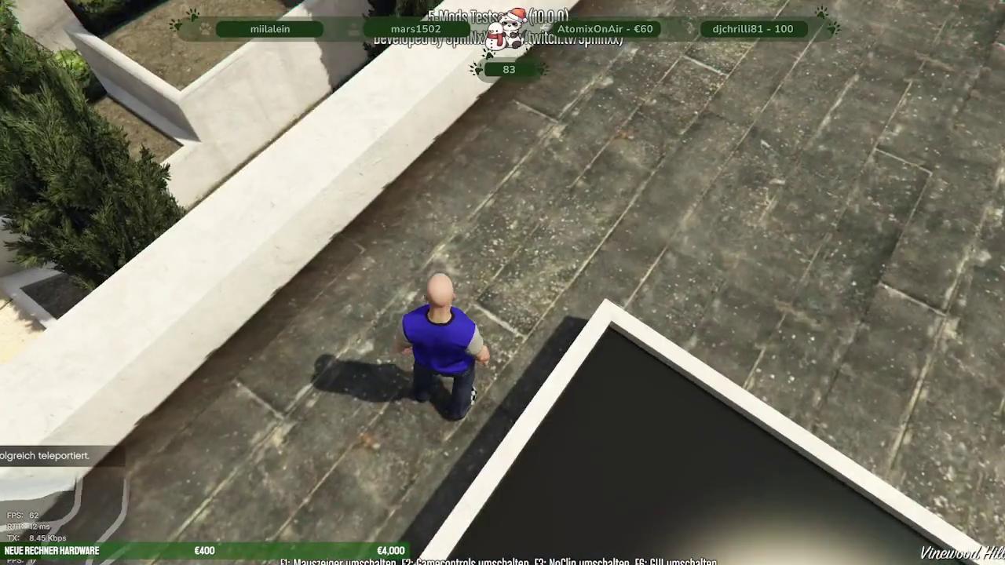
Step: Walk off the villa roof and across the lawn to the pool's glass railing
key("w")
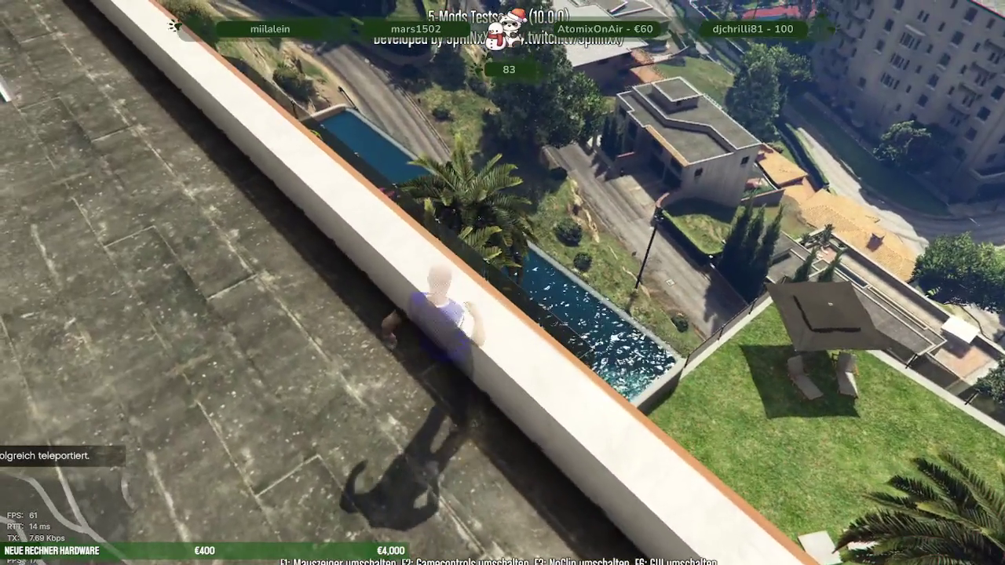
key("space")
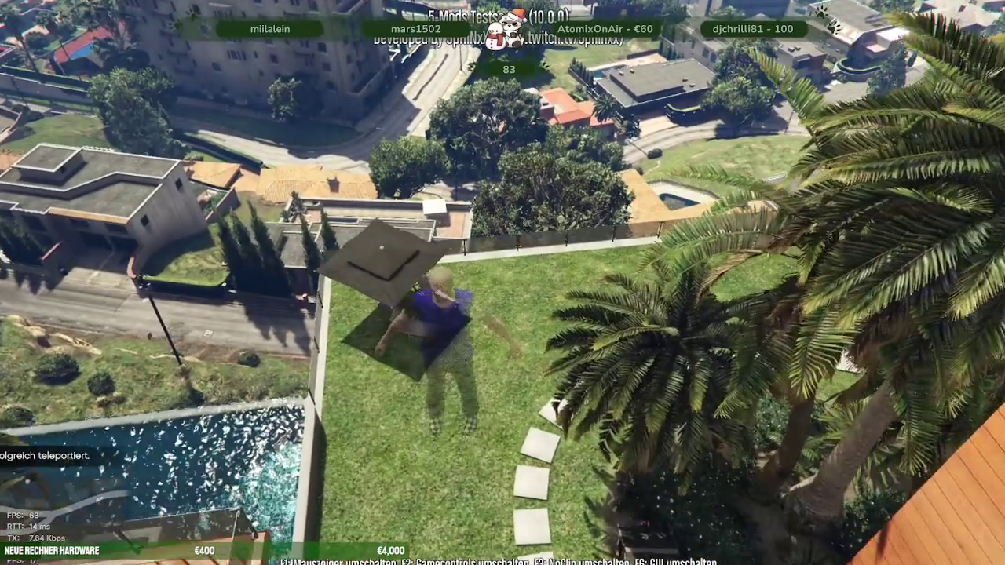
key("w")
key("w")
key("w")
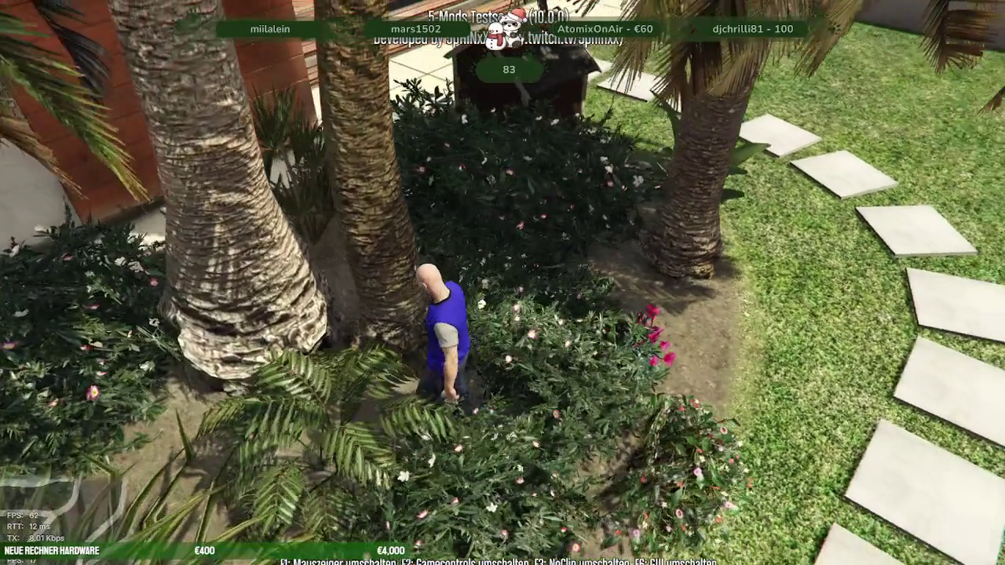
key("w")
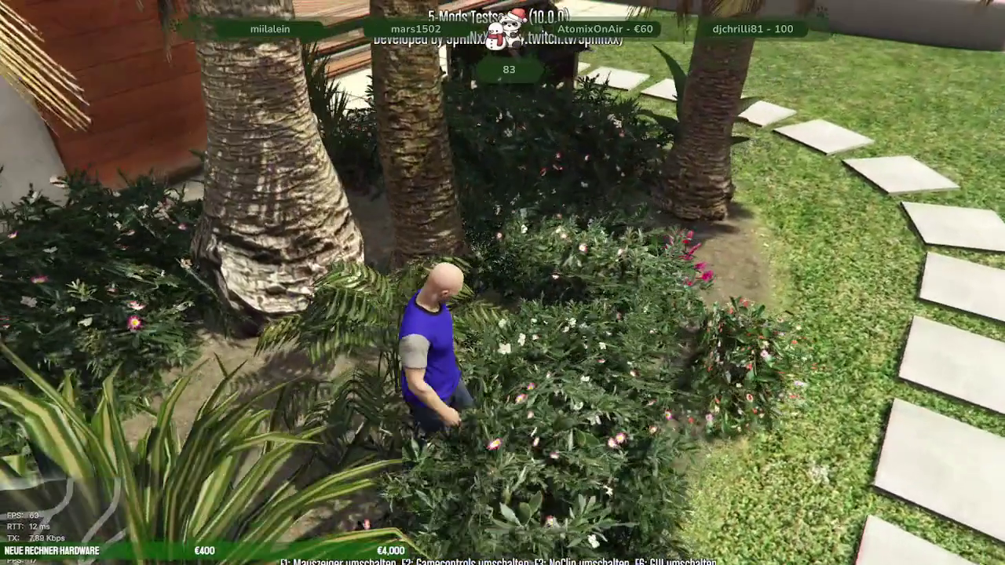
key("w")
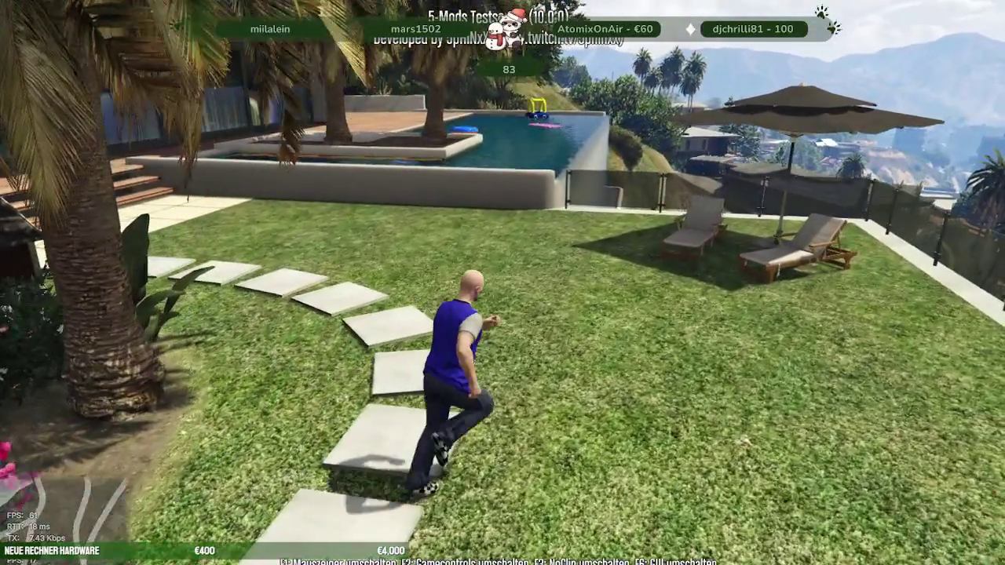
key("w")
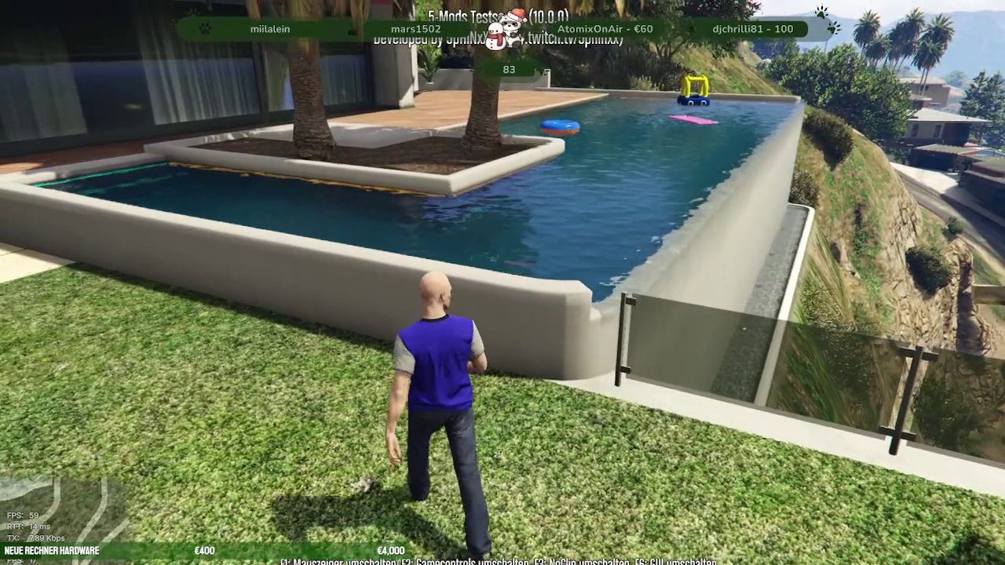
Step: Quit the game with the 'quit' console command and shut down the alt:V server
key("F8")
type("quit")
key("Return")
left_click(601, 96)
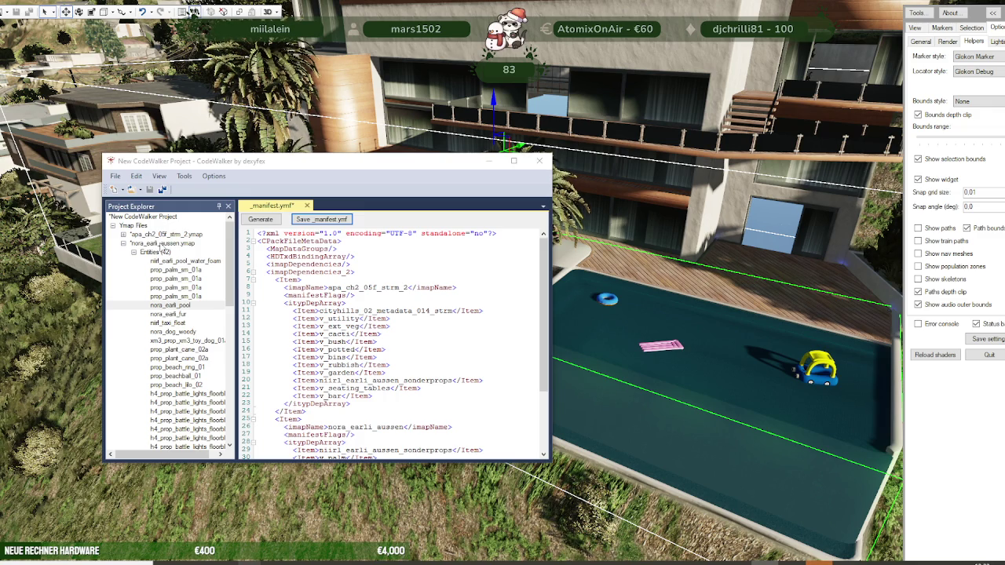
Step: Save nora_earli_aussen.ymap over its existing copy in the stream folder
left_click(162, 244)
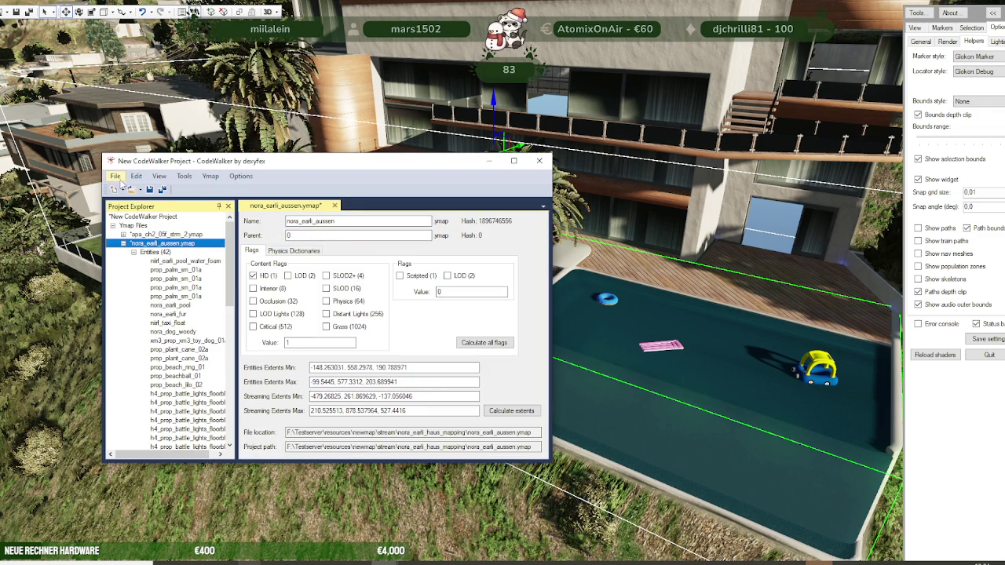
left_click(115, 178)
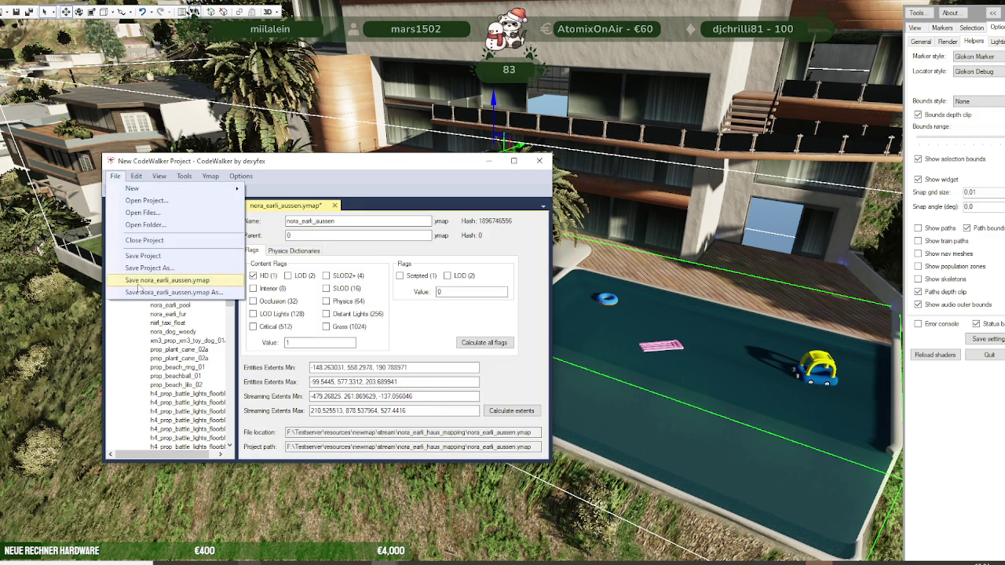
left_click(169, 292)
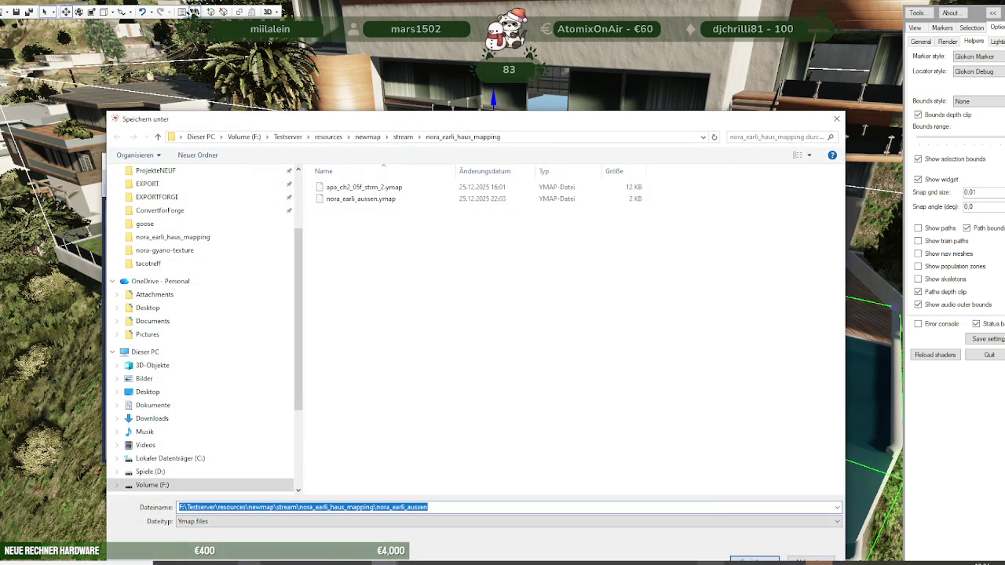
left_click_drag(517, 124, 492, 63)
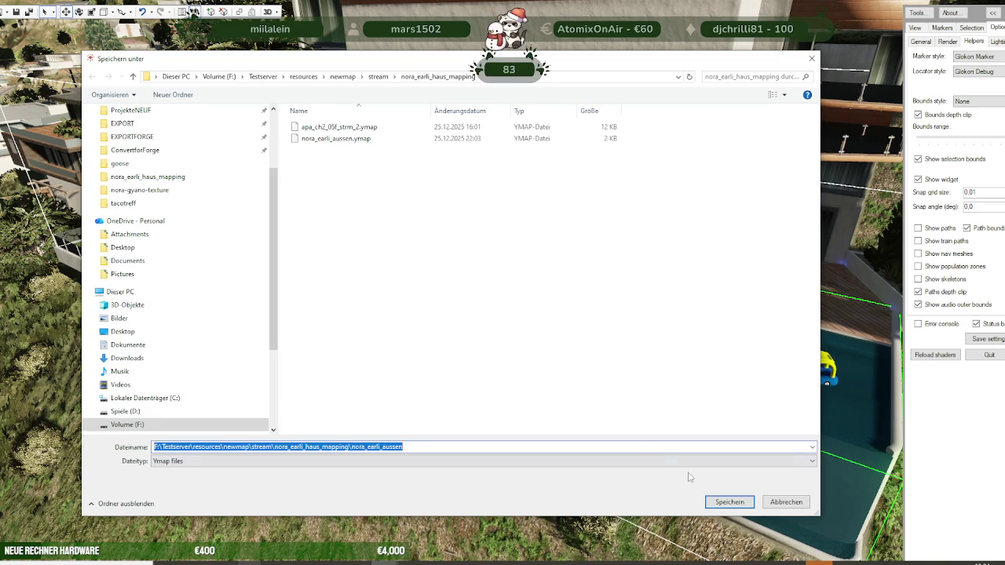
left_click(726, 503)
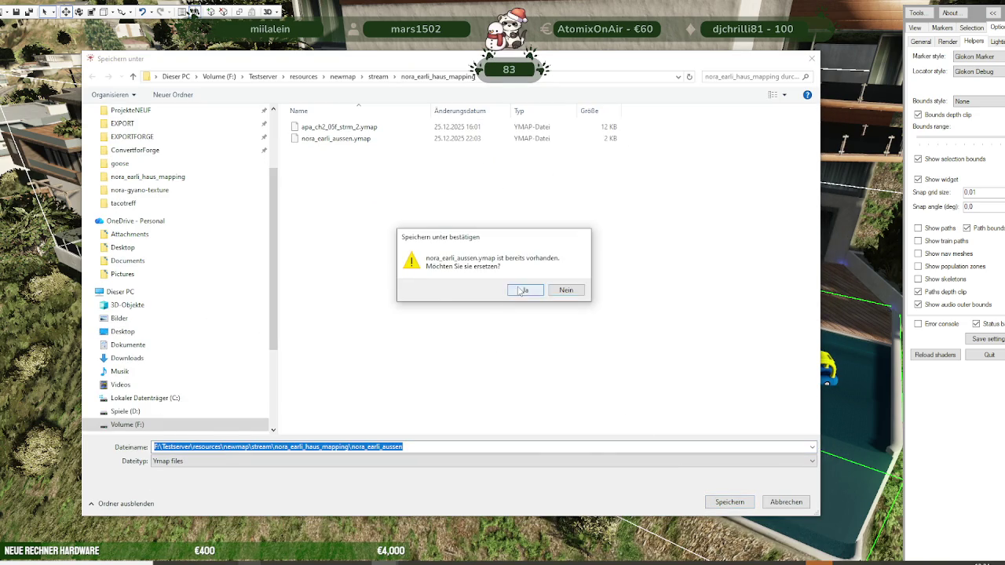
left_click(512, 295)
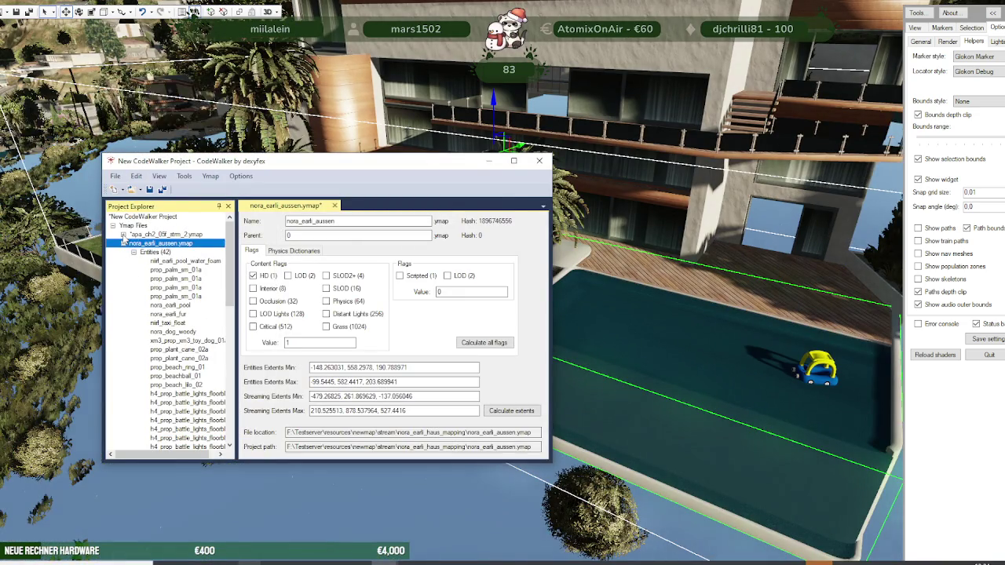
Step: Save apa_ch2_05f_strm_2.ymap over its existing copy in the stream folder
left_click(123, 234)
left_click(161, 234)
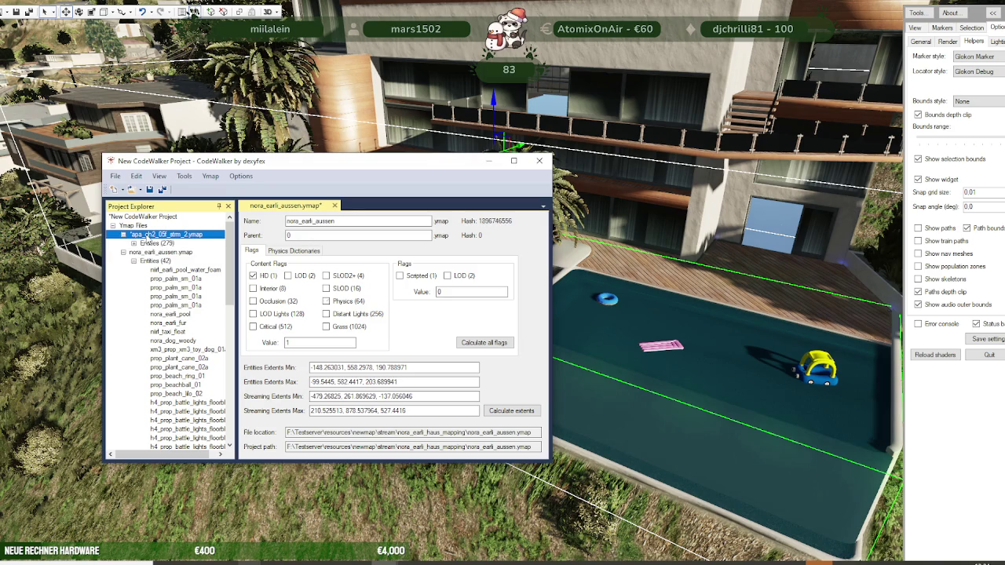
left_click(115, 176)
left_click(150, 295)
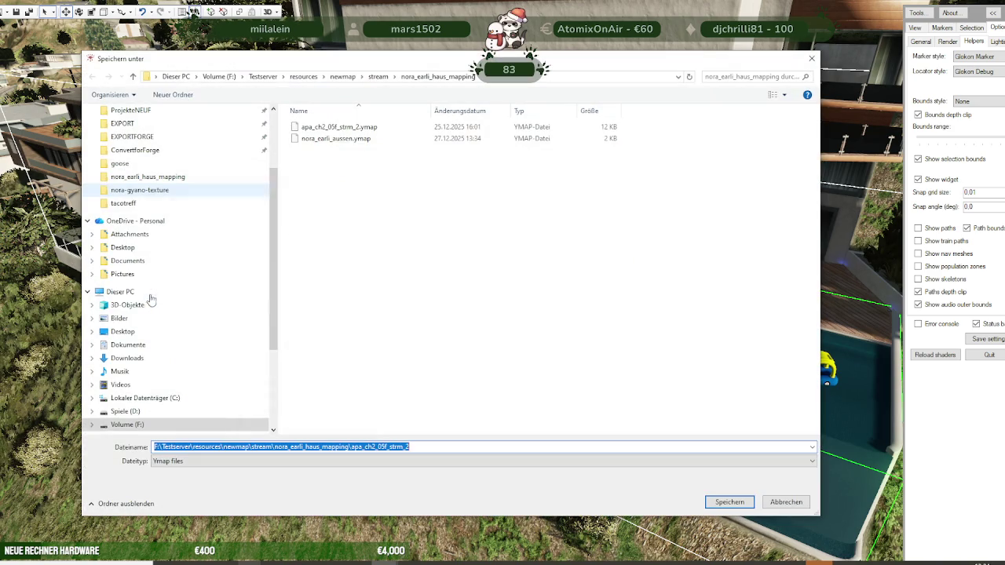
left_click(709, 501)
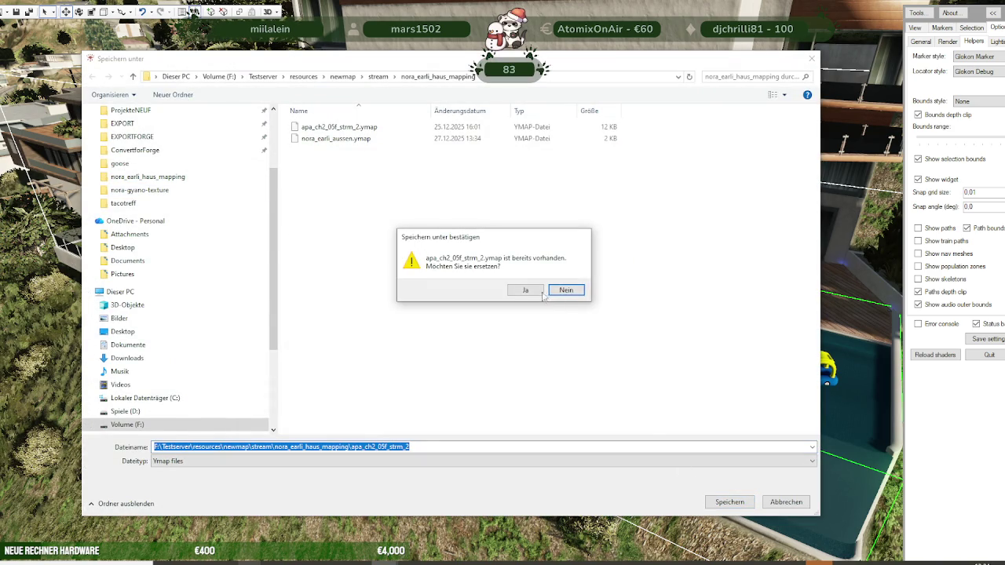
left_click(522, 288)
left_click(124, 252)
Step: Generate the project manifest with Manifest Generator and overwrite niirl_earli_aussen_manifest.ymf with it
left_click(123, 234)
left_click(184, 176)
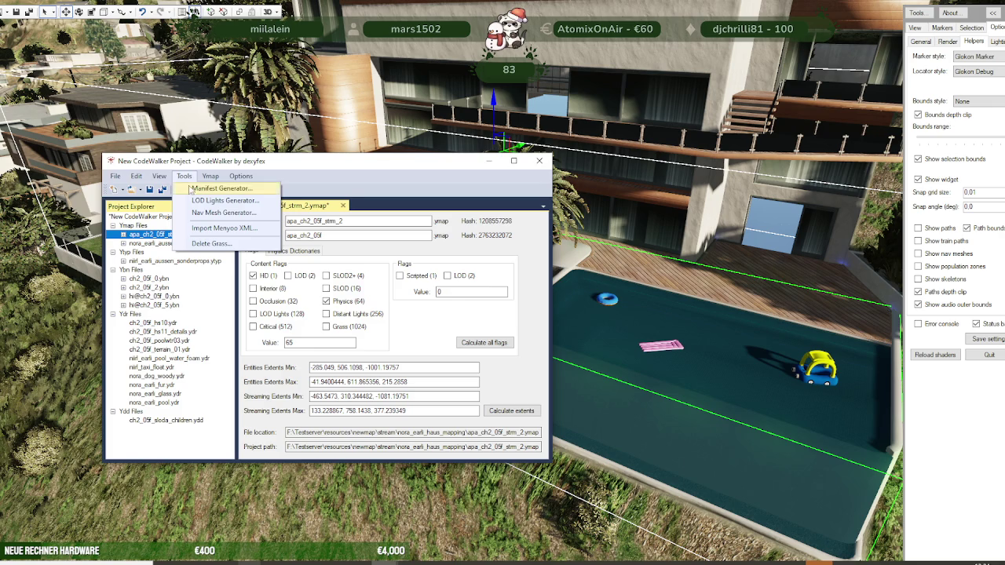
left_click(190, 190)
left_click(326, 220)
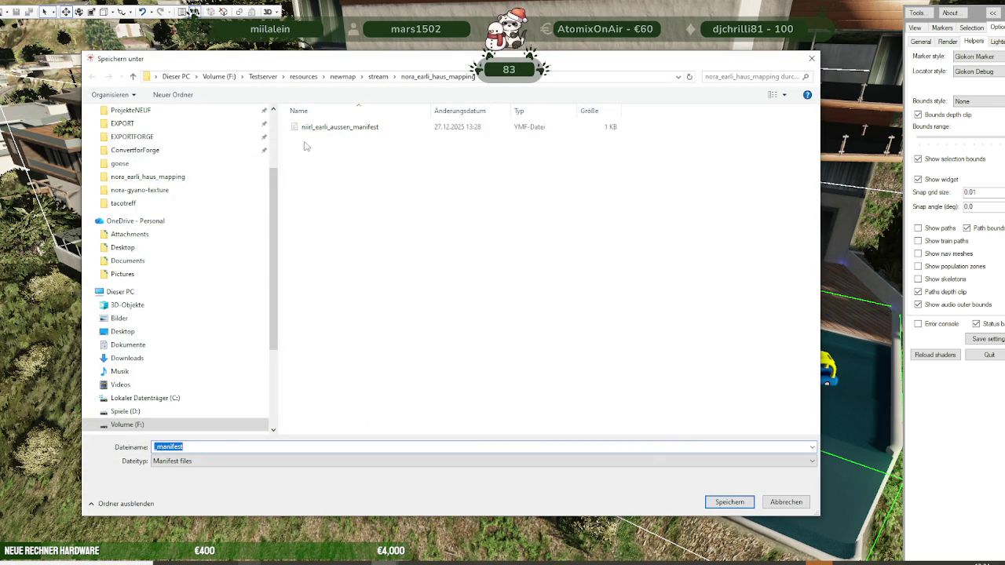
left_click(339, 127)
left_click(709, 499)
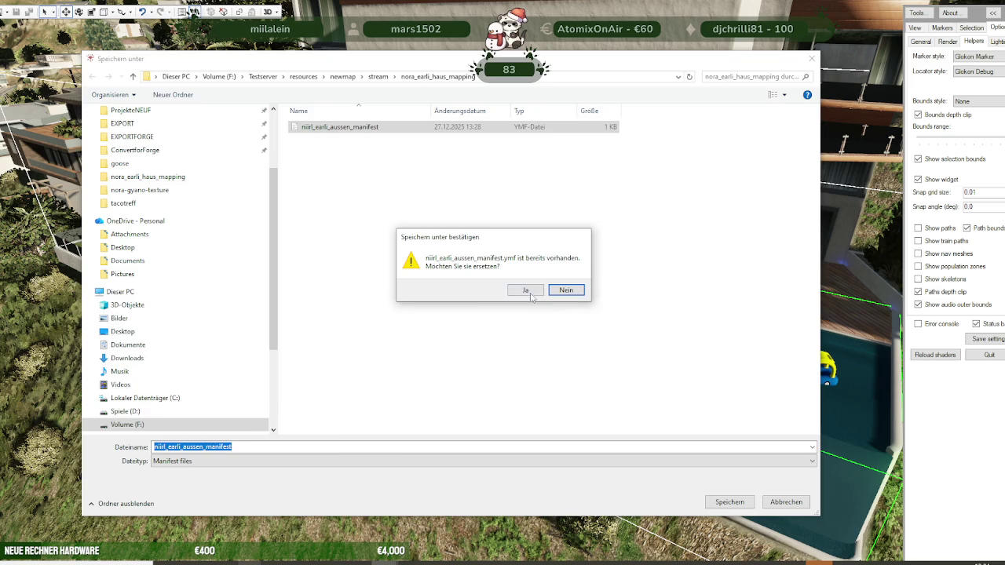
left_click(531, 297)
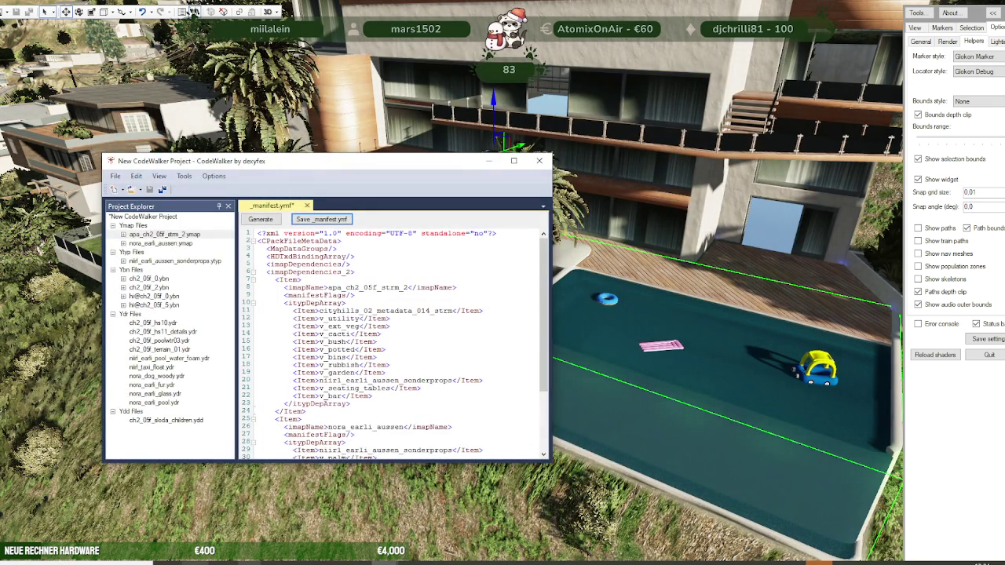
left_click(358, 563)
Step: List the contents of mods\hausearli.rpf in RPF Explorer
scroll(93, 251, "up", 8)
scroll(92, 251, "up", 8)
scroll(94, 253, "up", 8)
scroll(106, 314, "down", 4)
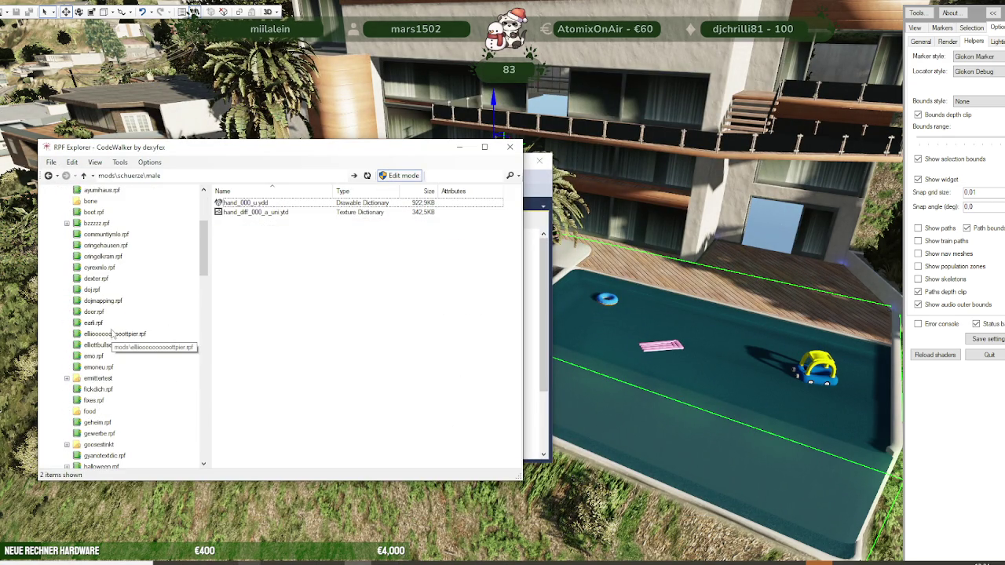
scroll(112, 334, "down", 2)
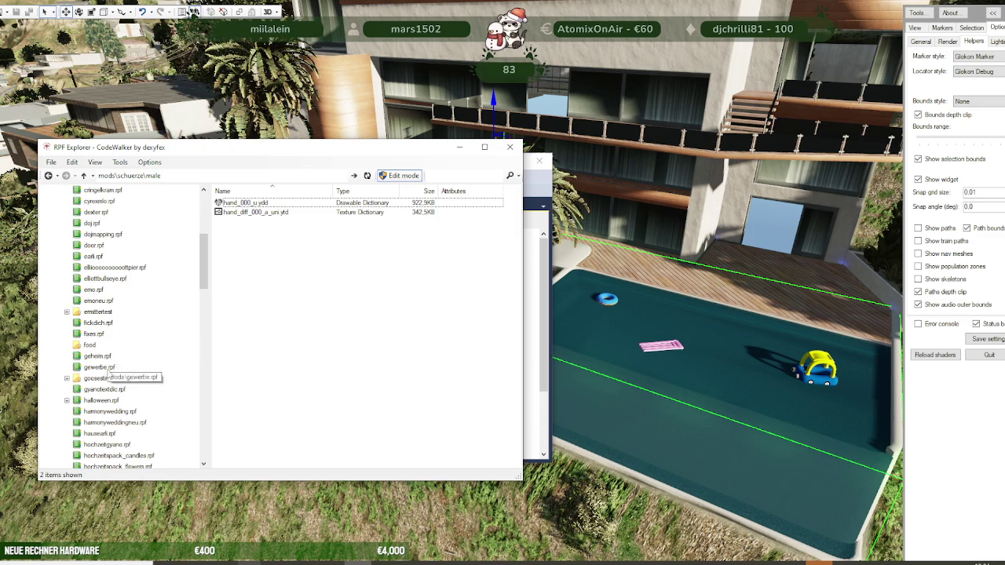
left_click(102, 433)
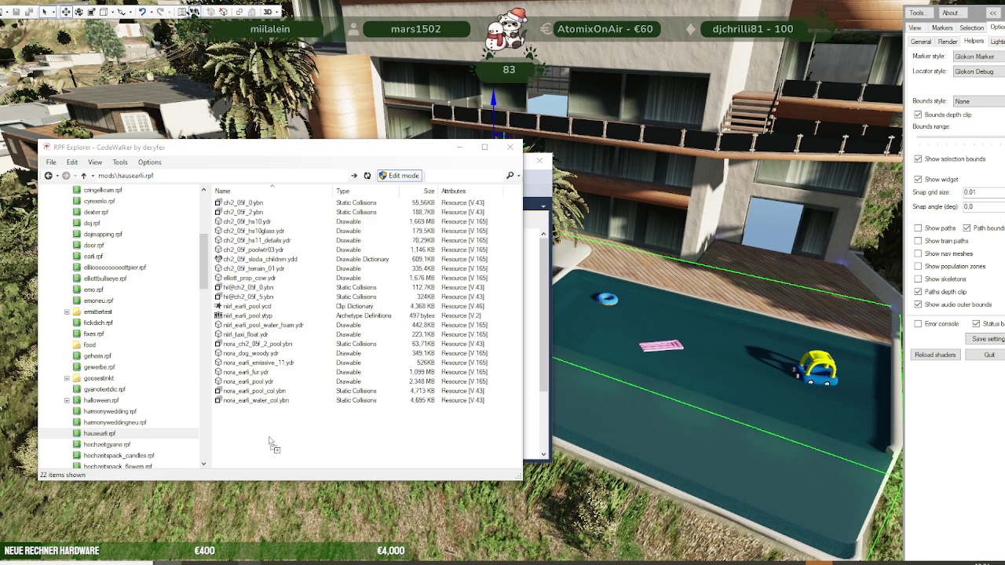
Step: Preview the nora_earli_pool model in the 3D viewer, then close it
left_click(269, 391)
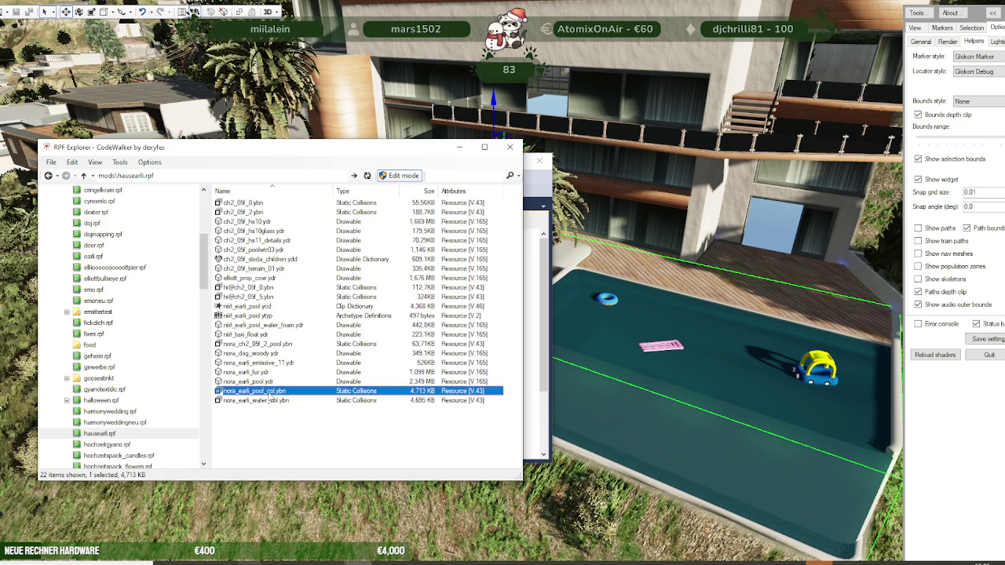
double_click(250, 381)
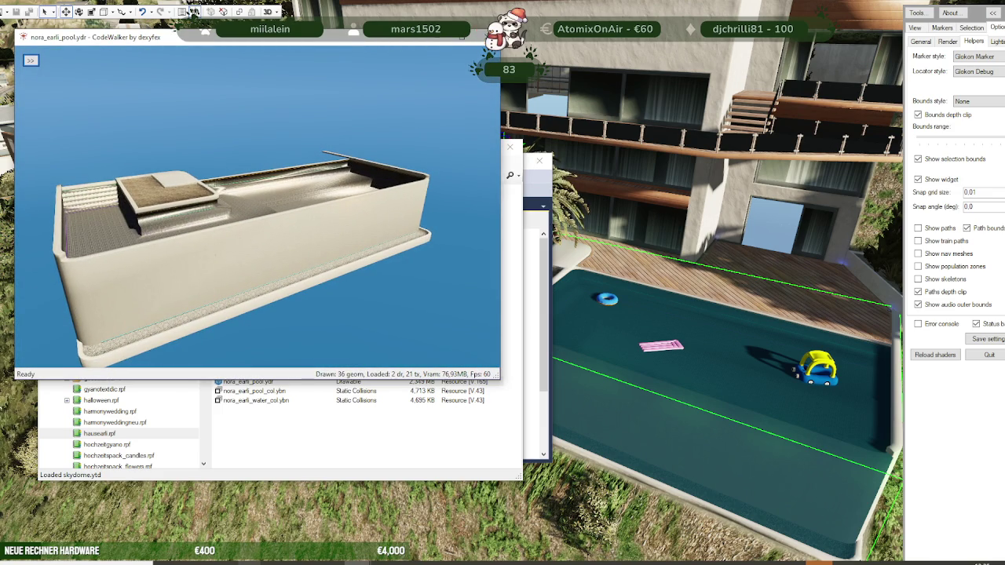
left_click(490, 37)
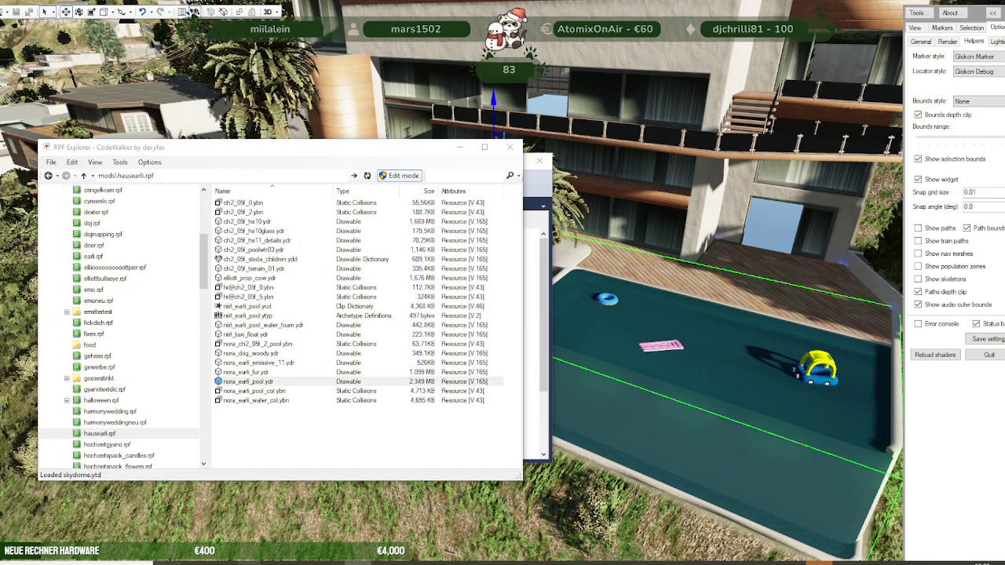
right_click(150, 561)
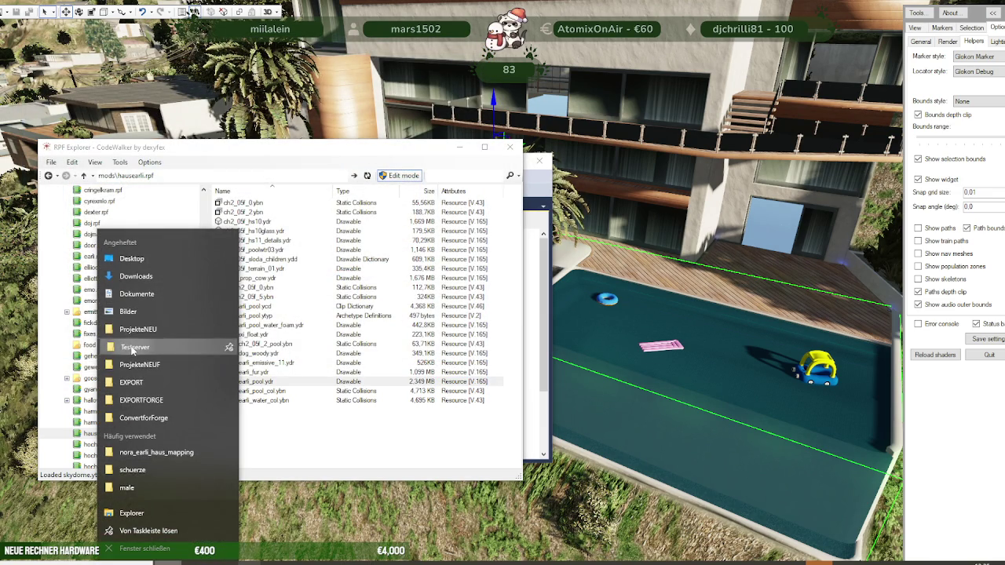
Step: Replace nora_earli_pool.ydr in the nora_earli_haus_mapping folder with CodeWalker's copy and start the alt:V server
left_click(137, 349)
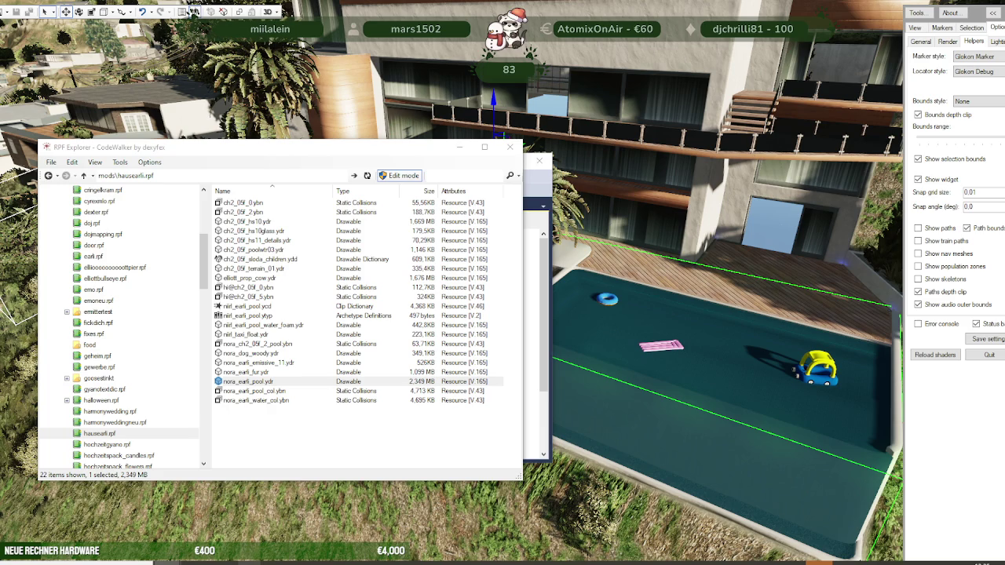
left_click(612, 559)
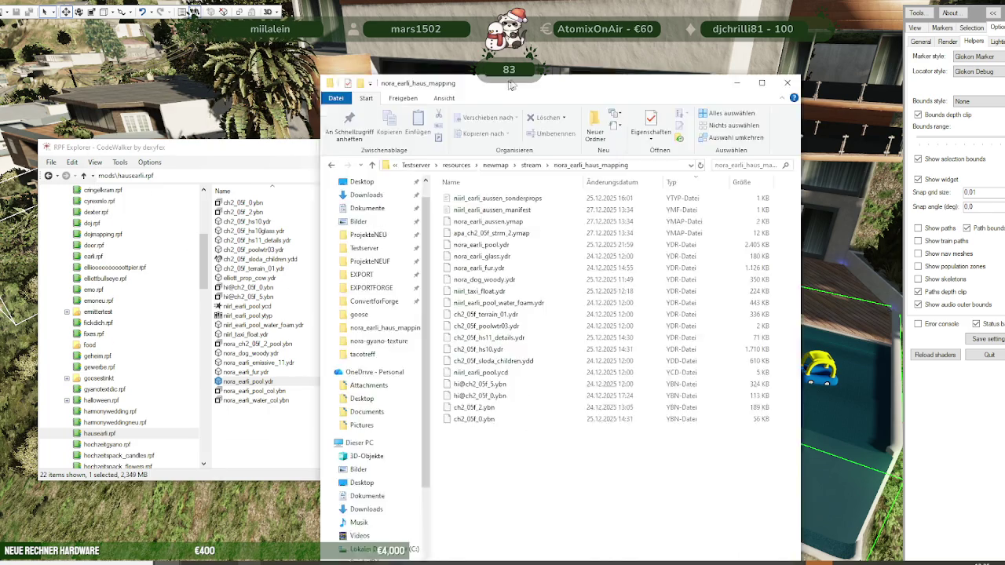
left_click_drag(264, 385, 569, 463)
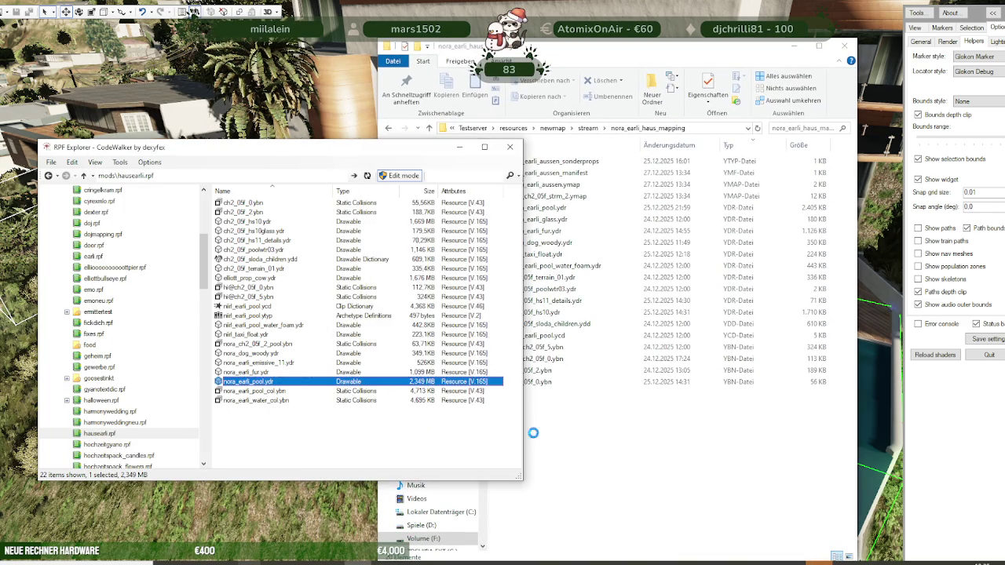
left_click(448, 212)
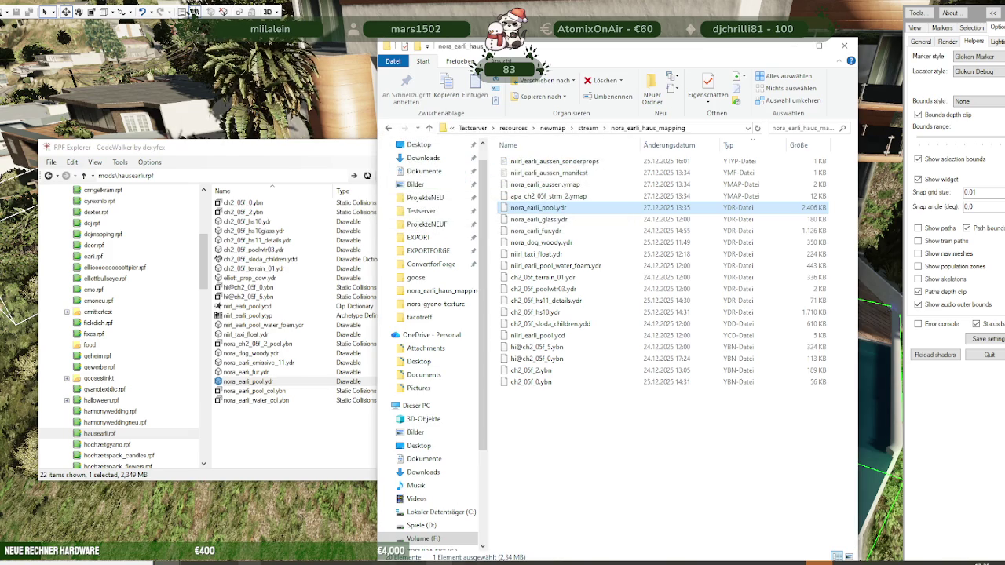
left_click(467, 562)
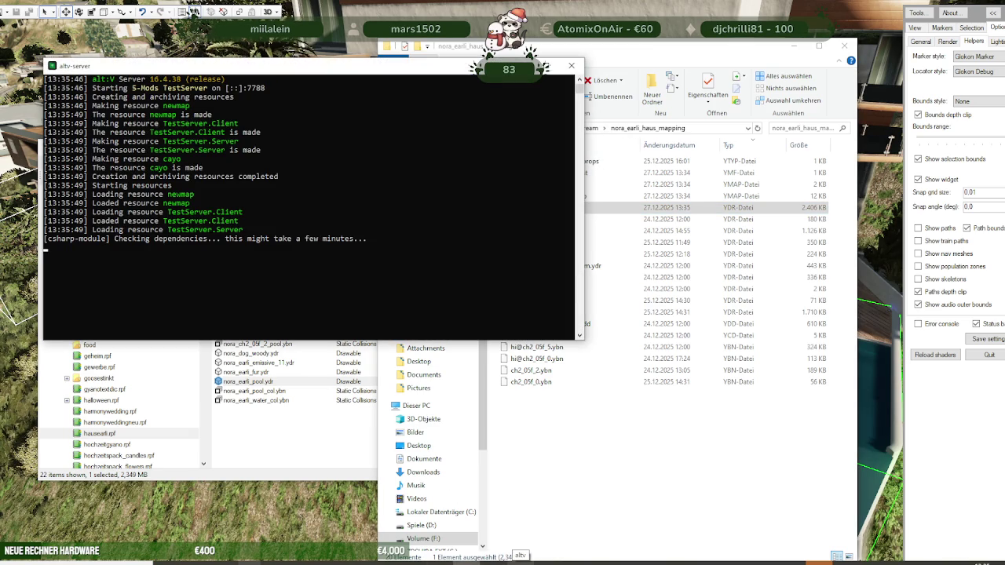
Step: Launch the alt:V Multiplayer client once the server has loaded newmap
left_click(519, 559)
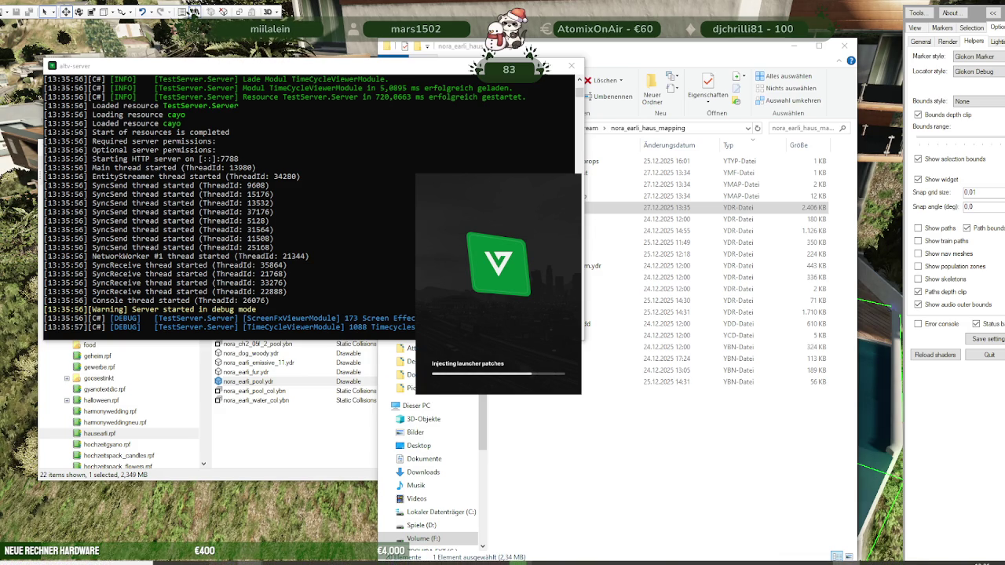
mouse_move(165, 558)
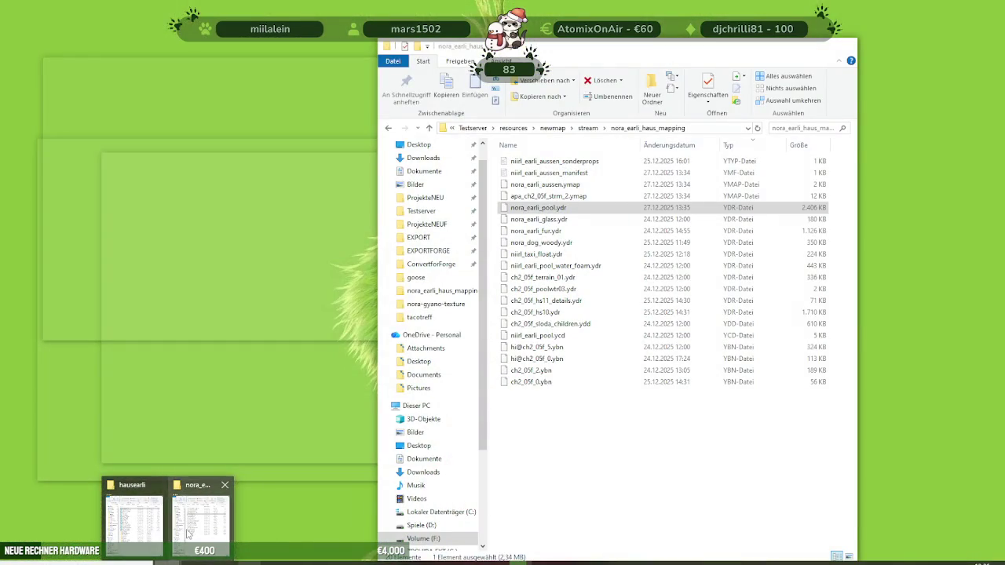
Step: Check the free space on Spiele (D:) in its properties, then close them
left_click(188, 534)
scroll(423, 471, "down", 1)
right_click(422, 496)
left_click(460, 480)
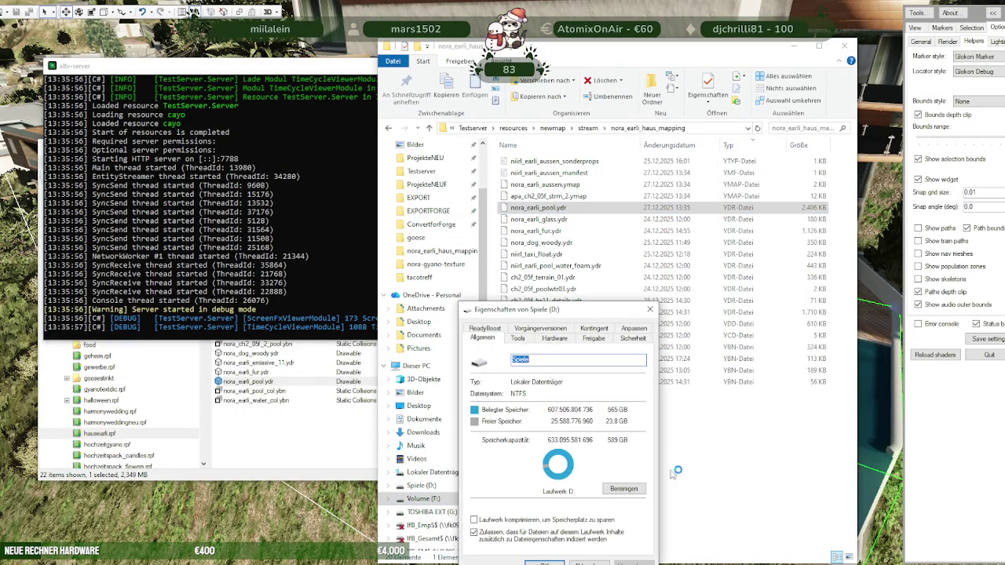
left_click(649, 309)
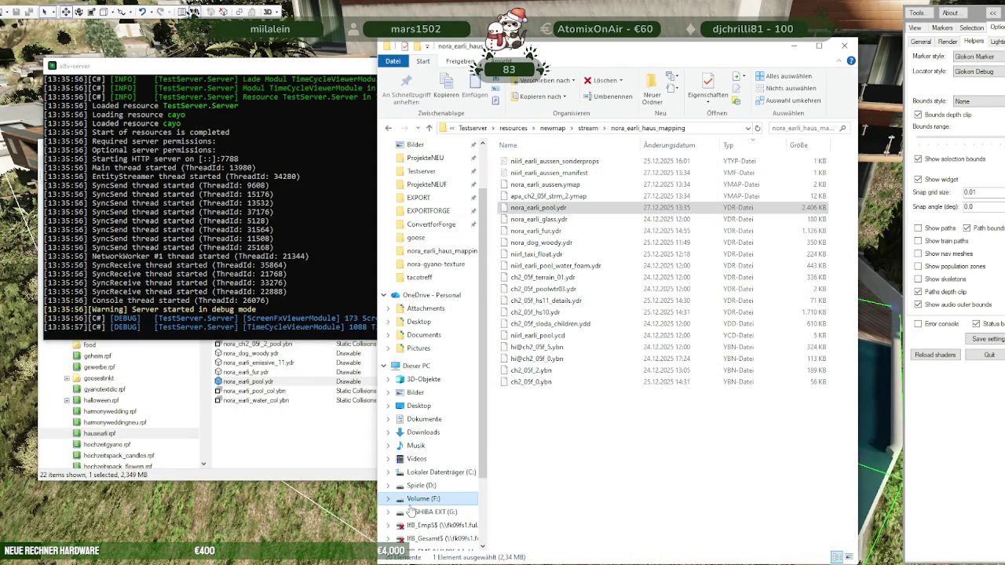
Step: Check the free space on Volume (F:) in its properties, then close them
right_click(413, 509)
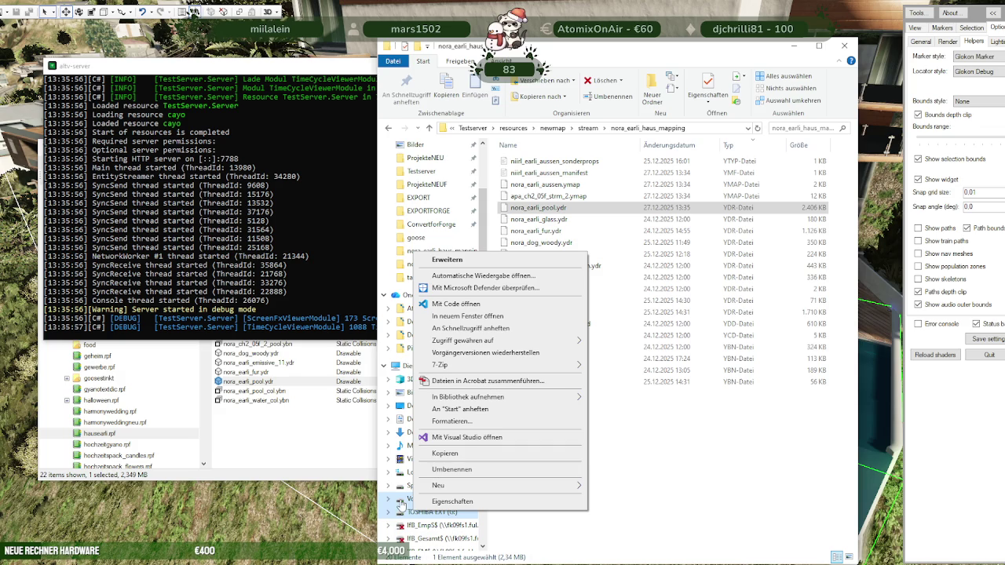
left_click(573, 536)
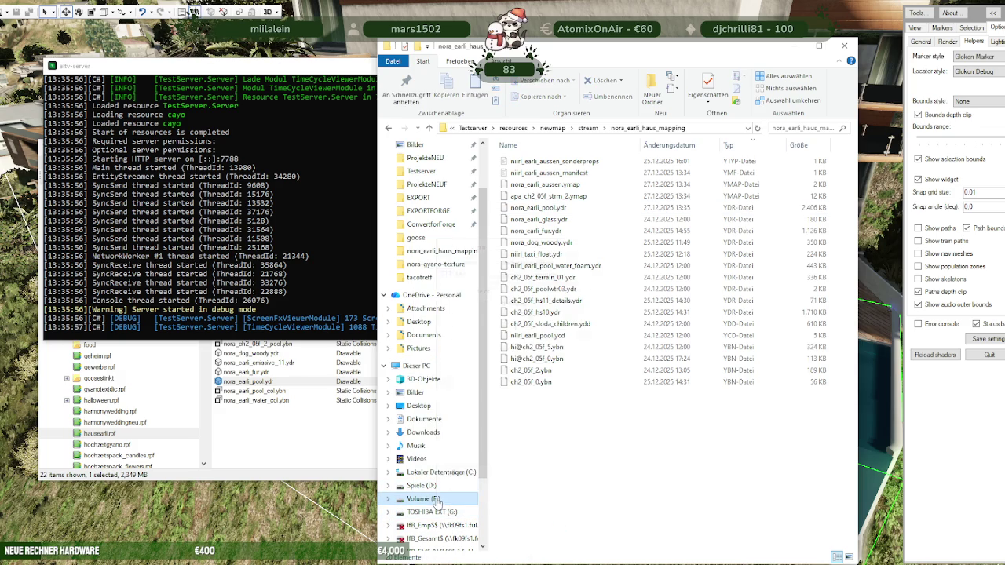
right_click(437, 499)
left_click(466, 490)
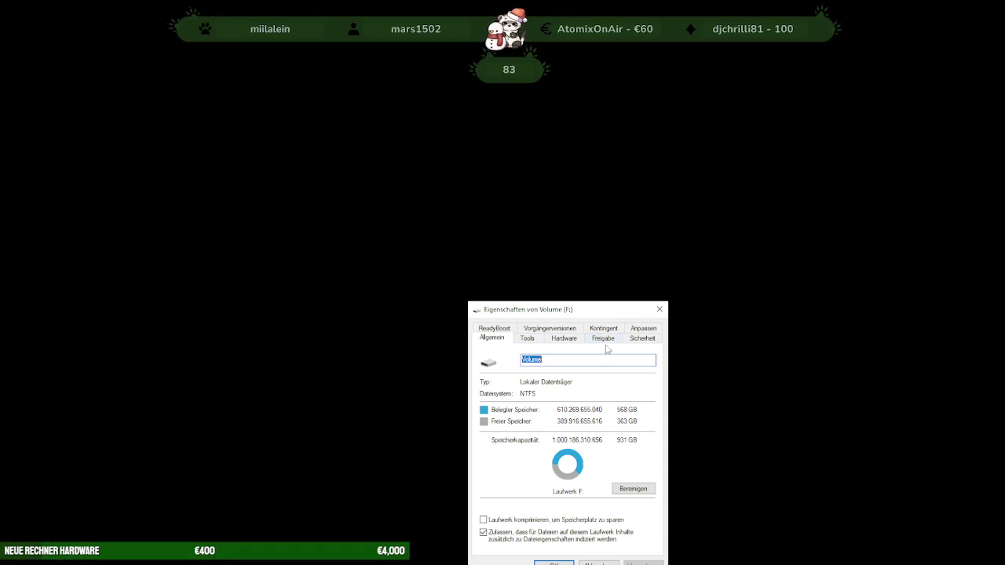
left_click(660, 309)
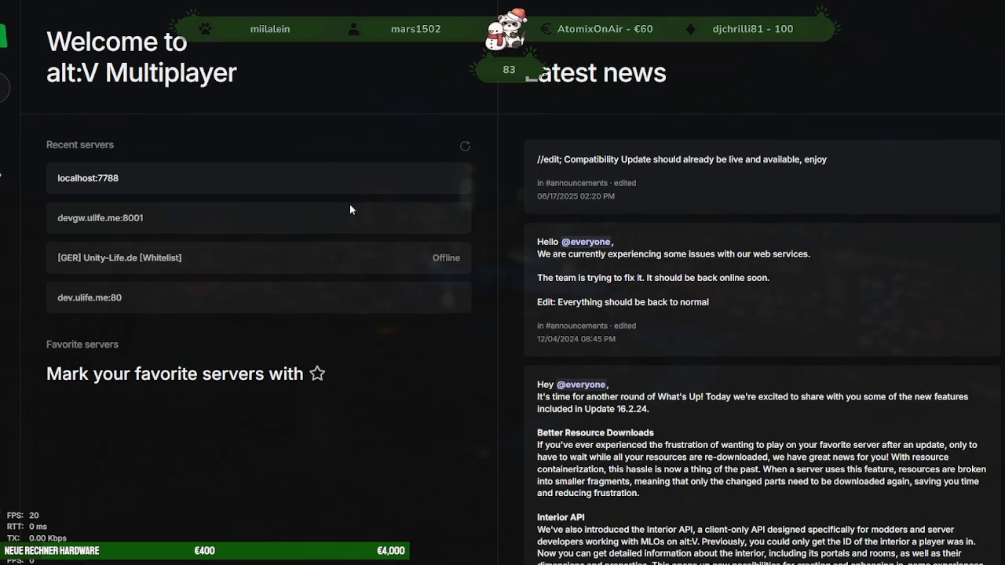
Step: Direct-connect to the recent localhost:7788 test server and wait in its join queue
left_click(269, 185)
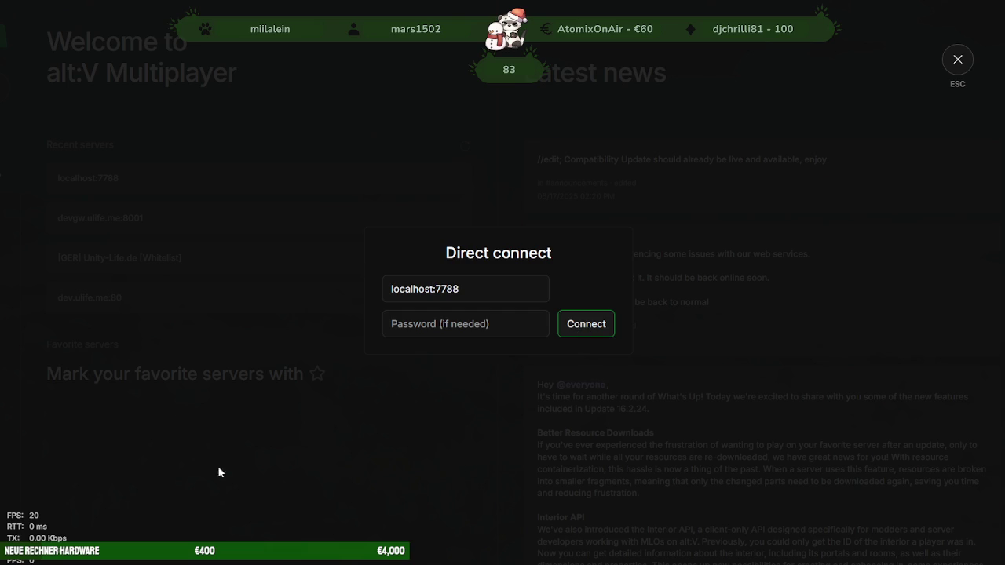
left_click(593, 332)
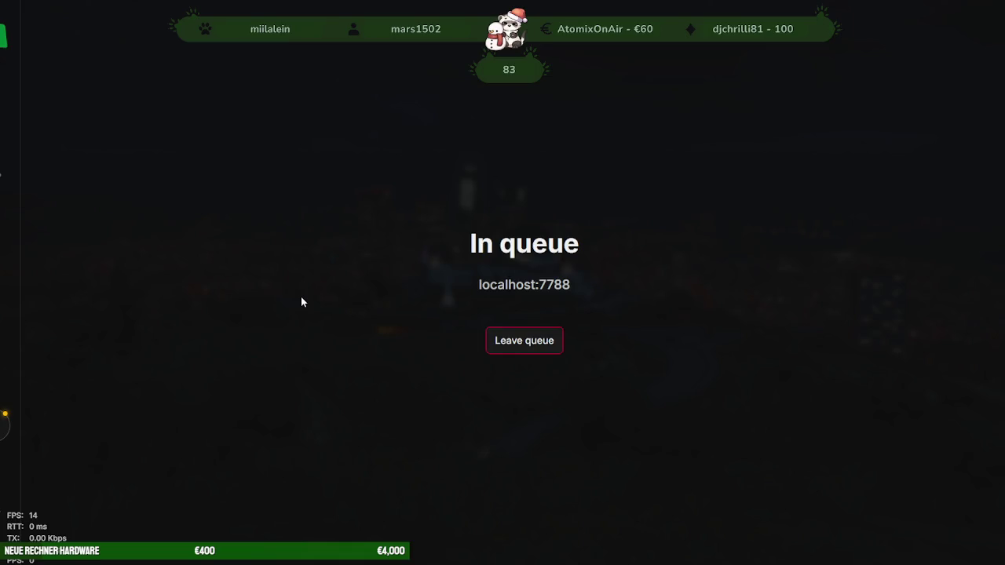
Step: Once loaded, flip to File Explorer and back to view the villa's lit pool deck at night
key("alt+Tab")
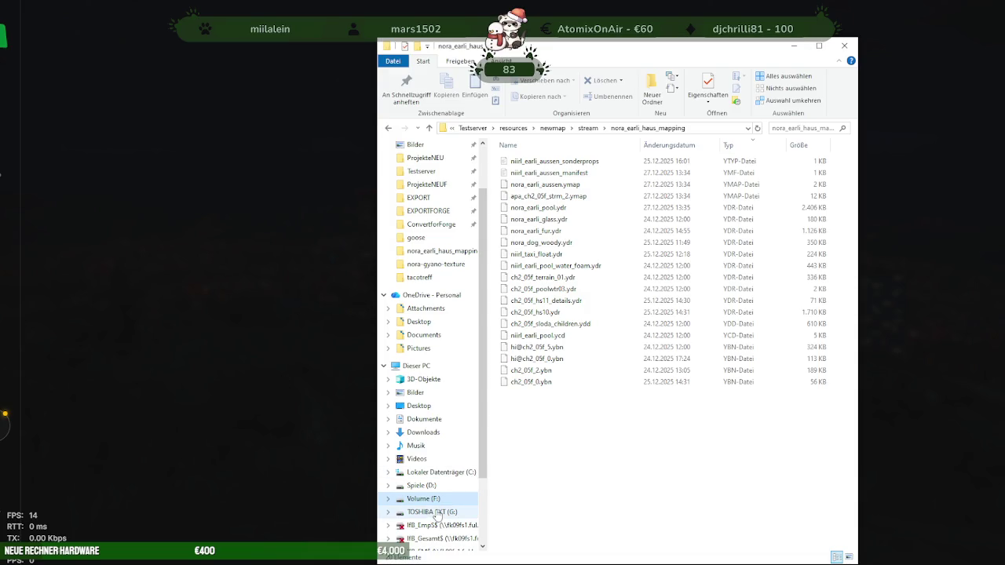
key("alt+Tab")
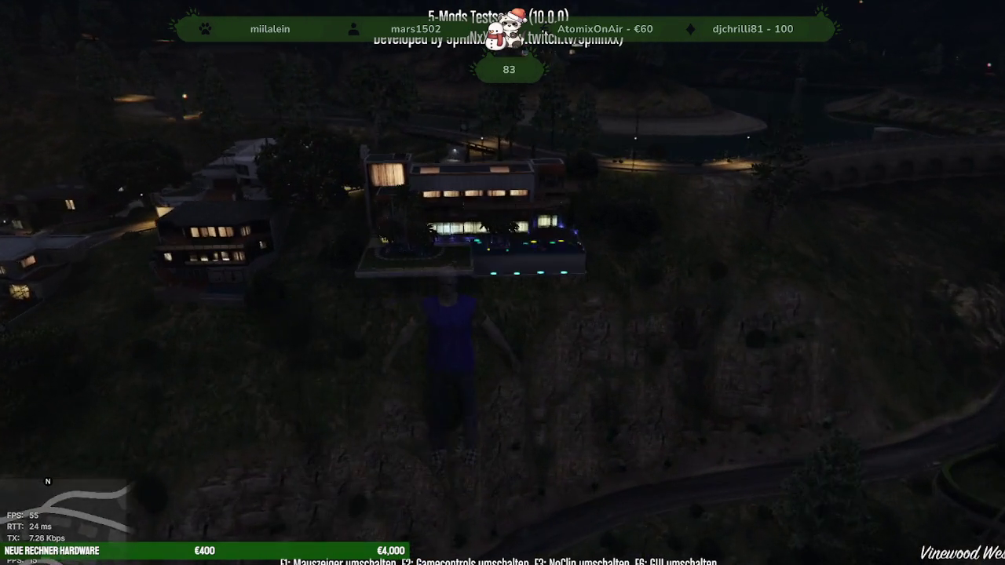
Step: Glance at the open windows, including the Blender pool scene, then return to the game
key("alt+Tab")
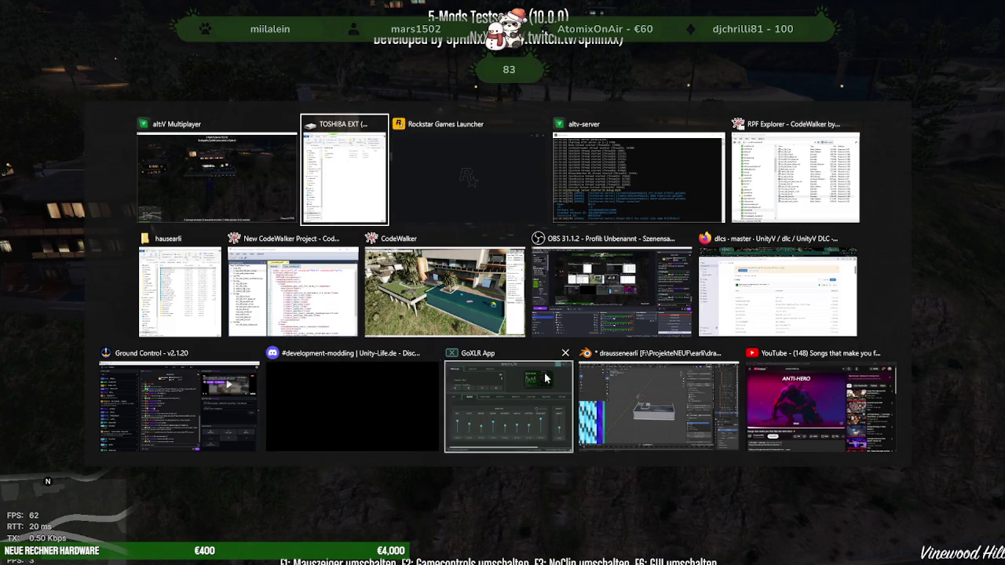
key("Escape")
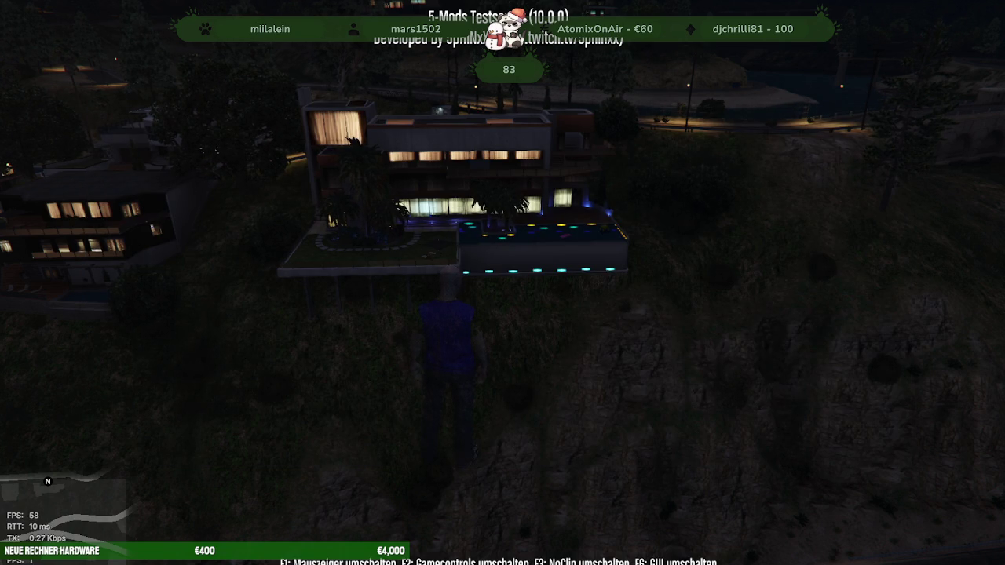
key("alt+Tab")
key("alt+Tab")
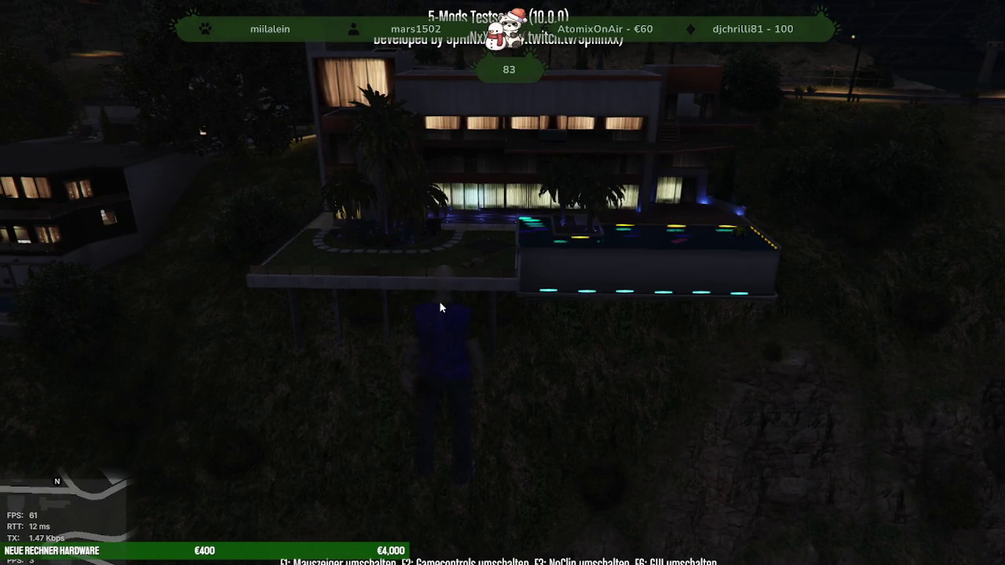
key("alt+Tab")
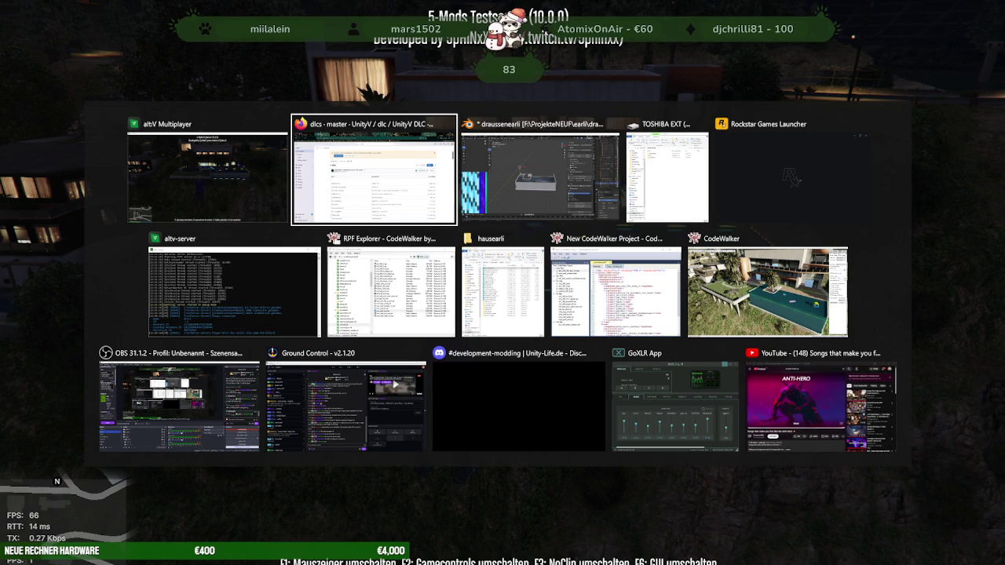
key("Escape")
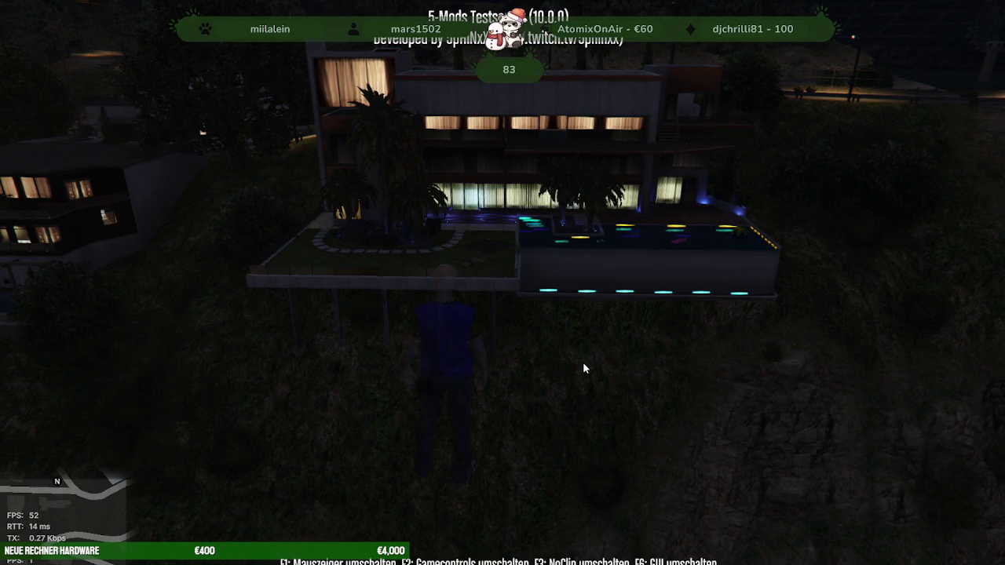
Step: Fly in noclip over and around the lit villa, then drop through to the cliff below
key("w")
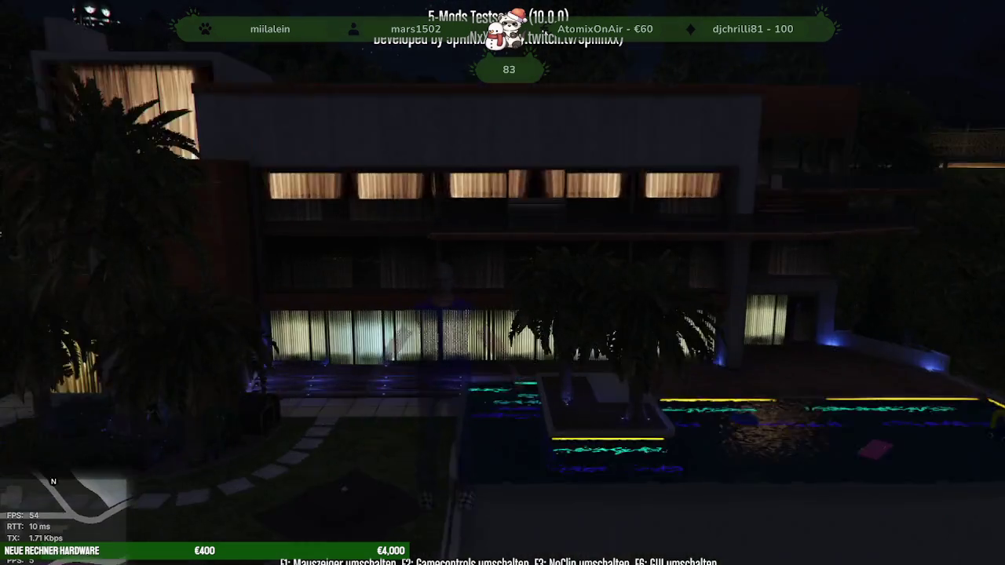
key("s")
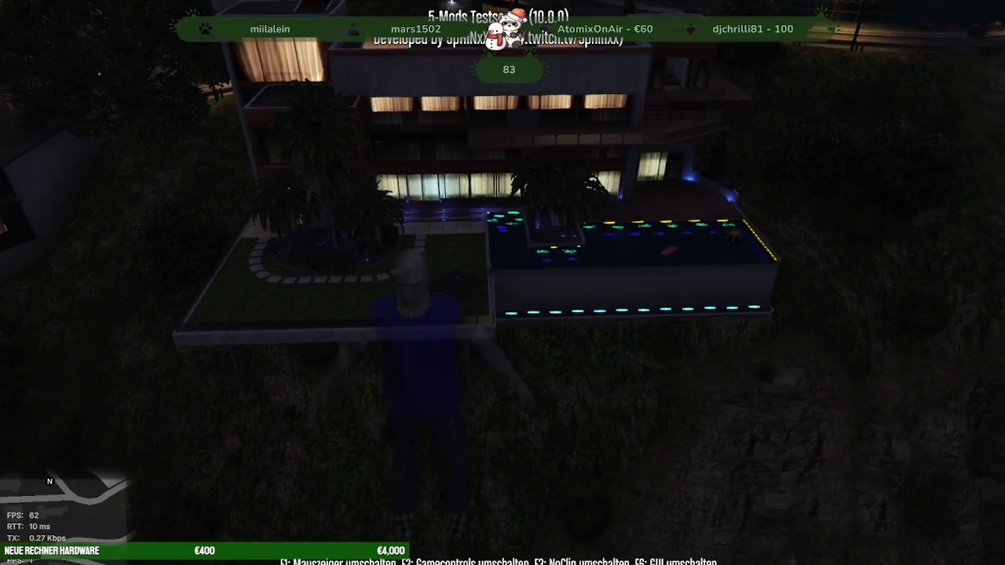
key("a")
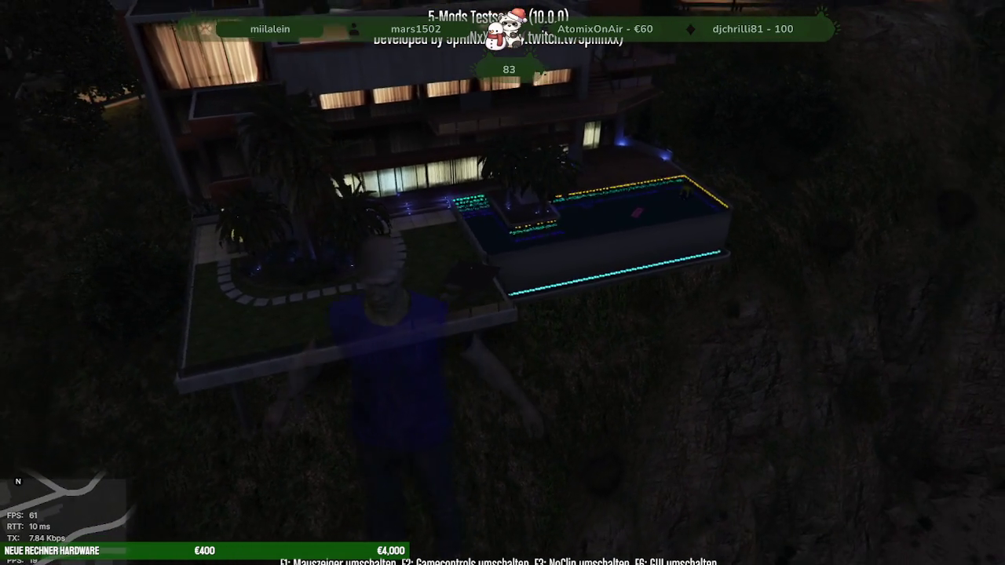
key("s")
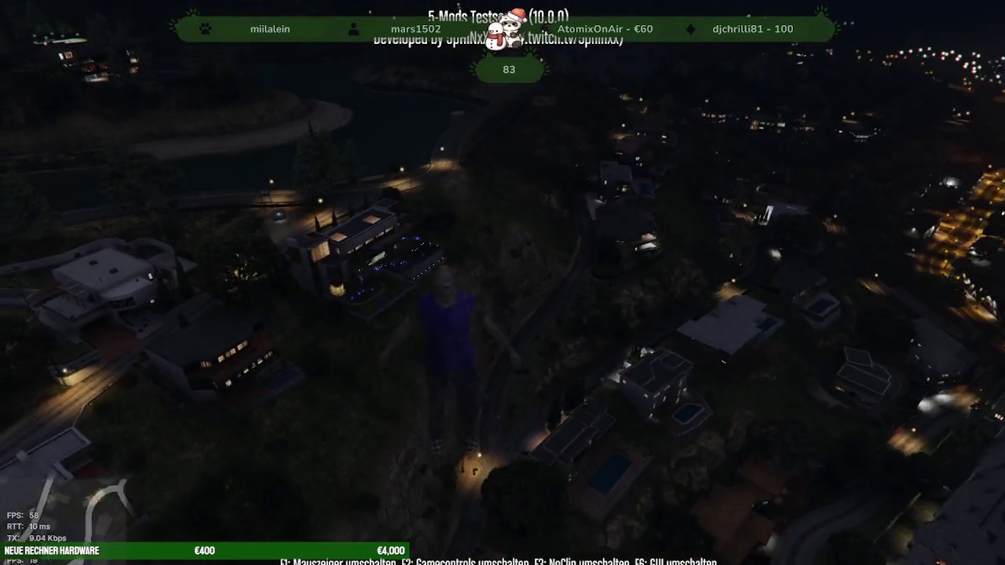
key("w")
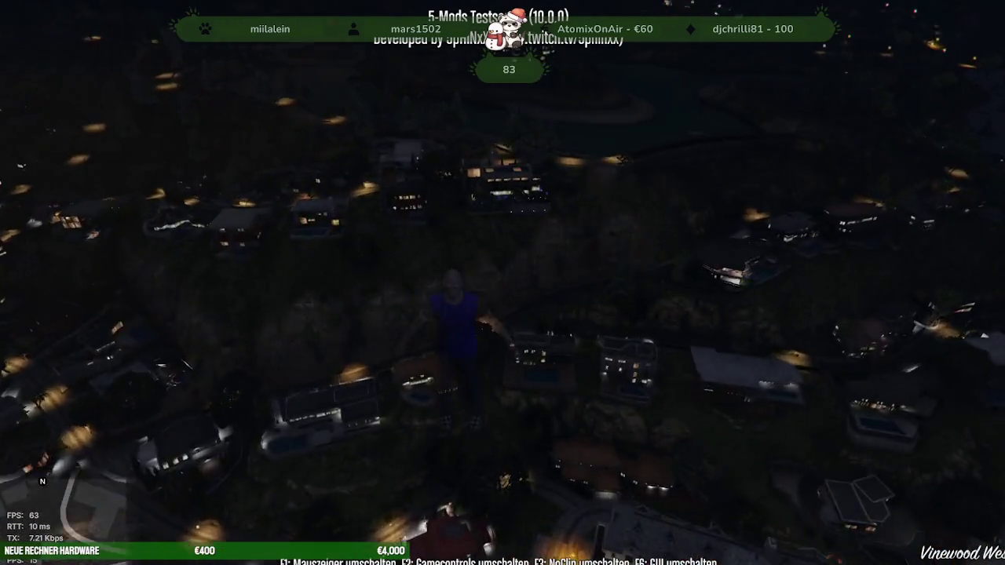
key("w")
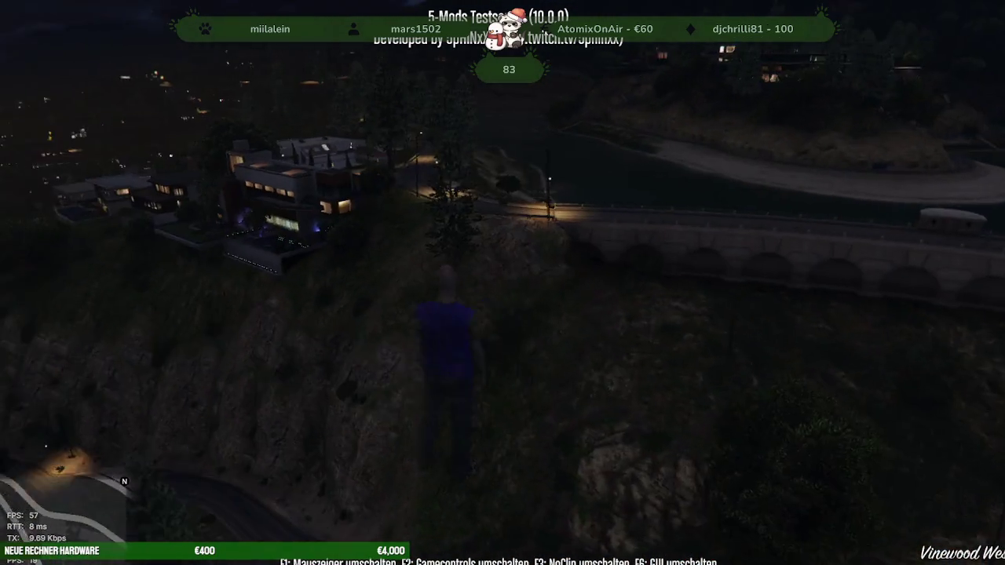
key("w")
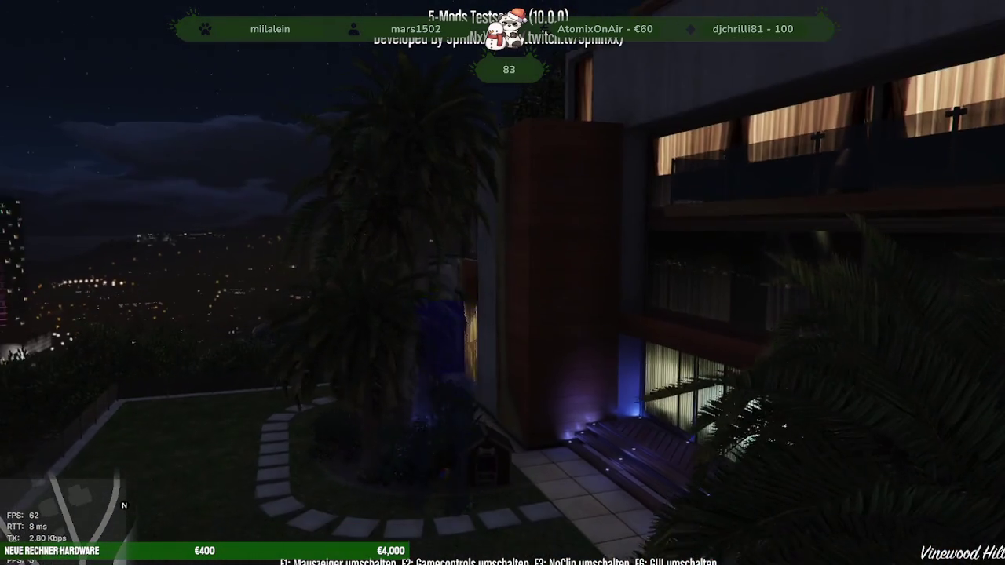
key("s")
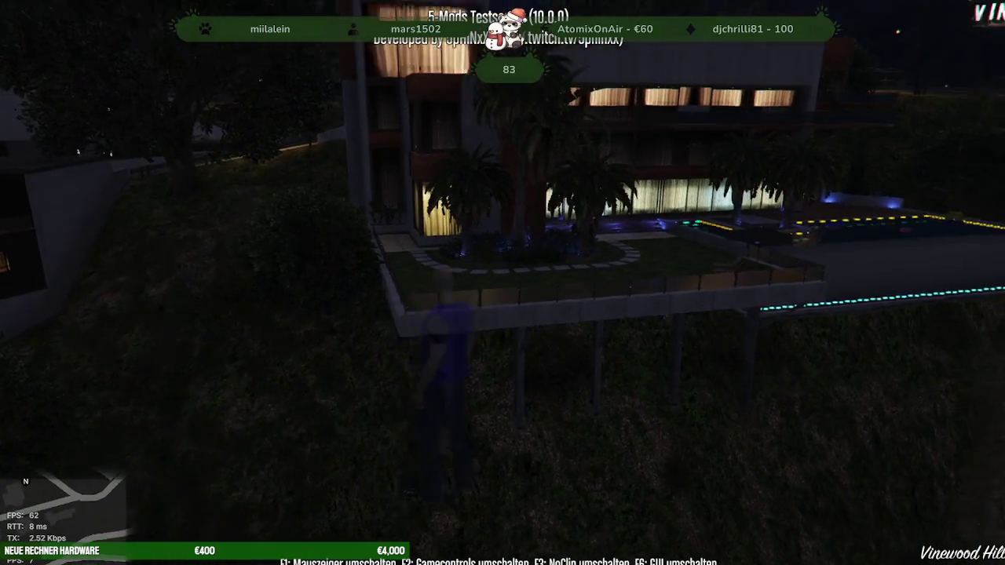
key("w")
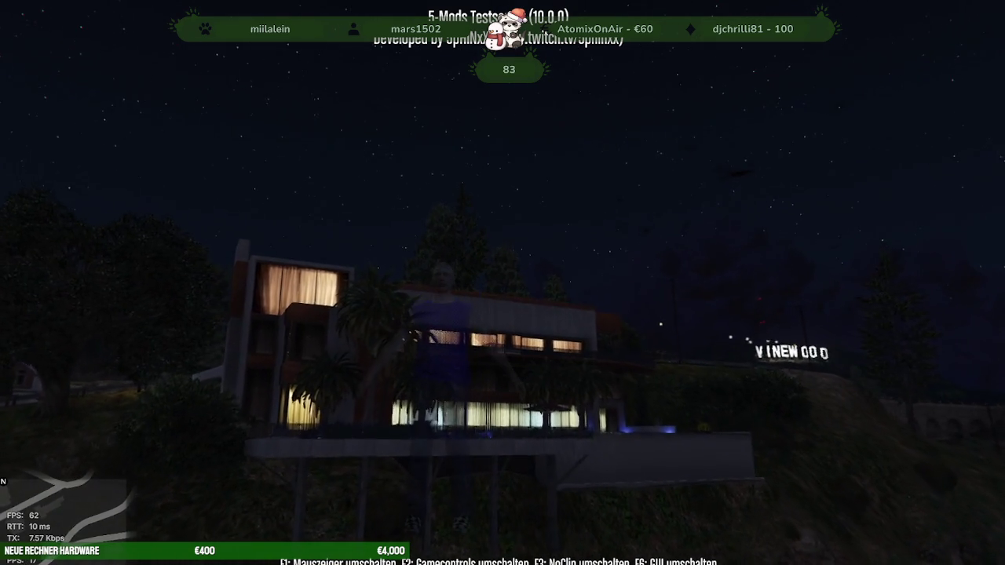
Step: Land on the villa lawn with noclip off (F3) and walk to the pool edge and back
key("w")
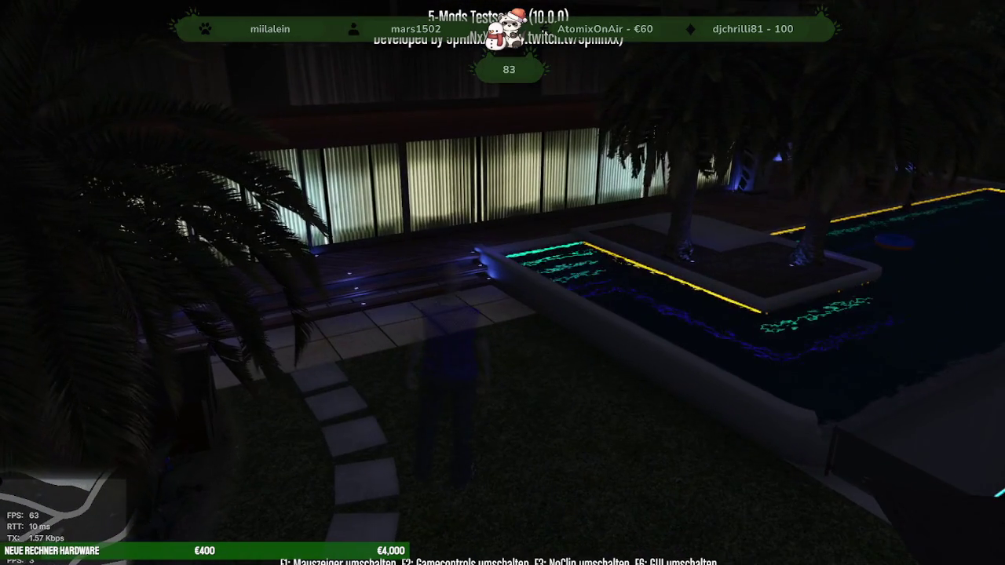
key("F3")
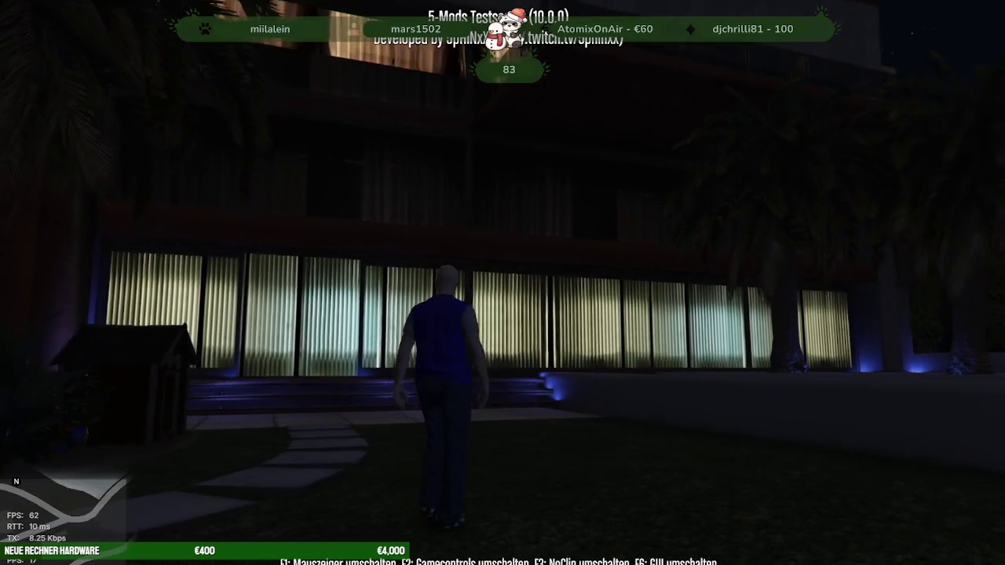
key("w")
key("w")
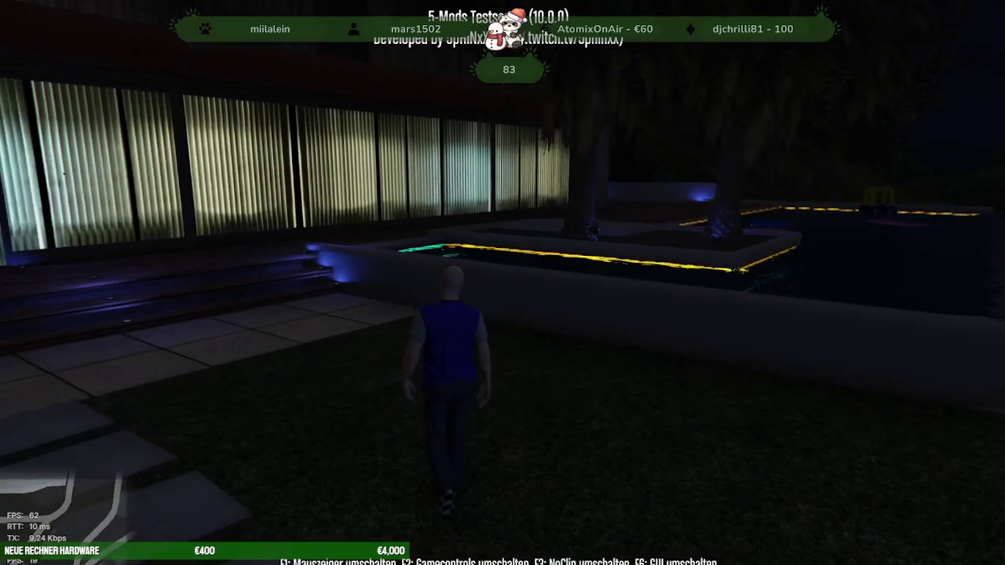
key("w")
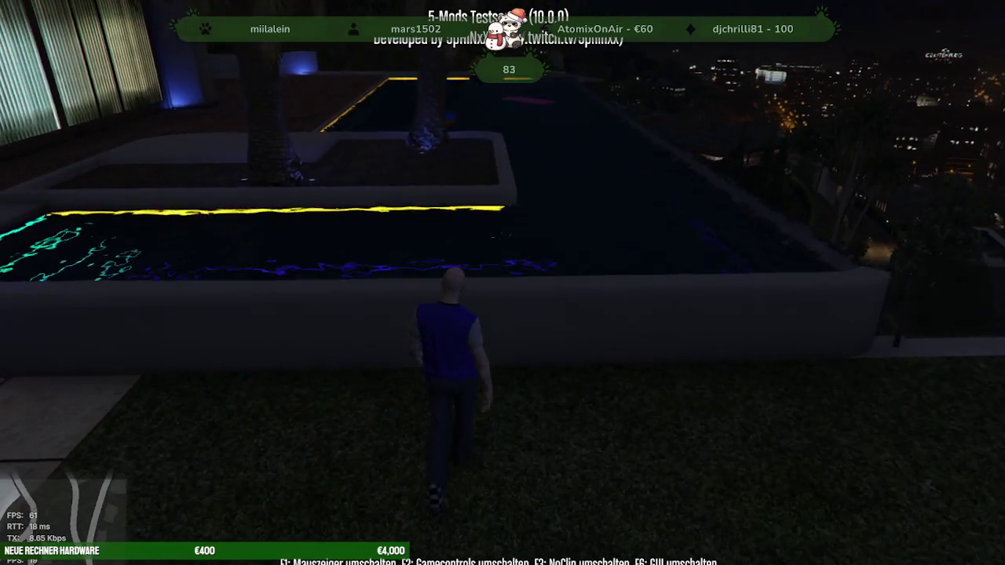
key("w")
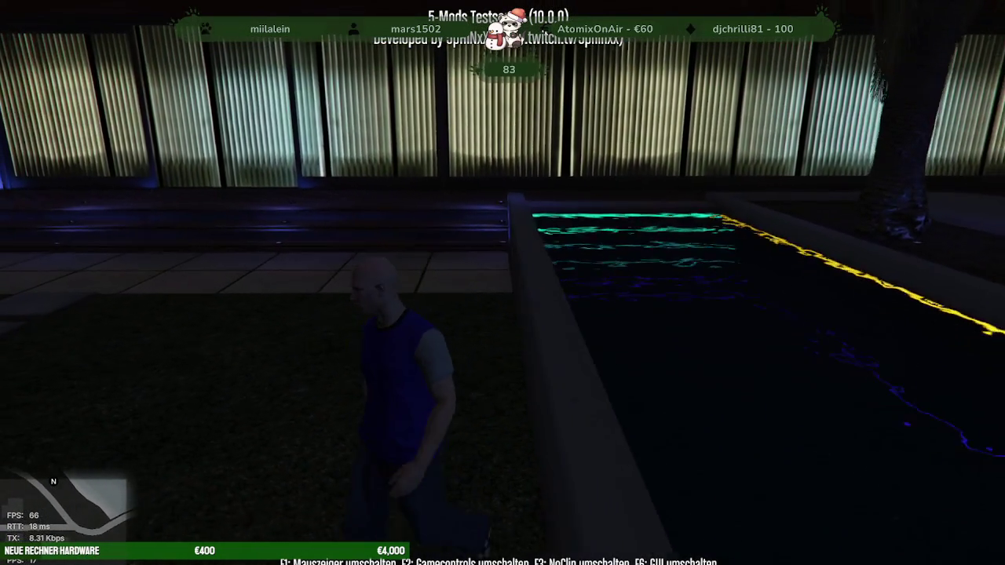
key("w")
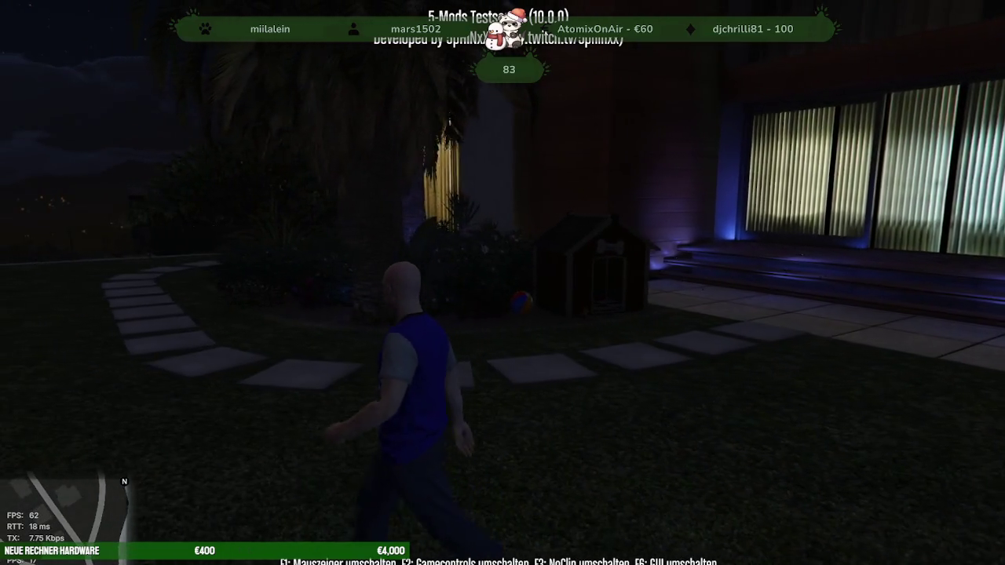
Step: Walk along the pool edge and villa wall down onto the deck overlooking the skyline
key("w")
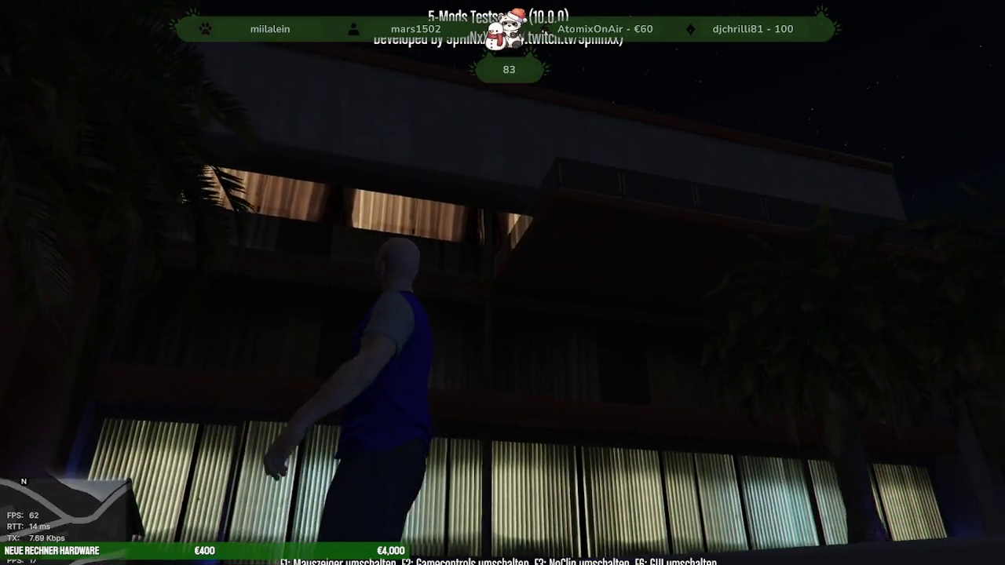
key("w")
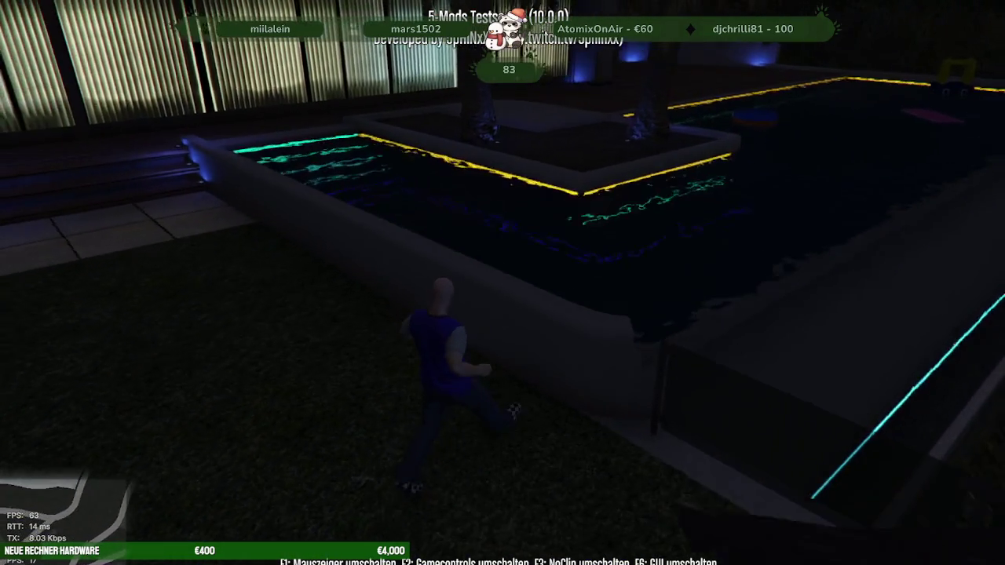
key("w")
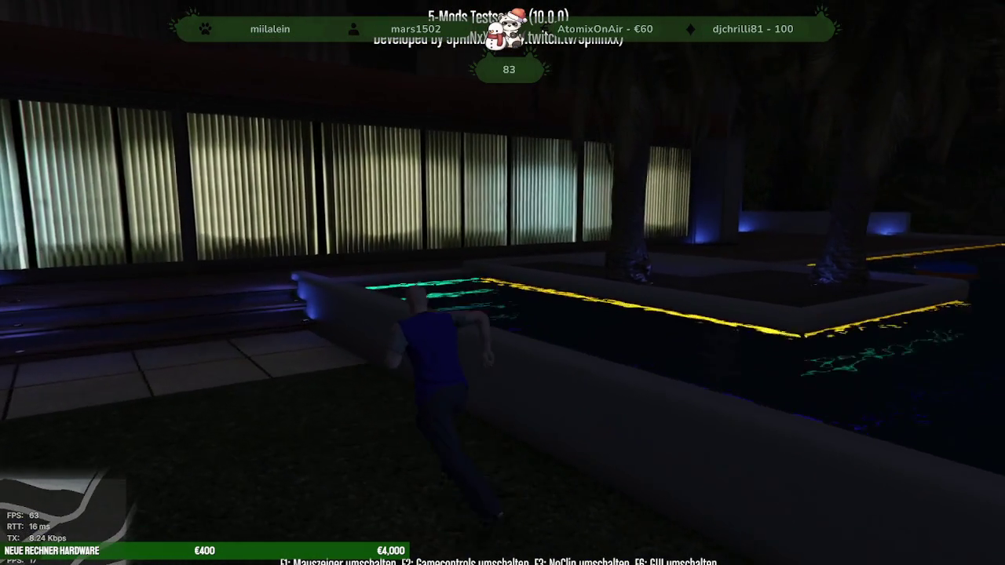
key("w")
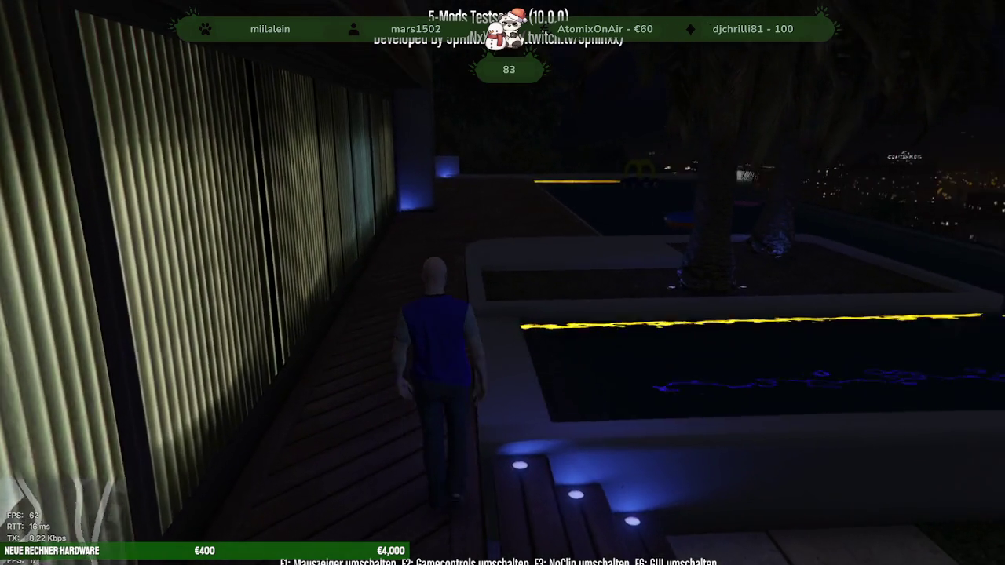
key("w")
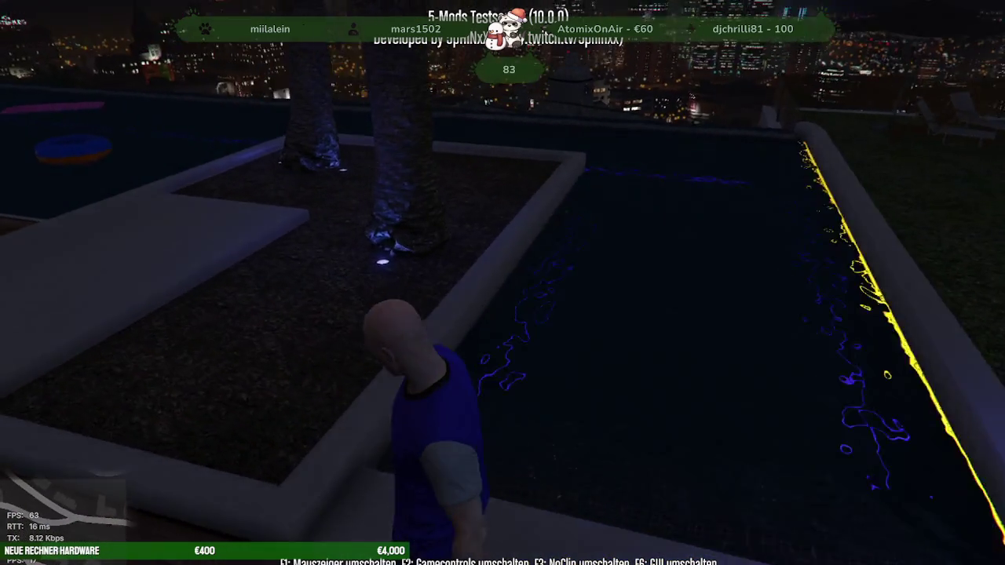
key("w")
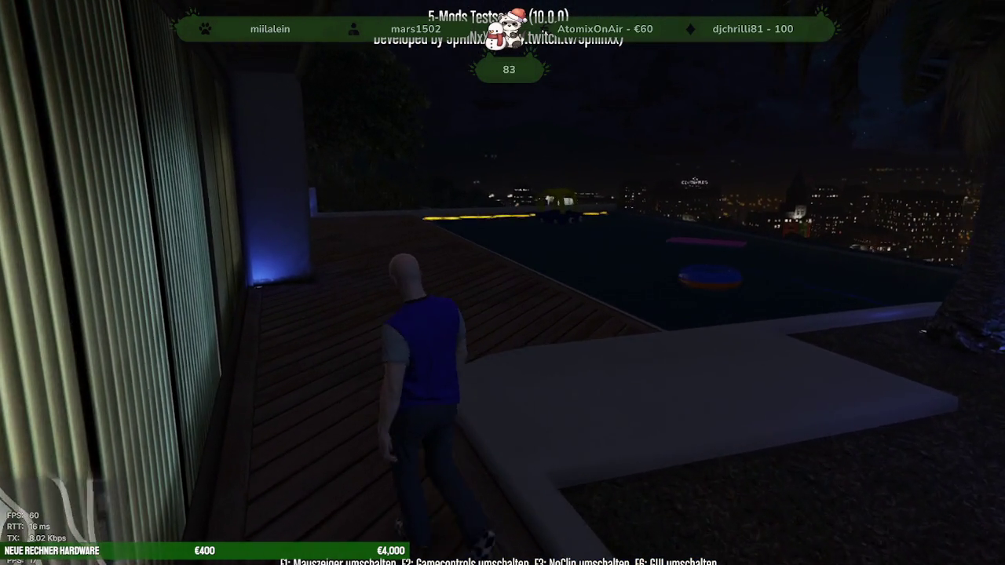
key("w")
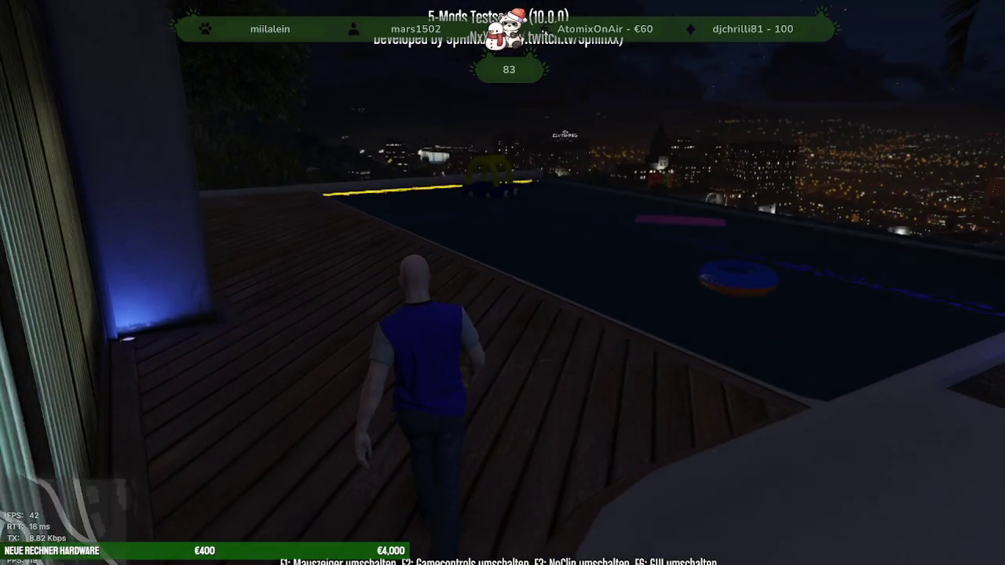
key("w")
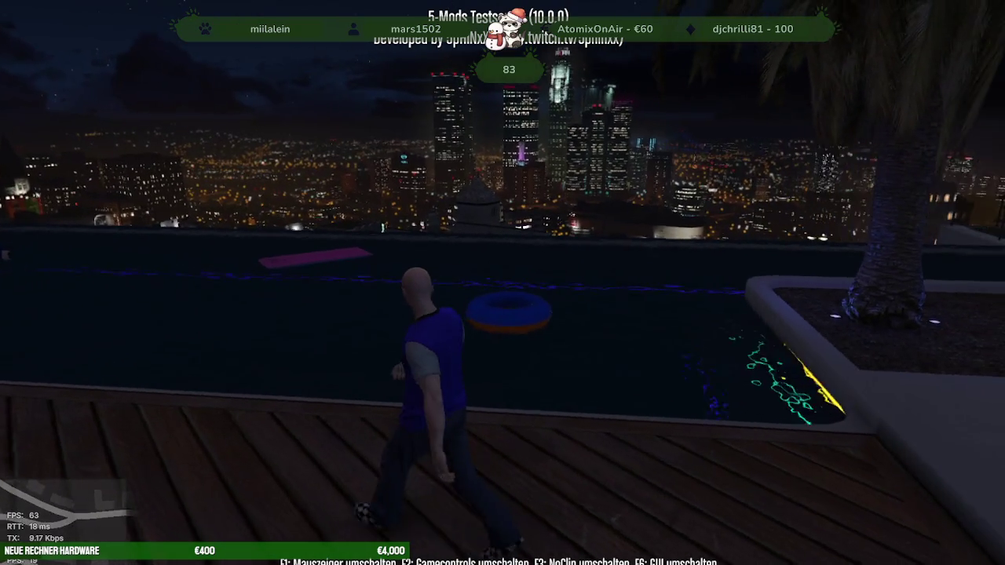
Step: Walk and run along the pool deck past the lit corrugated wall, then face the pool
key("w")
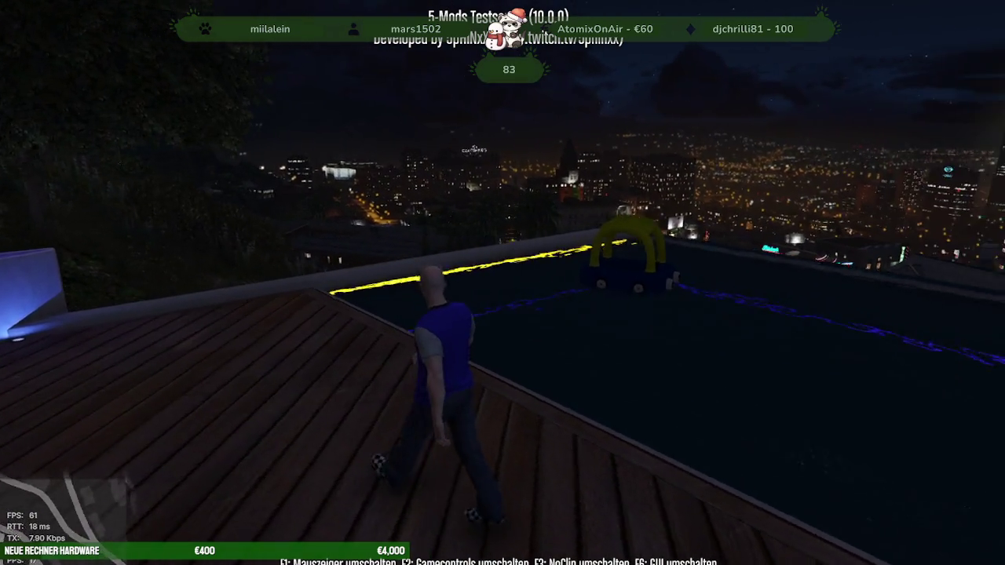
key("w")
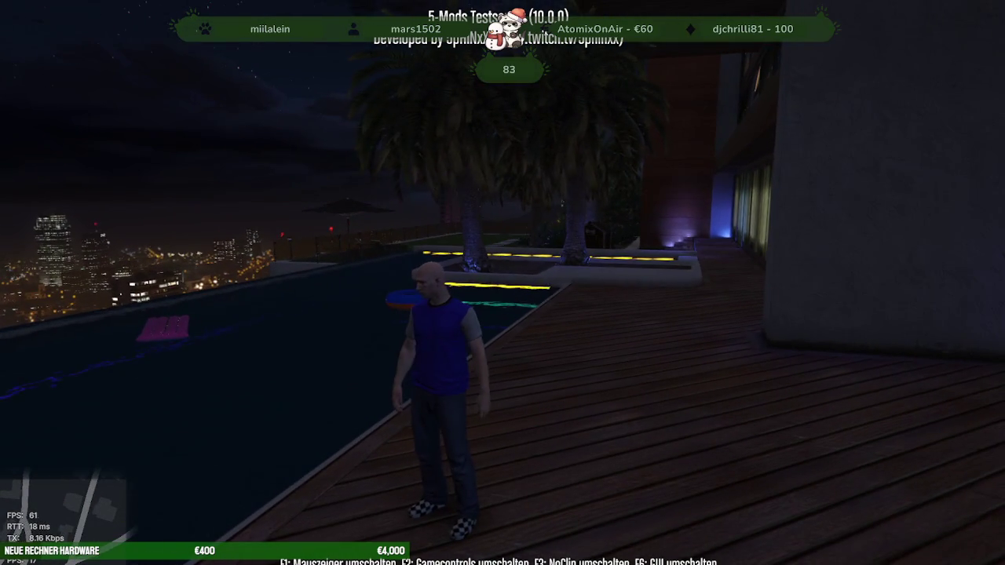
key("w")
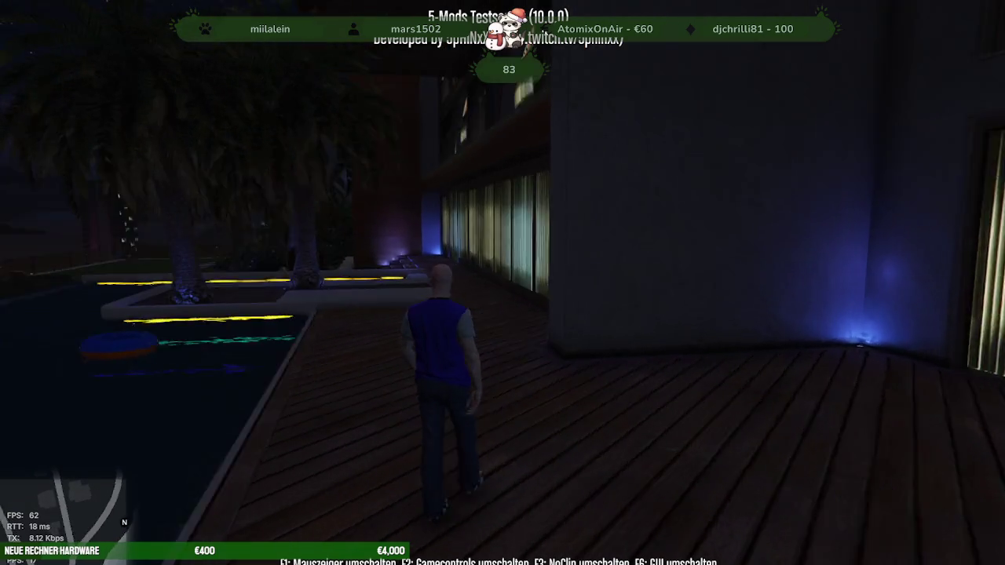
key("w")
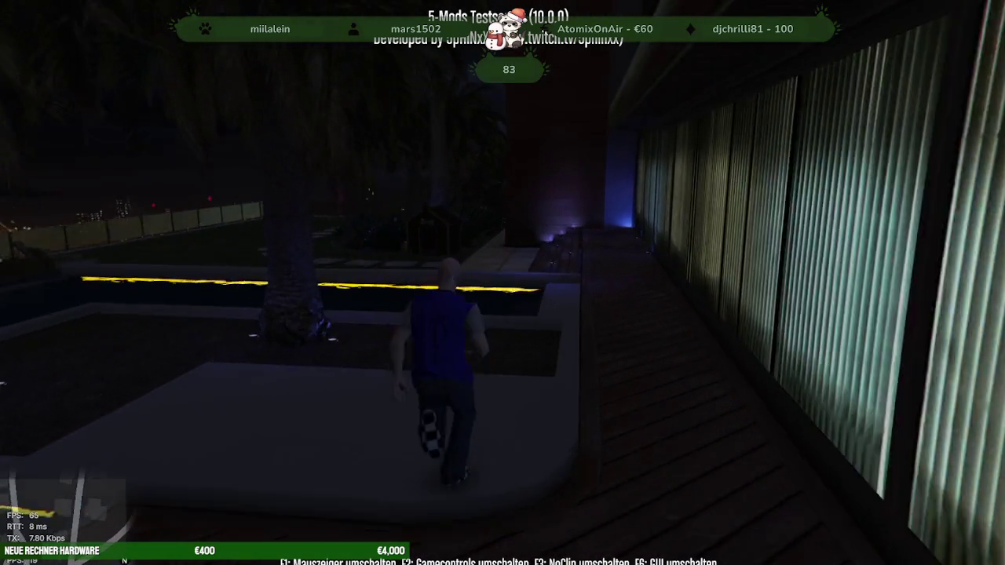
key("w")
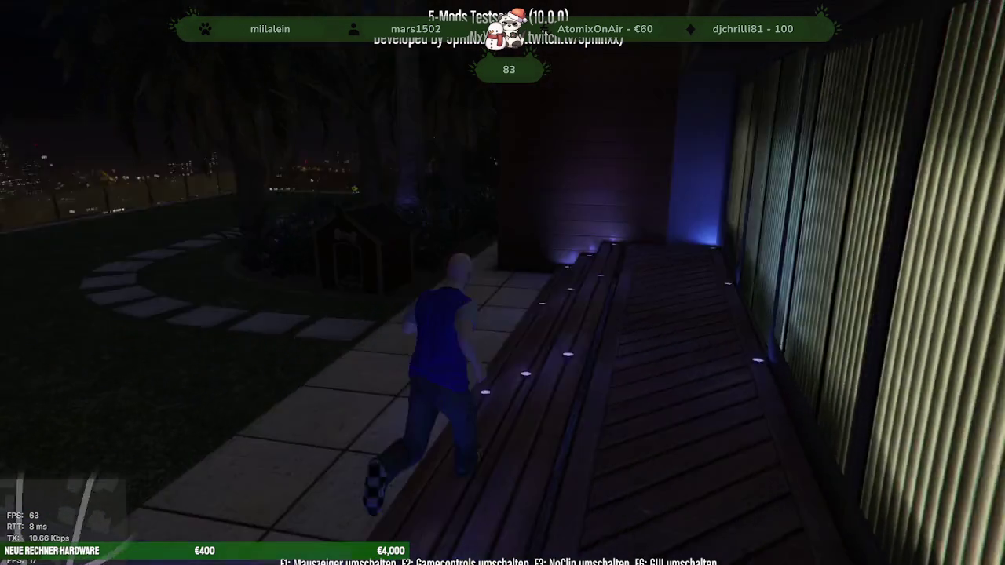
key("w")
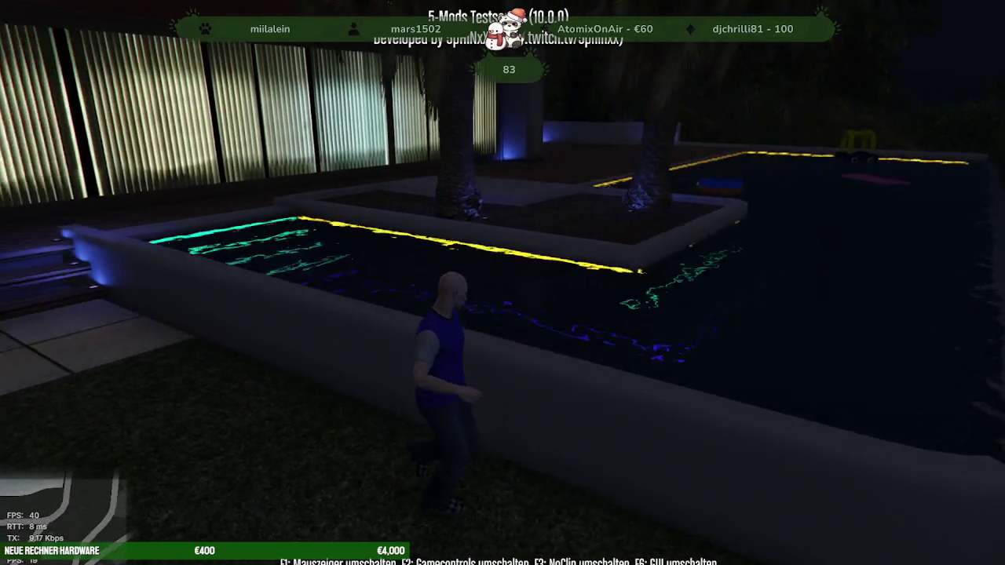
key("w")
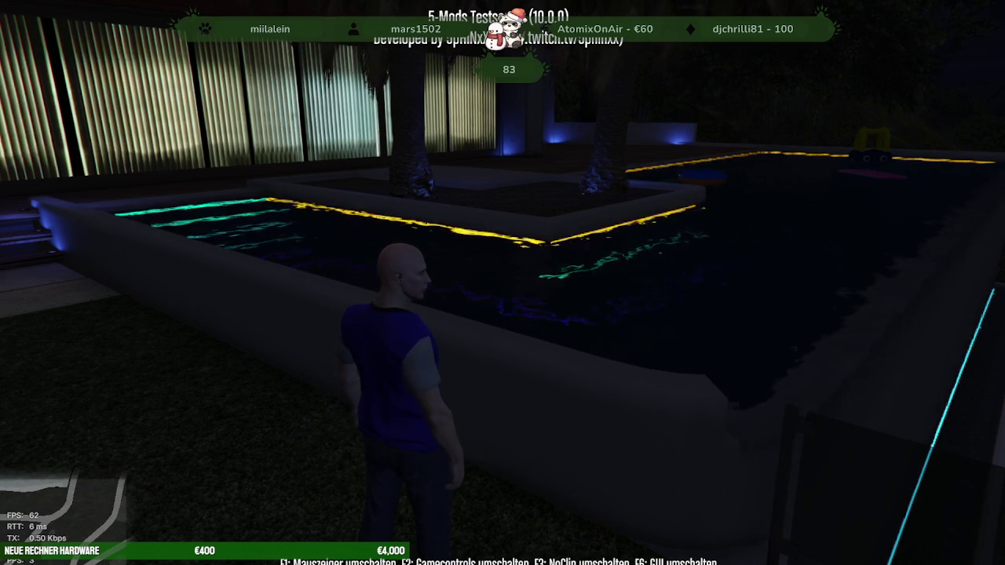
Step: Set the in-game time to 16:00 afternoon via the F5 main menu's Zeit Menü
key("F5")
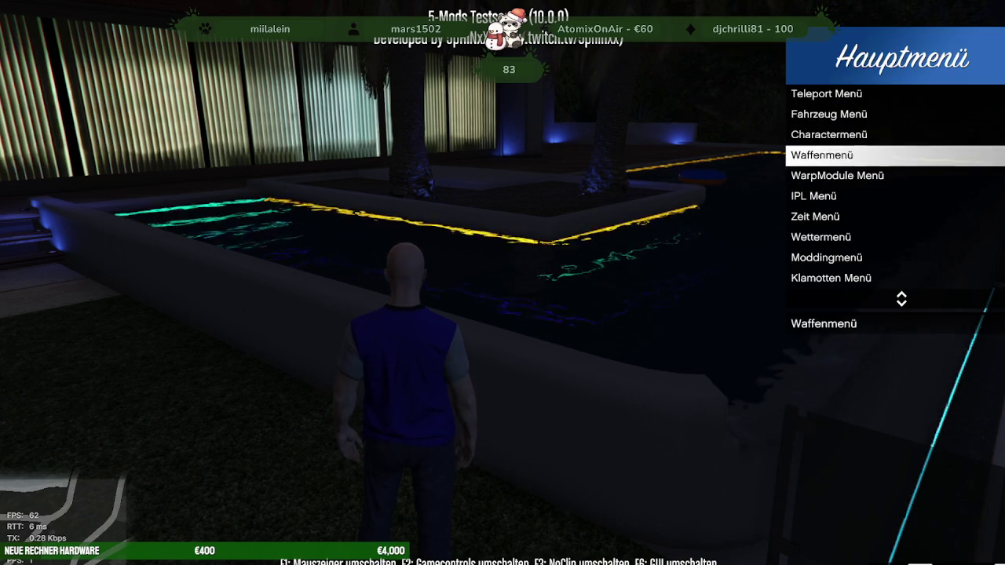
key("Return")
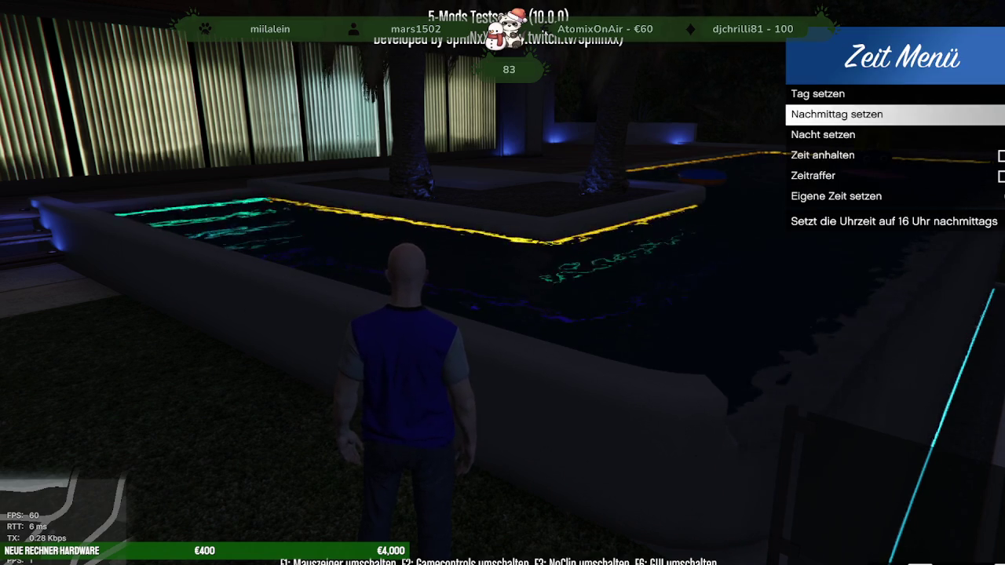
key("Return")
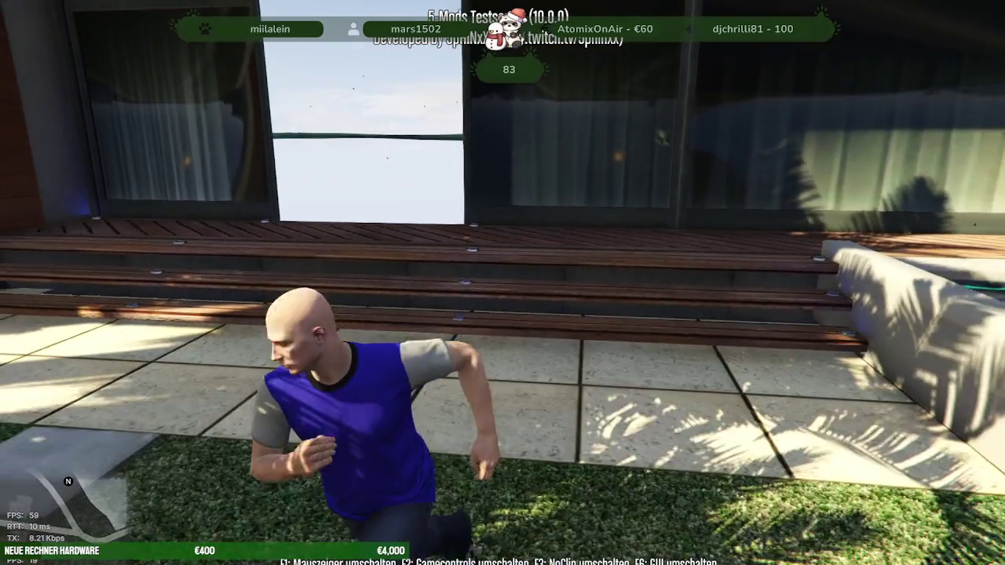
Step: Check the asset log in the F8 console, then quit the game with 'quit'
key("F8")
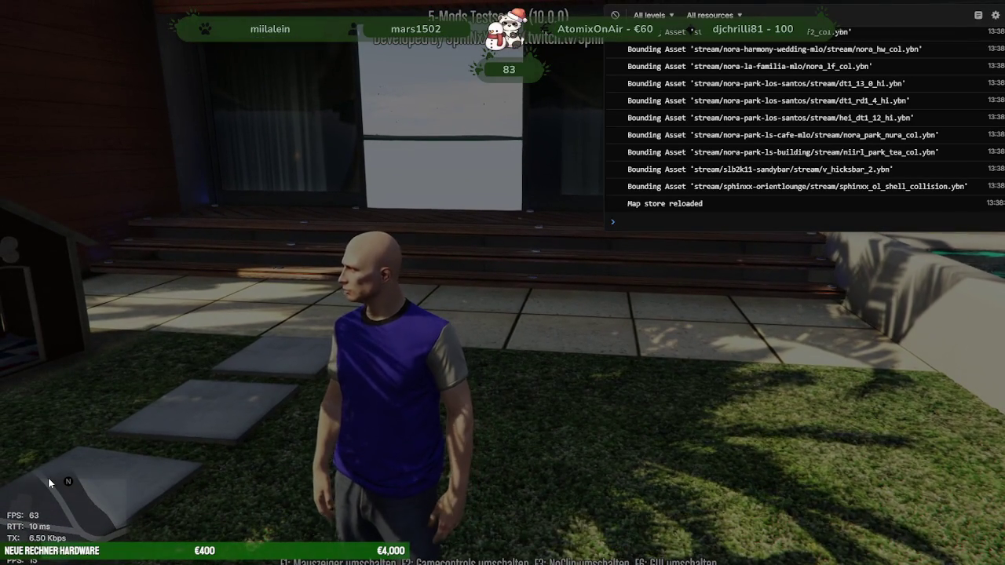
type("quit")
key("Return")
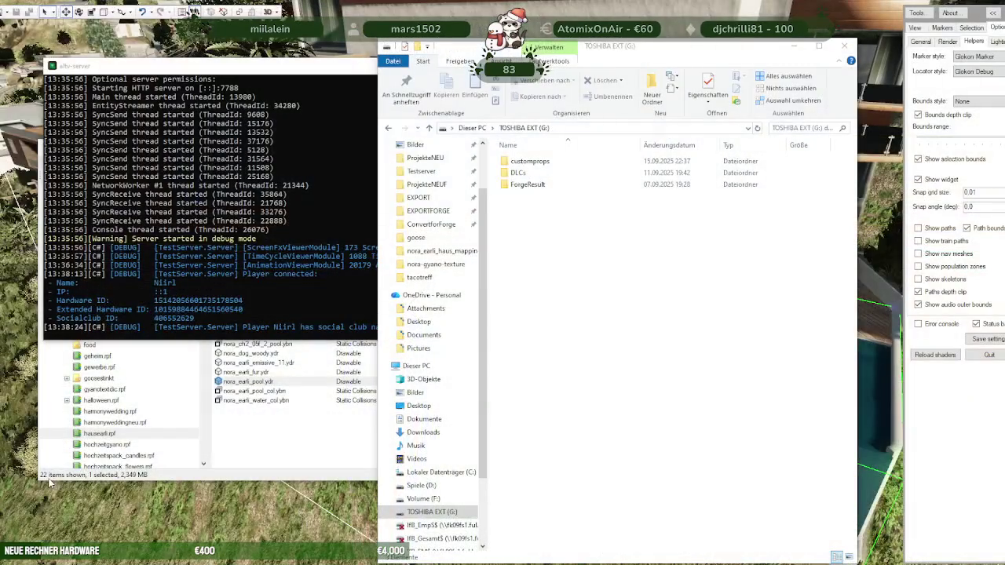
Step: Bring CodeWalker's villa scene forward, clear the project panel, and frame the villa and hills
left_click(326, 79)
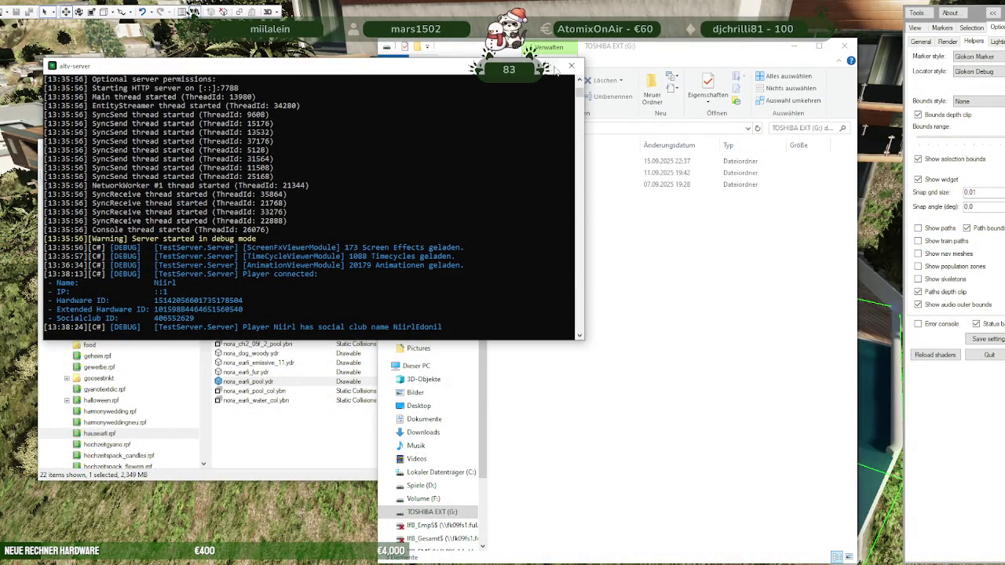
left_click(306, 541)
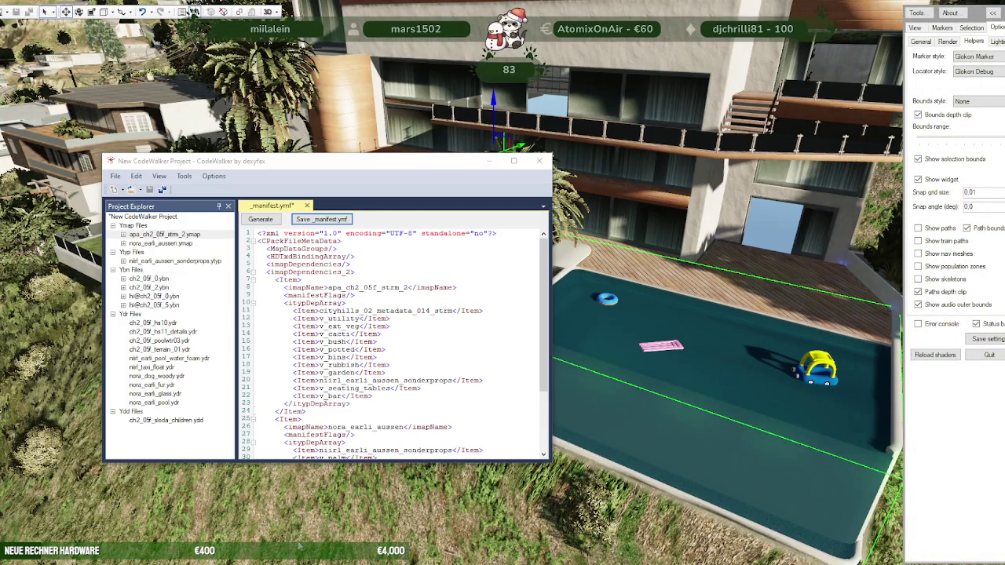
scroll(645, 358, "down", 5)
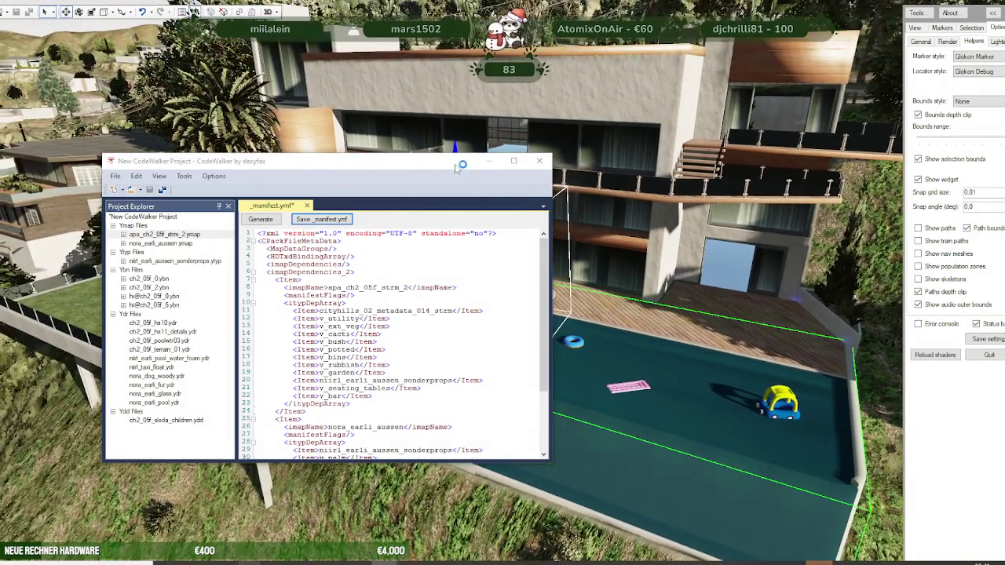
left_click(675, 345)
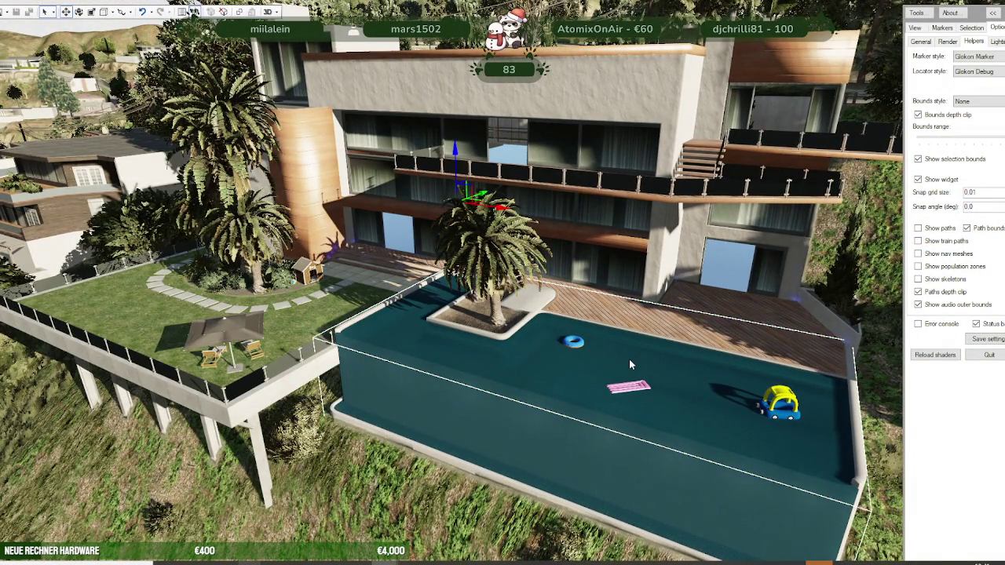
mouse_move(638, 394)
left_mouse_down()
mouse_move(657, 374)
mouse_move(597, 326)
left_mouse_up()
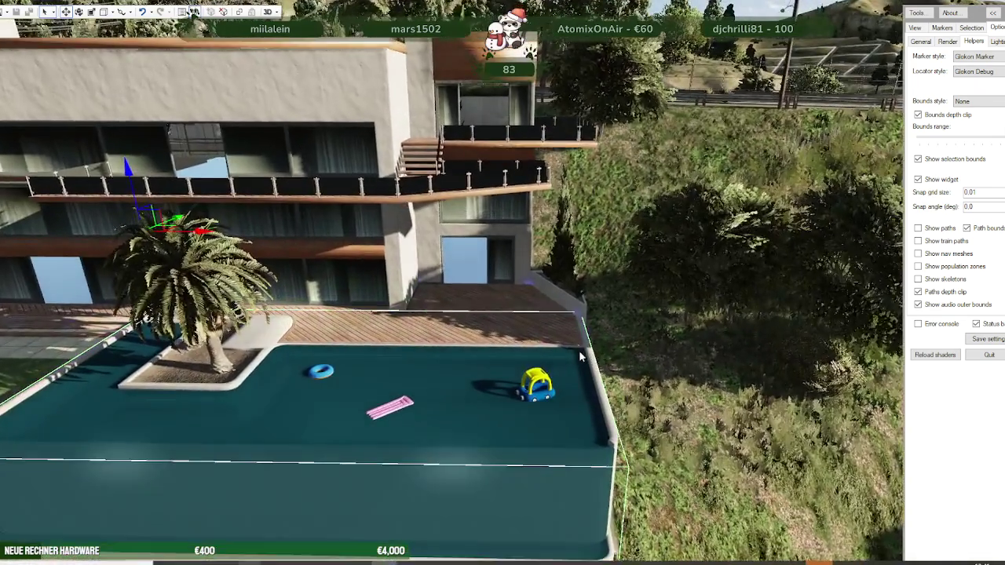
scroll(598, 327, "up", 5)
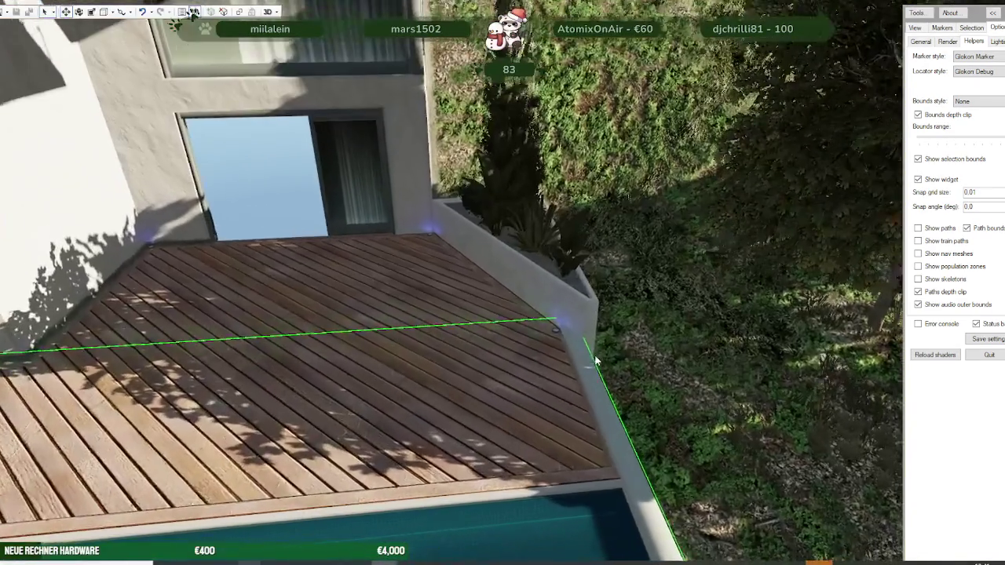
scroll(594, 354, "up", 5)
Step: Select the deck-corner wall light and inspect it from around the planter and wall corner
left_click(585, 345)
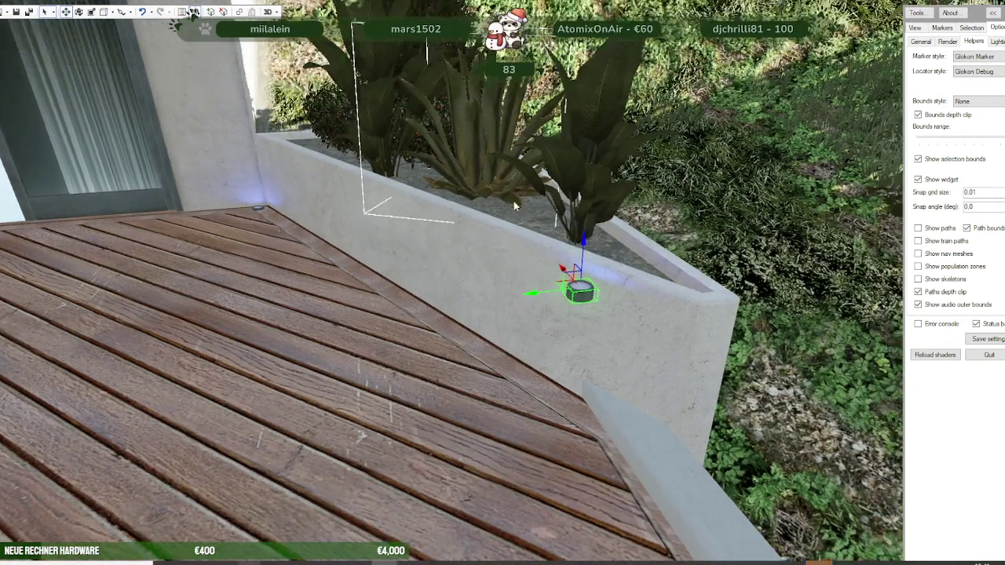
mouse_move(598, 191)
left_mouse_down()
mouse_move(660, 318)
mouse_move(594, 345)
left_mouse_up()
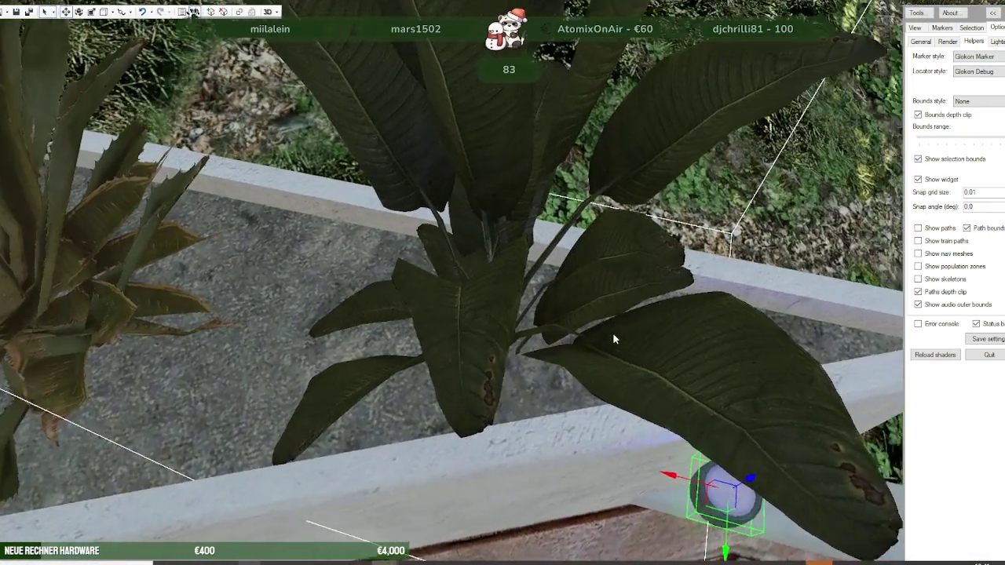
left_click_drag(656, 360, 727, 526)
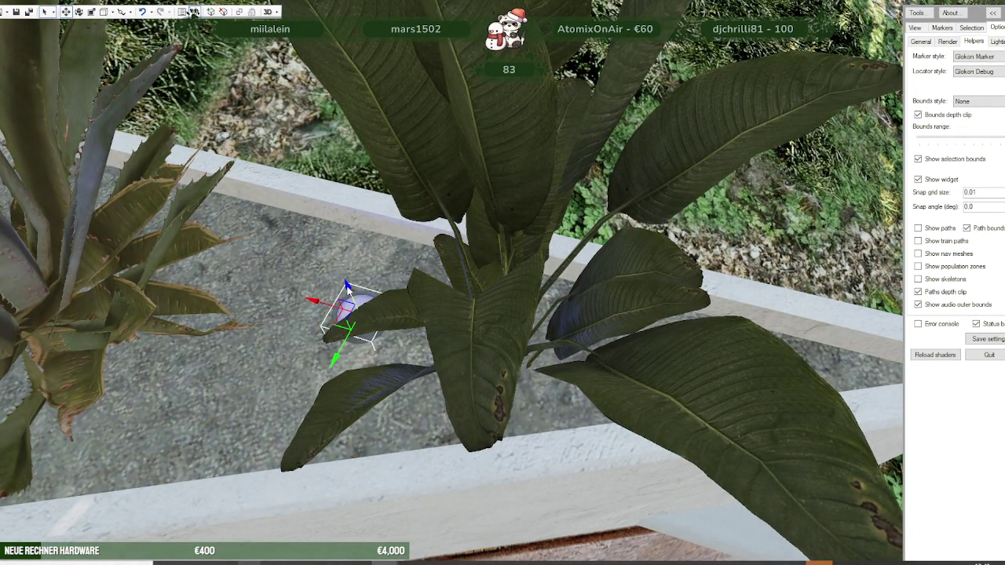
mouse_move(471, 398)
left_mouse_down()
mouse_move(471, 375)
mouse_move(497, 372)
mouse_move(446, 324)
left_mouse_up()
mouse_move(455, 291)
left_mouse_down()
mouse_move(306, 385)
mouse_move(346, 379)
mouse_move(262, 343)
left_mouse_up()
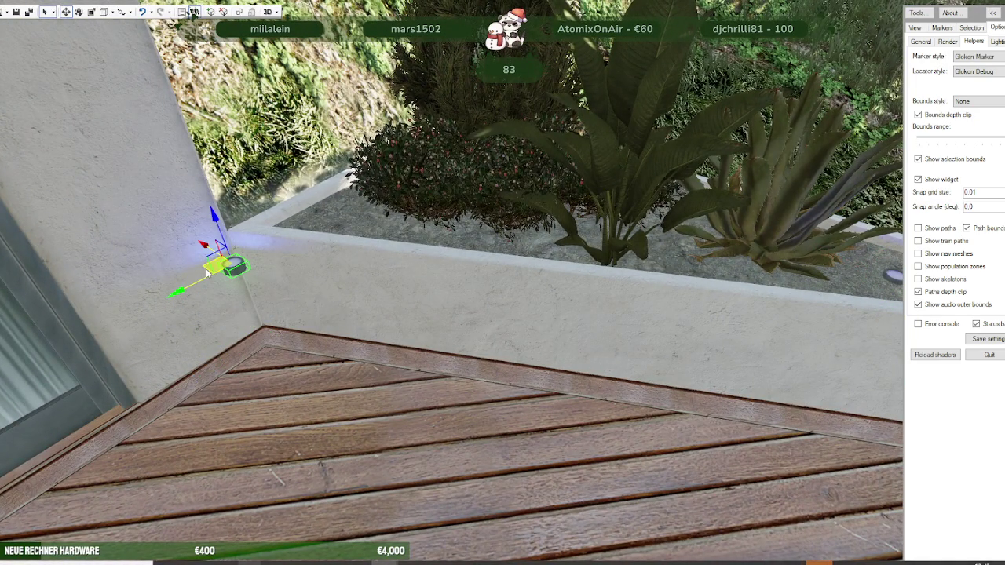
left_click_drag(332, 224, 212, 267)
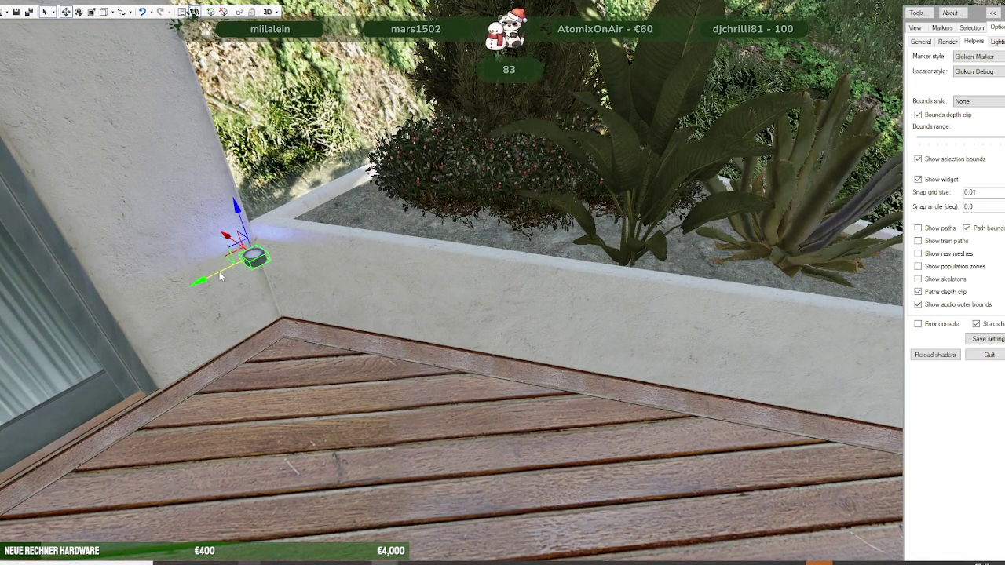
left_click_drag(203, 285, 455, 343)
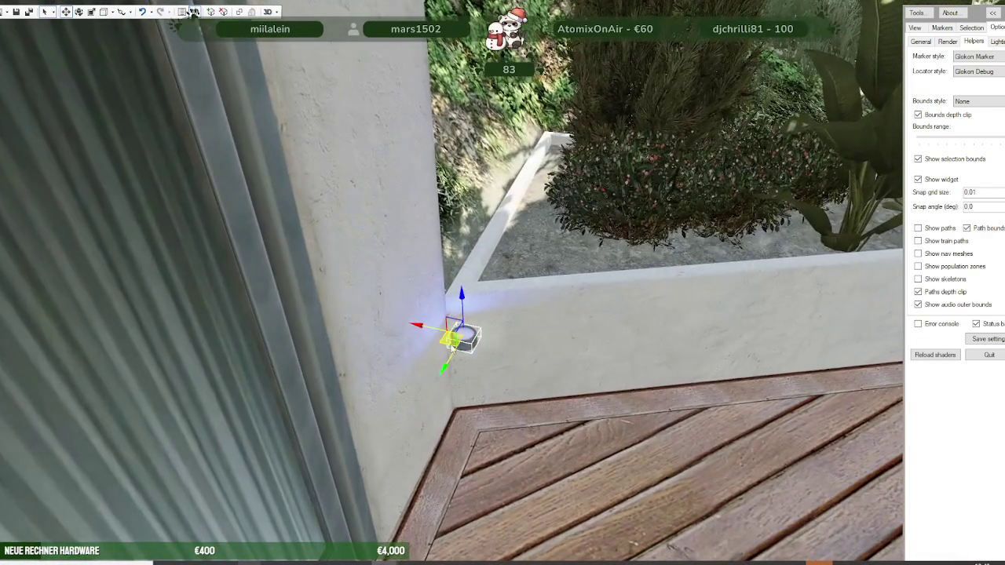
mouse_move(451, 339)
left_mouse_down()
mouse_move(516, 267)
mouse_move(550, 197)
mouse_move(713, 213)
mouse_move(468, 281)
left_mouse_up()
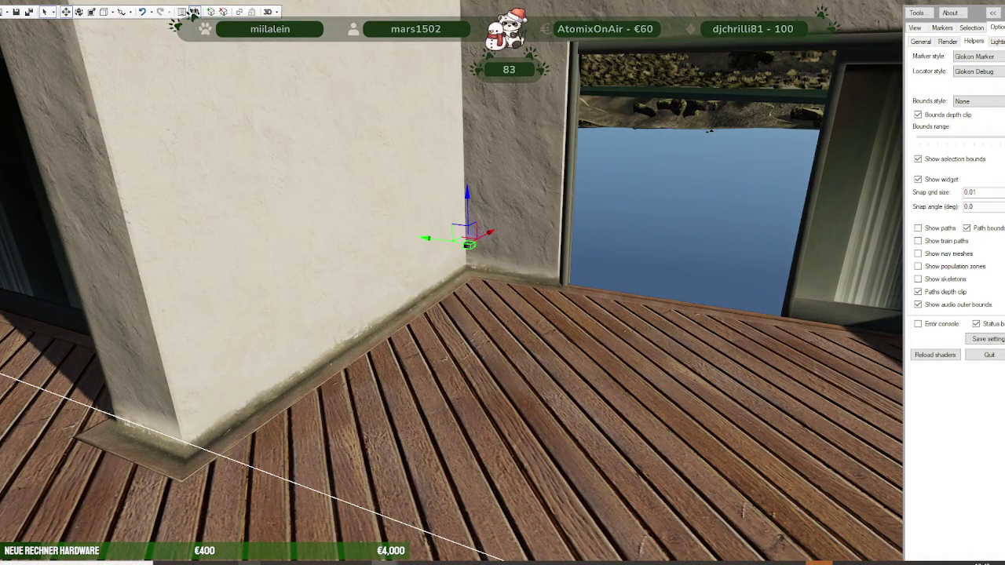
mouse_move(413, 321)
left_mouse_down()
mouse_move(513, 333)
mouse_move(514, 299)
left_mouse_up()
Step: Select and inspect the window-corner light and the light on the deck edge
left_click(514, 300)
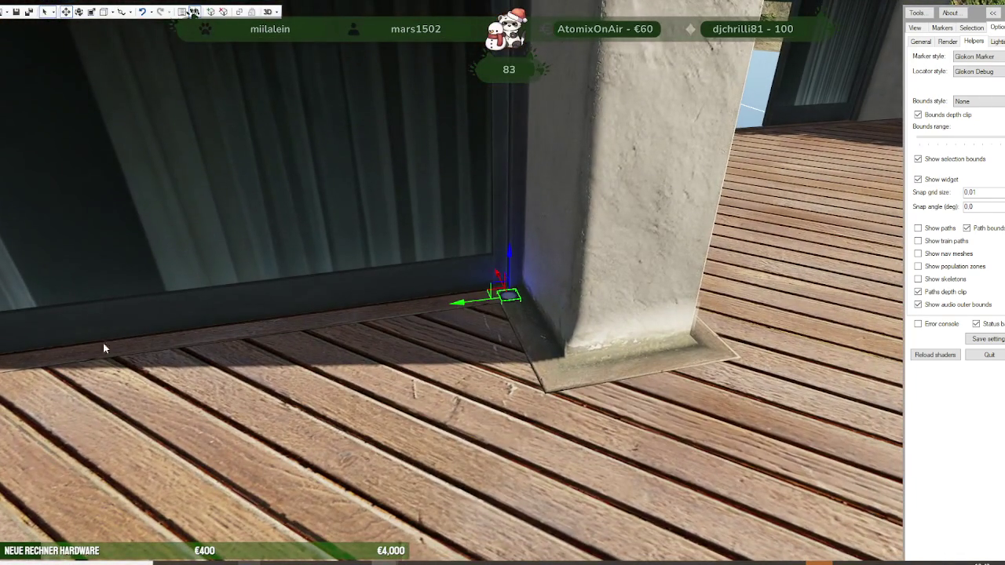
mouse_move(438, 347)
left_mouse_down()
mouse_move(241, 311)
mouse_move(495, 310)
mouse_move(331, 355)
left_mouse_up()
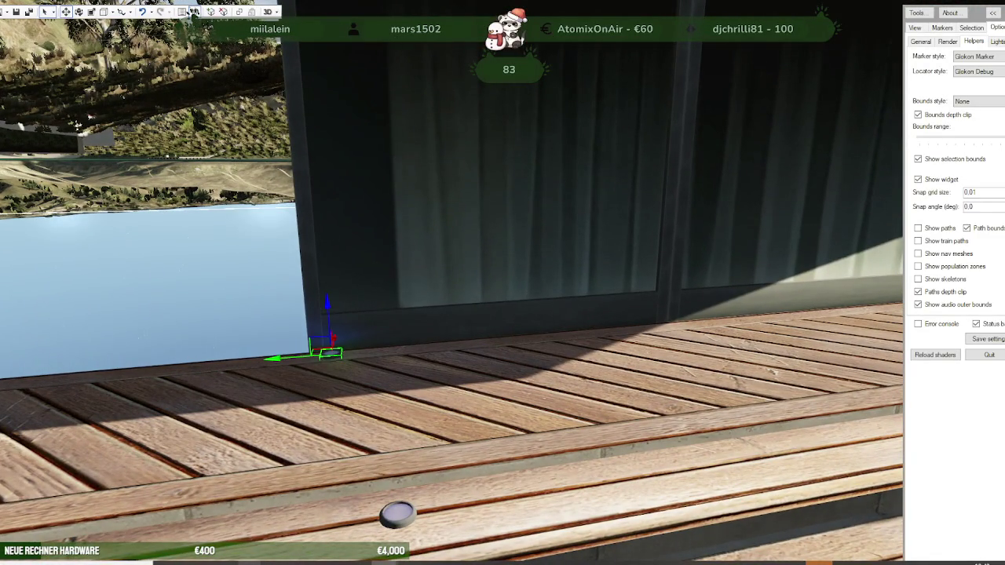
left_click_drag(331, 354, 348, 414)
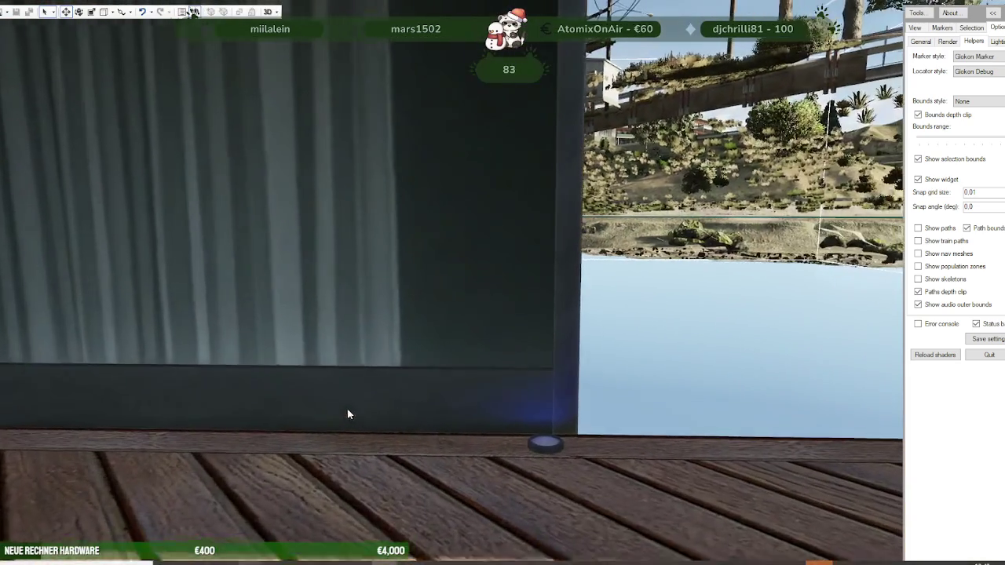
left_click(544, 444)
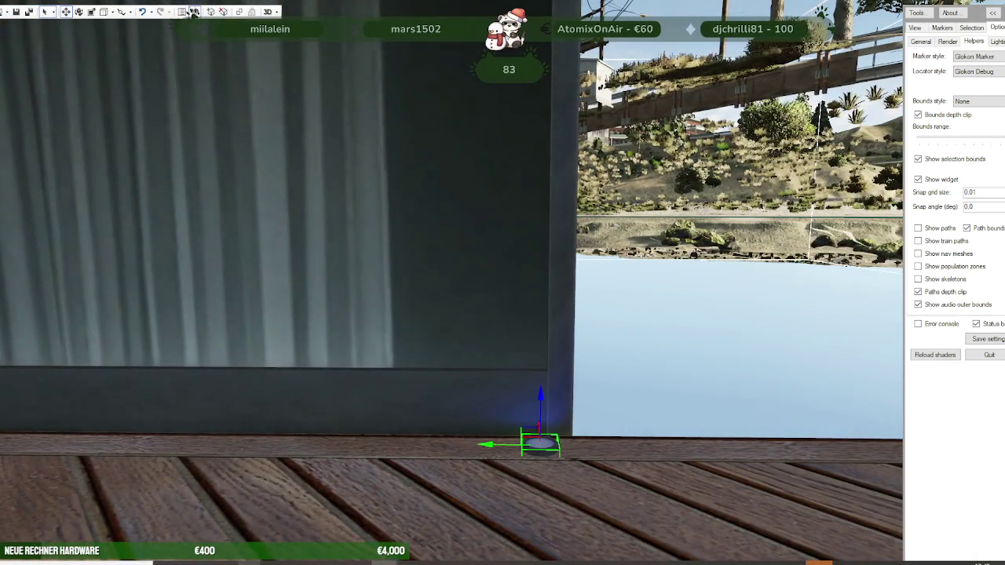
left_click_drag(29, 467, 372, 355)
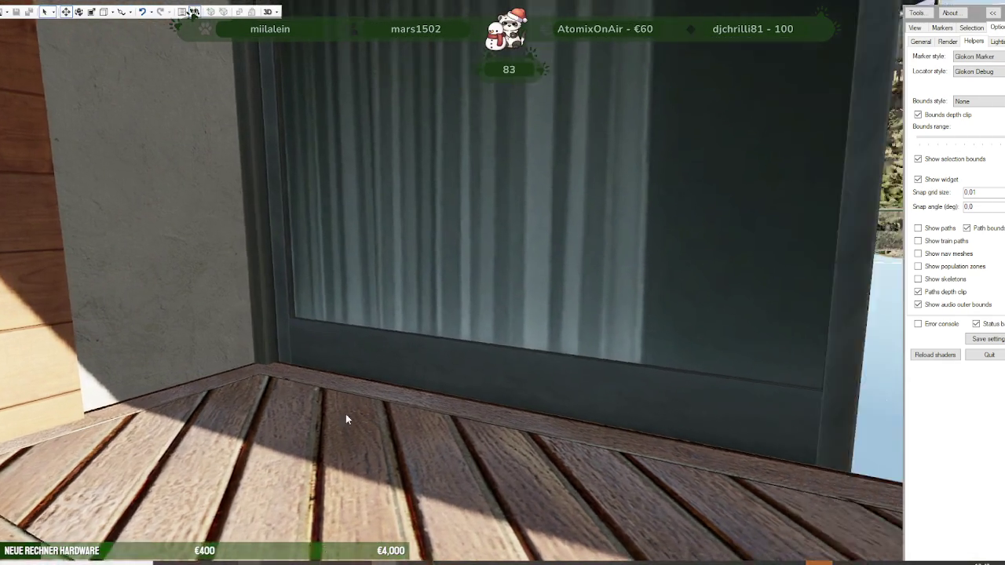
left_click_drag(346, 414, 355, 419)
Step: Fly to the deck steps, select their light markers, and delete one step marker
key("s")
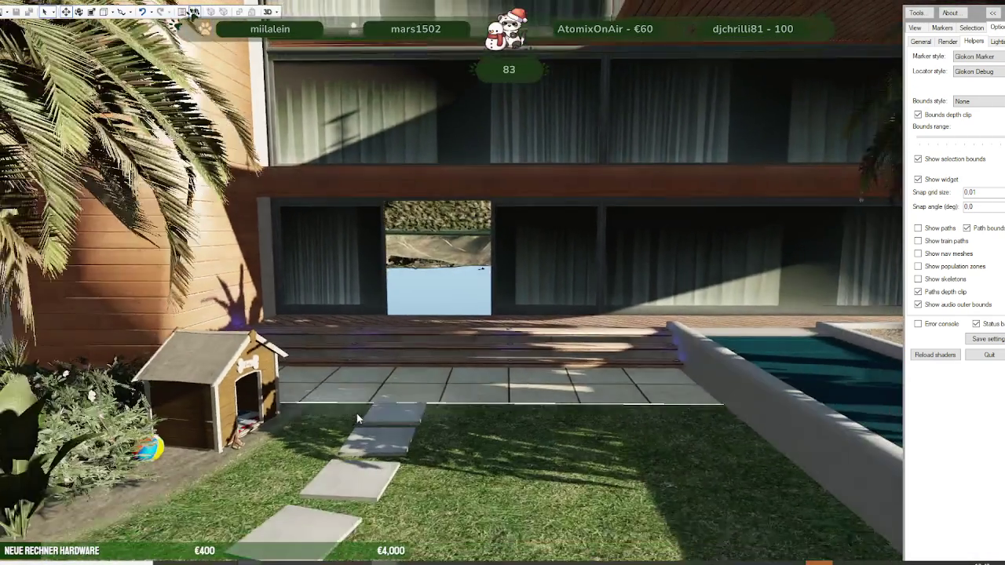
key("w")
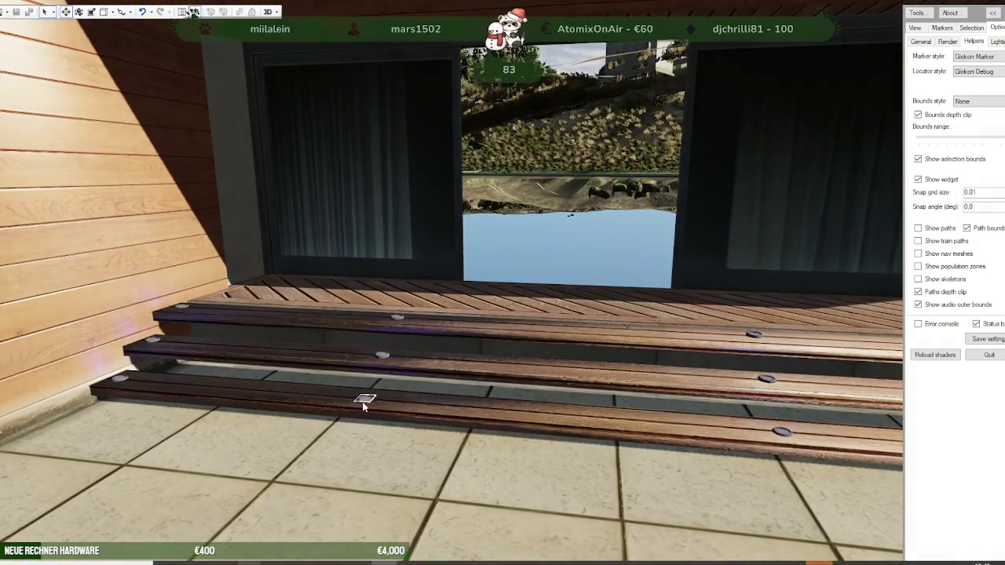
left_click(363, 402)
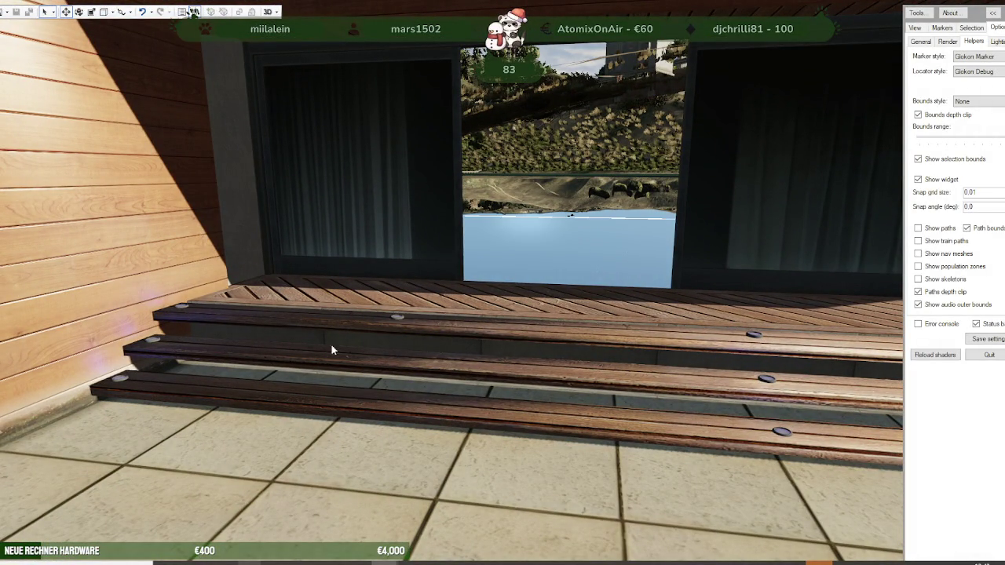
left_click(385, 322)
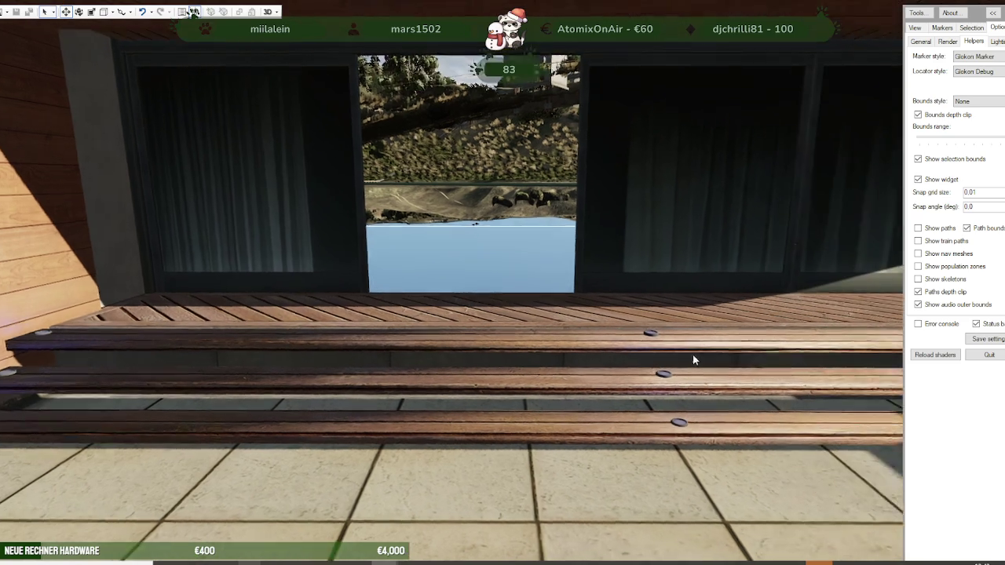
left_click_drag(416, 453, 601, 332)
left_click(601, 332)
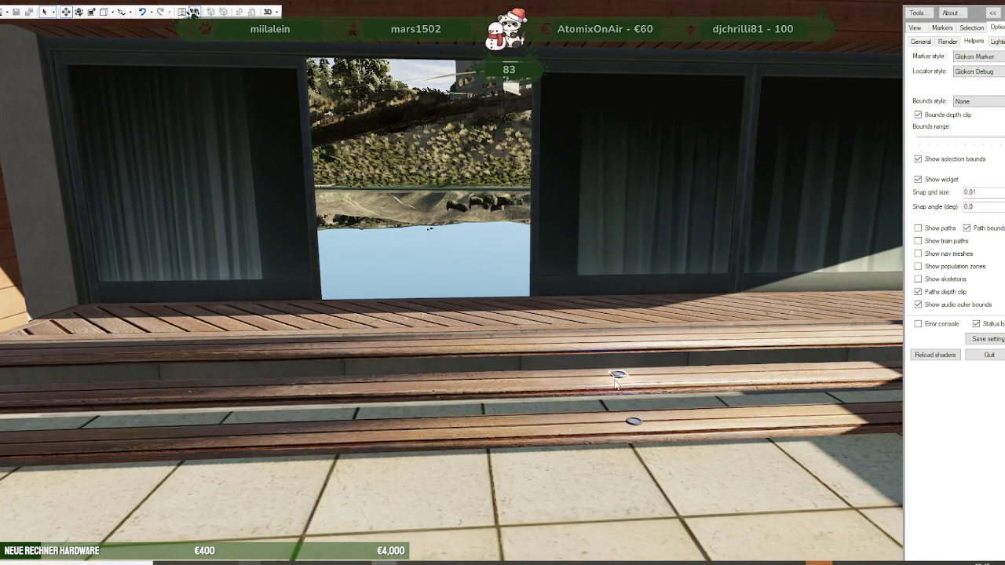
key("Delete")
Step: Select another step light, then pull back over the lawn terrace, pool and house front
left_click(635, 423)
mouse_move(103, 487)
left_mouse_down()
mouse_move(539, 450)
mouse_move(706, 457)
mouse_move(392, 470)
mouse_move(600, 456)
mouse_move(544, 453)
mouse_move(601, 426)
mouse_move(599, 498)
mouse_move(539, 442)
mouse_move(505, 444)
left_mouse_up()
key("s")
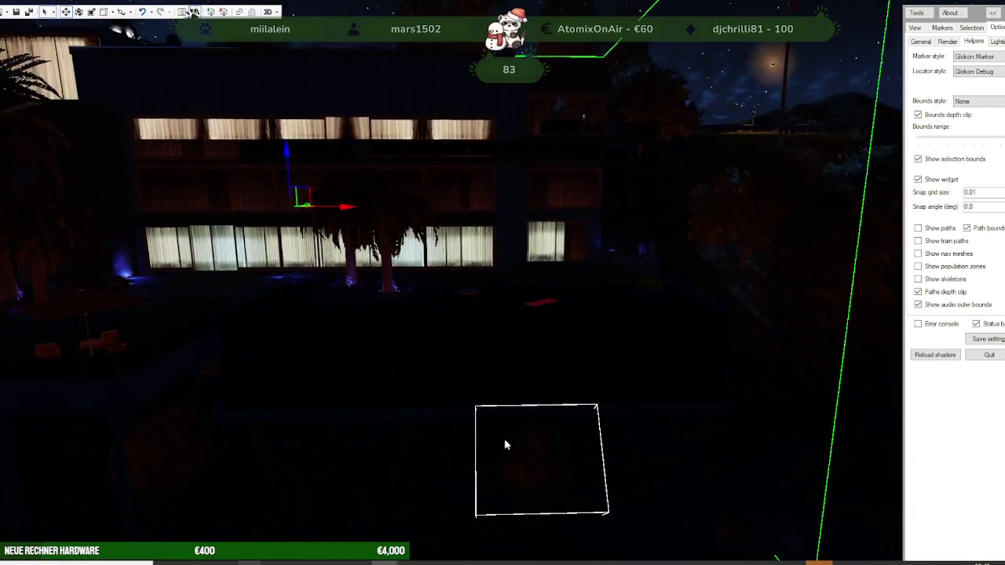
key("a")
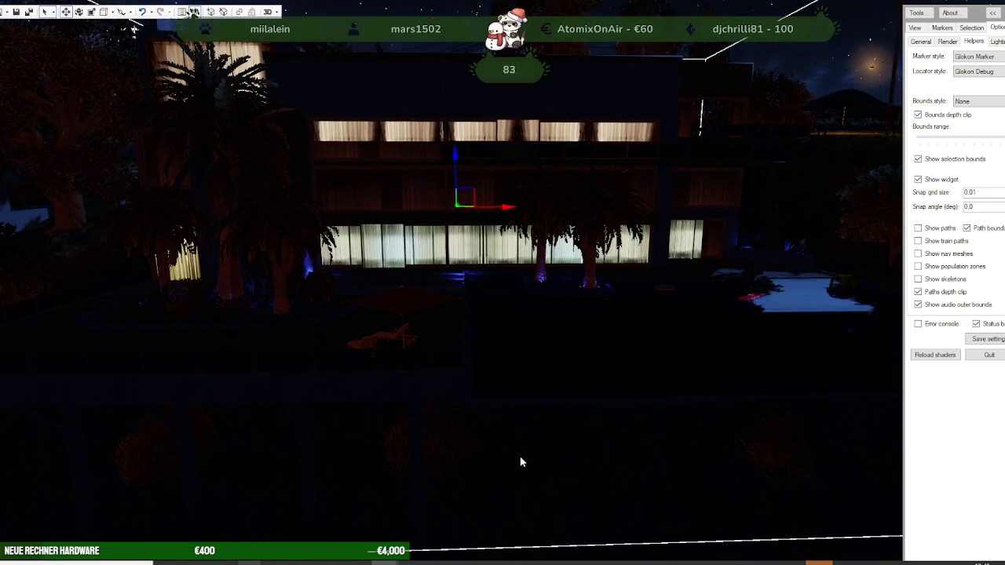
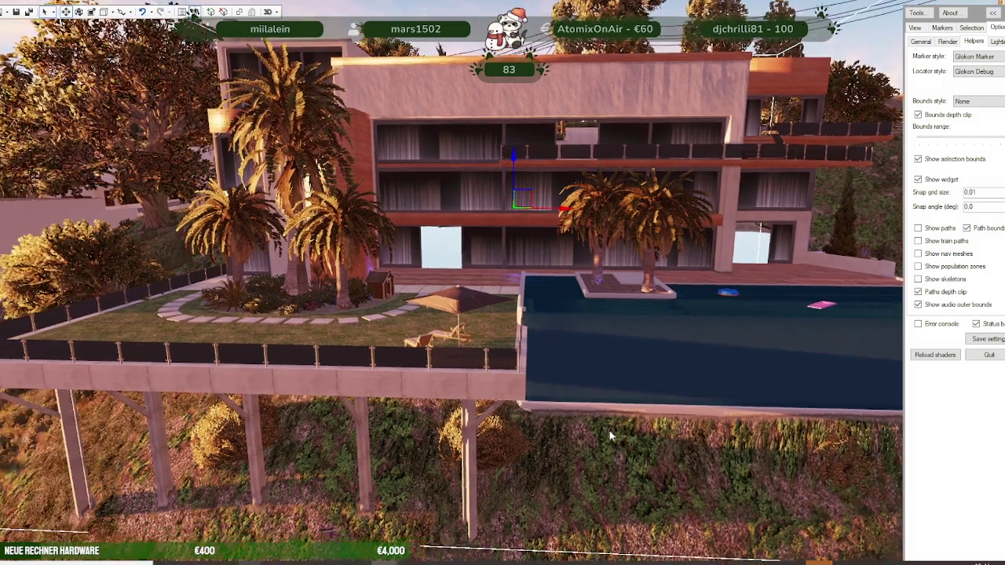
Step: Fly the camera around and through the villa, ending back at the pool view
mouse_move(526, 454)
left_mouse_down()
mouse_move(587, 407)
mouse_move(669, 393)
mouse_move(641, 407)
mouse_move(608, 404)
left_mouse_up()
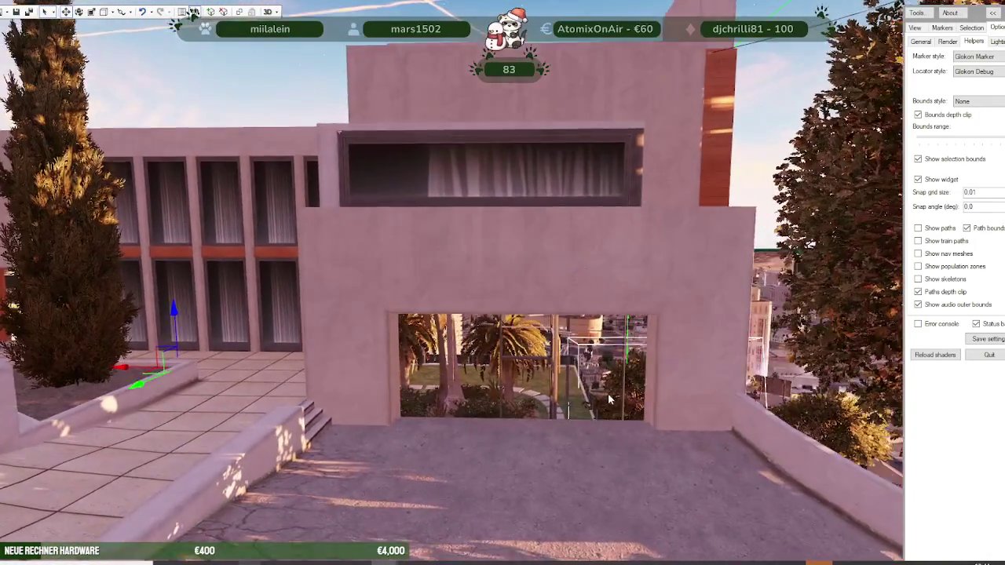
key("s")
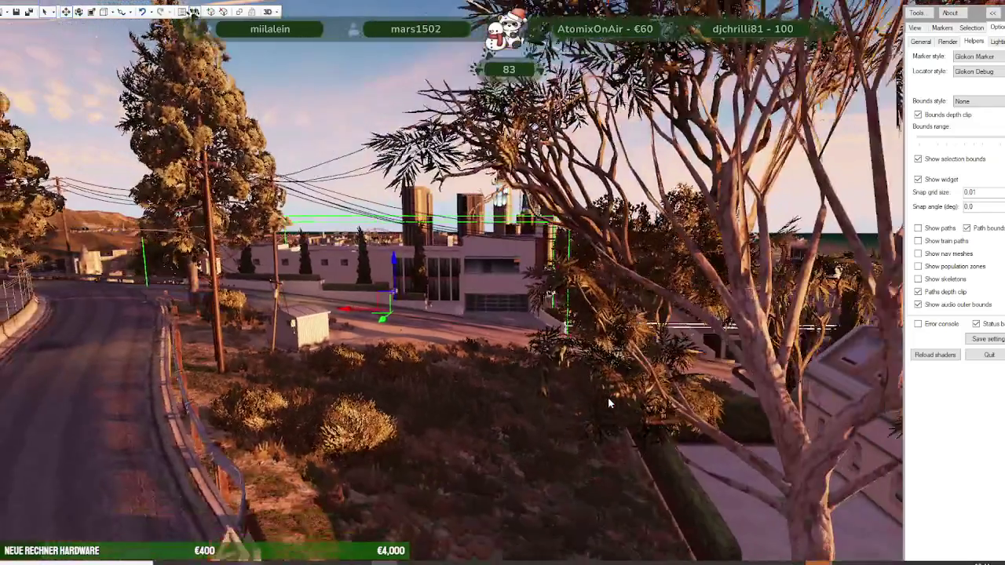
key("s")
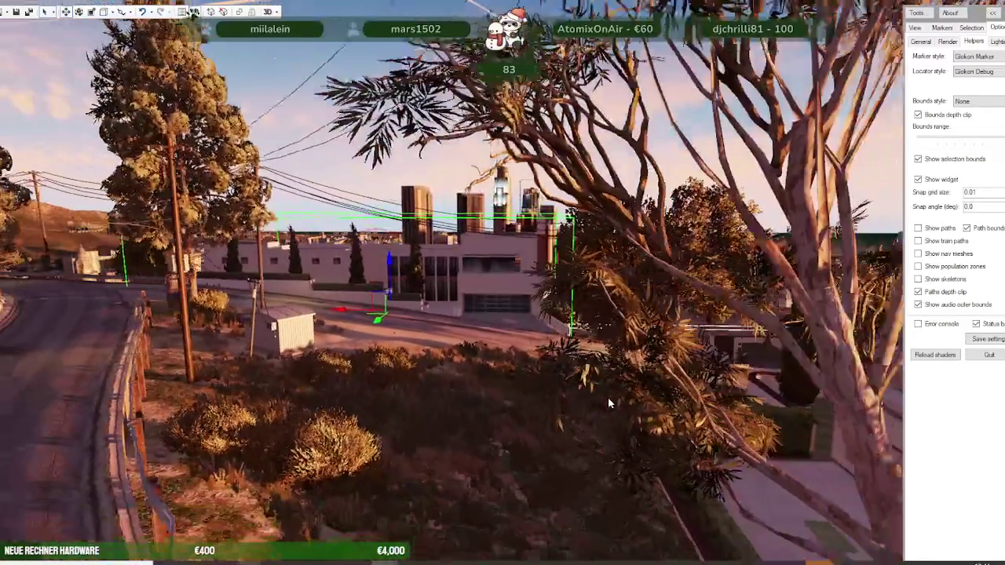
key("w")
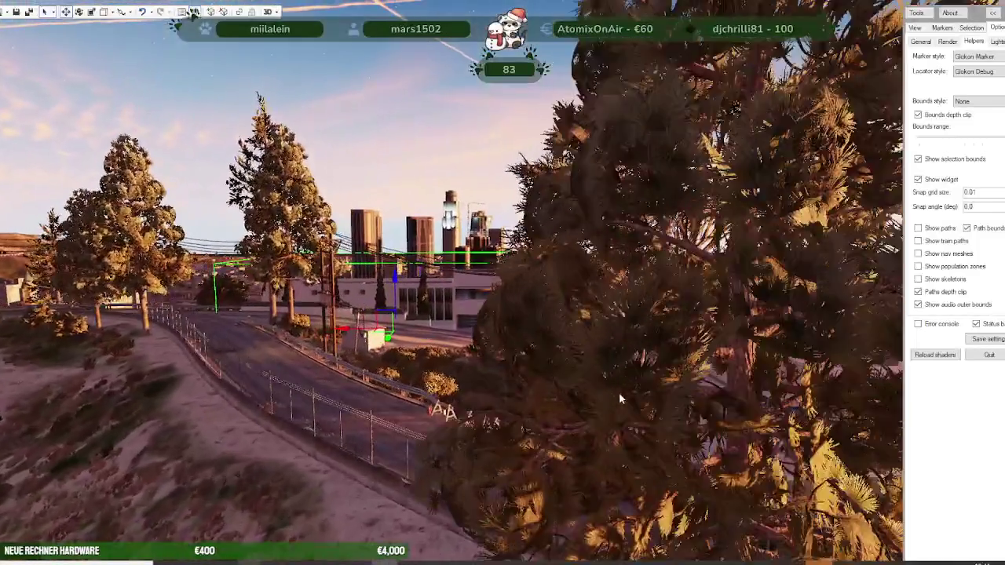
key("w")
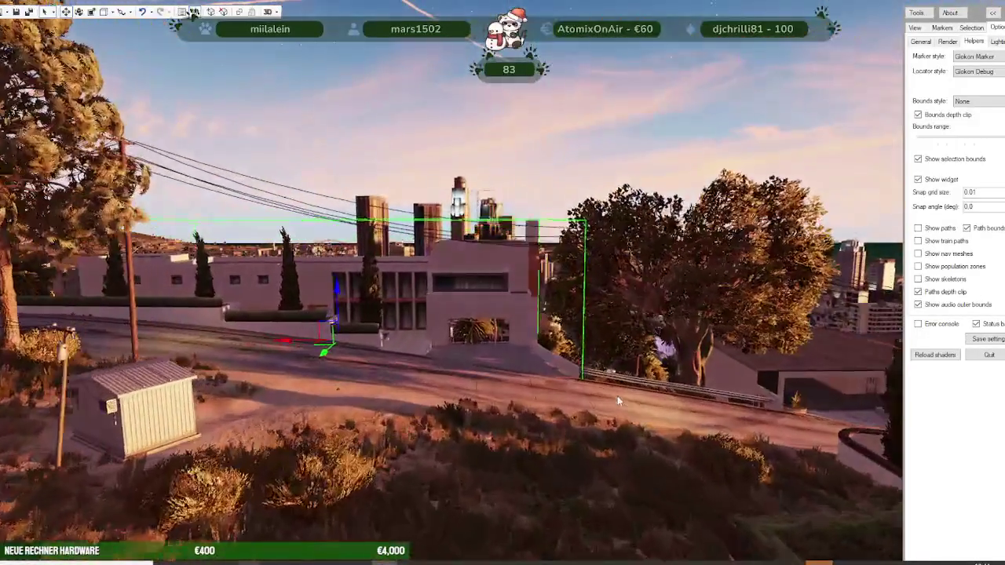
key("w")
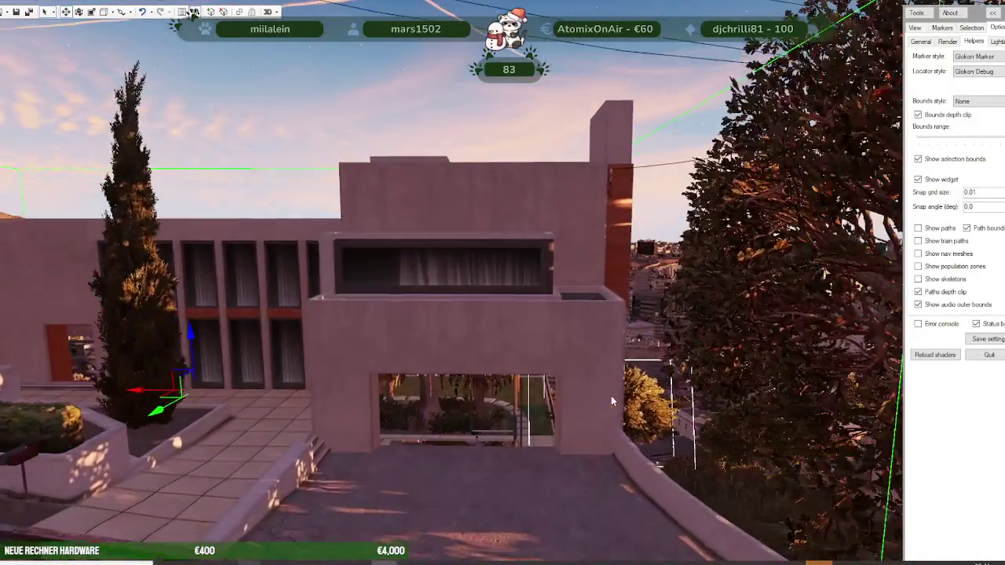
key("w")
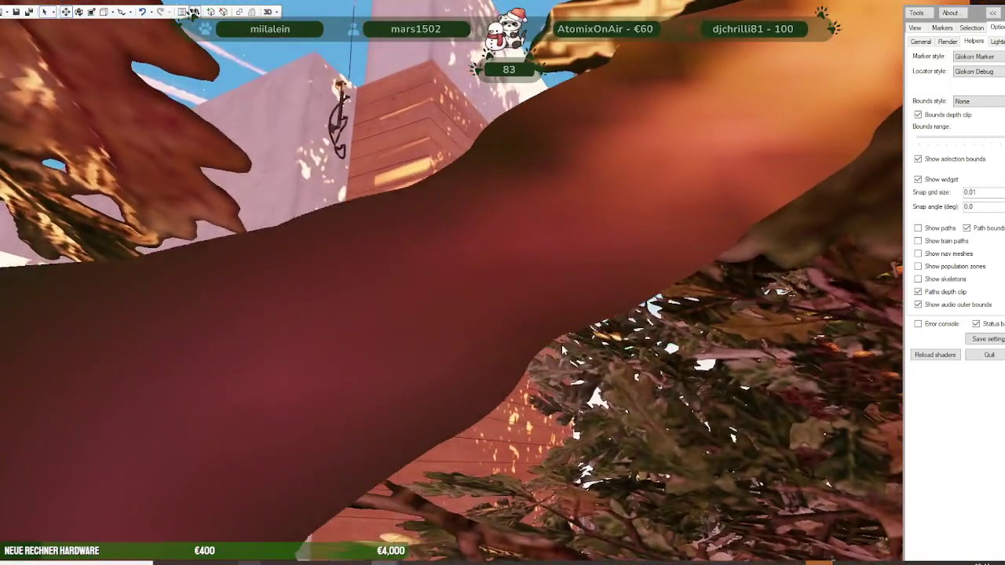
key("w")
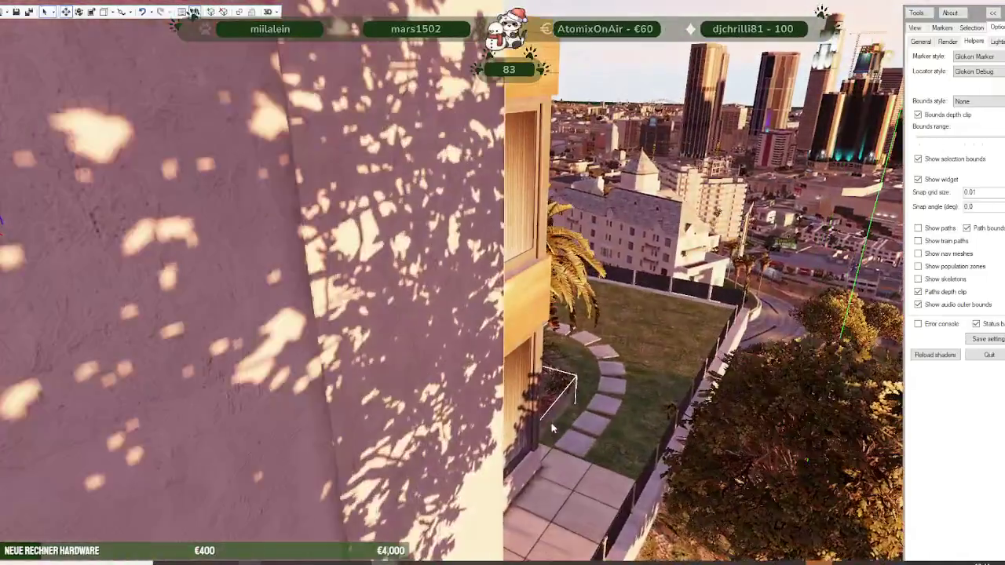
key("s")
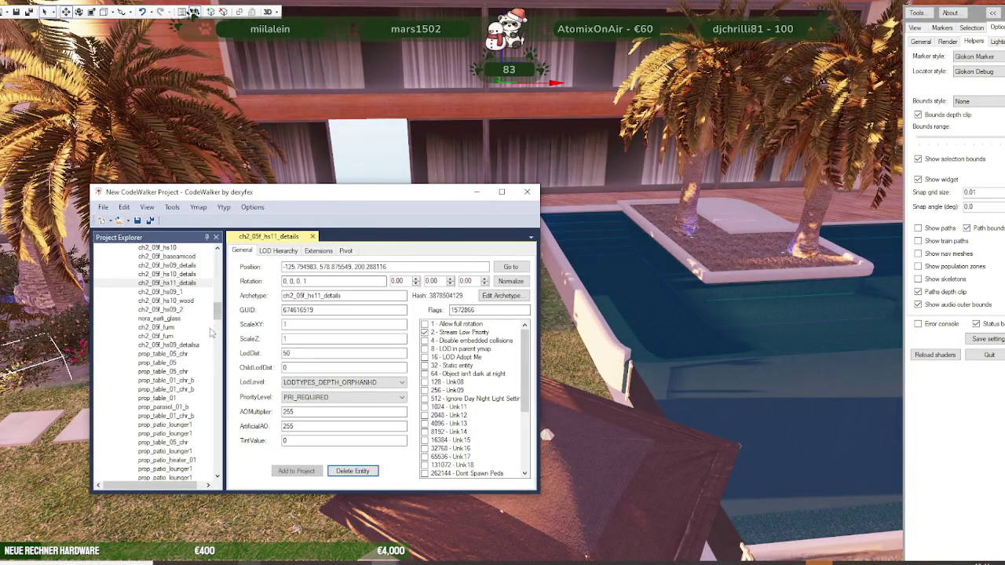
Step: Overwrite nora_earli_aussen.ymap in nora_earli_haus_mapping via Save As, then switch to Blender
scroll(145, 274, "up", 10)
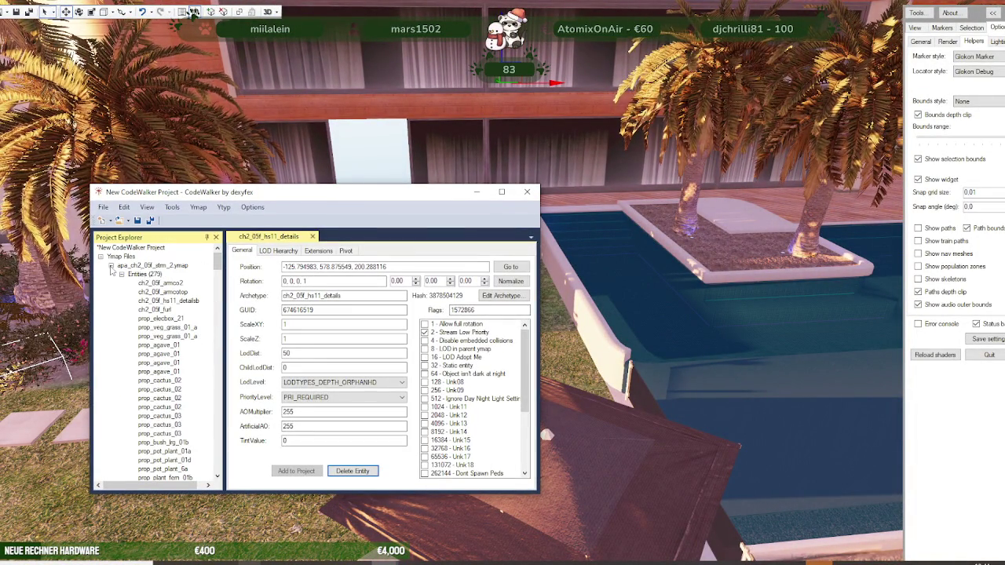
left_click(111, 266)
left_click(150, 274)
left_click(102, 207)
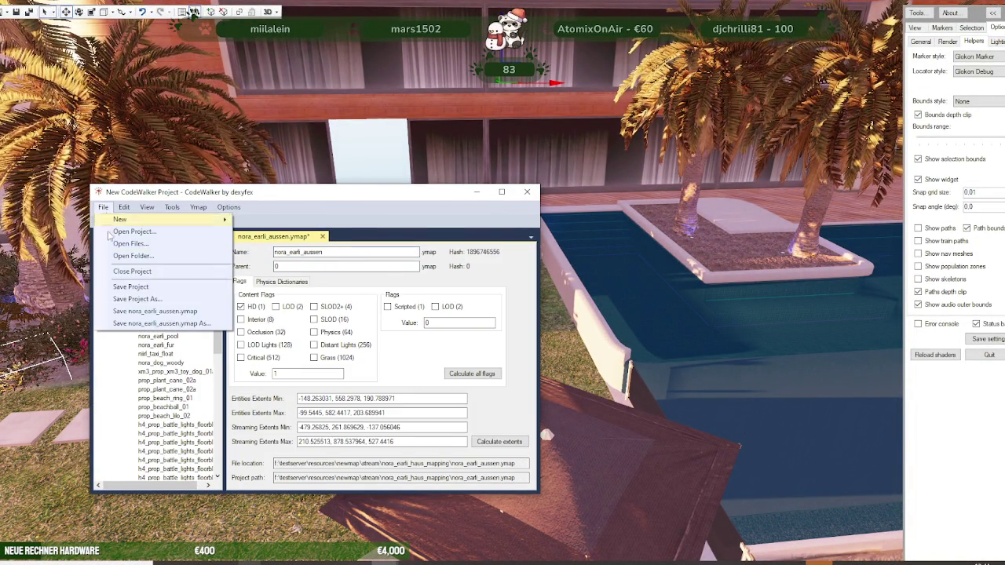
left_click(146, 324)
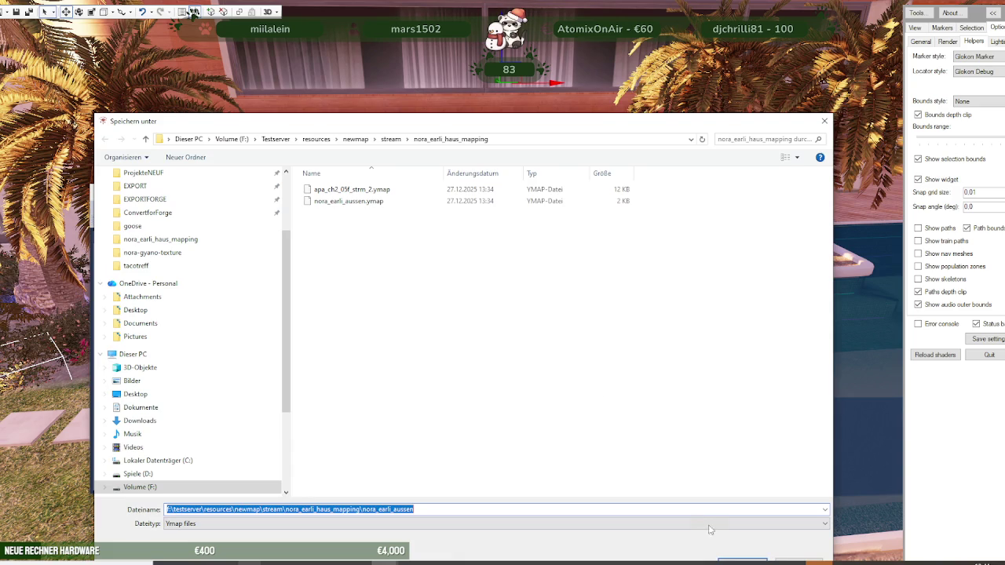
left_click_drag(471, 119, 464, 53)
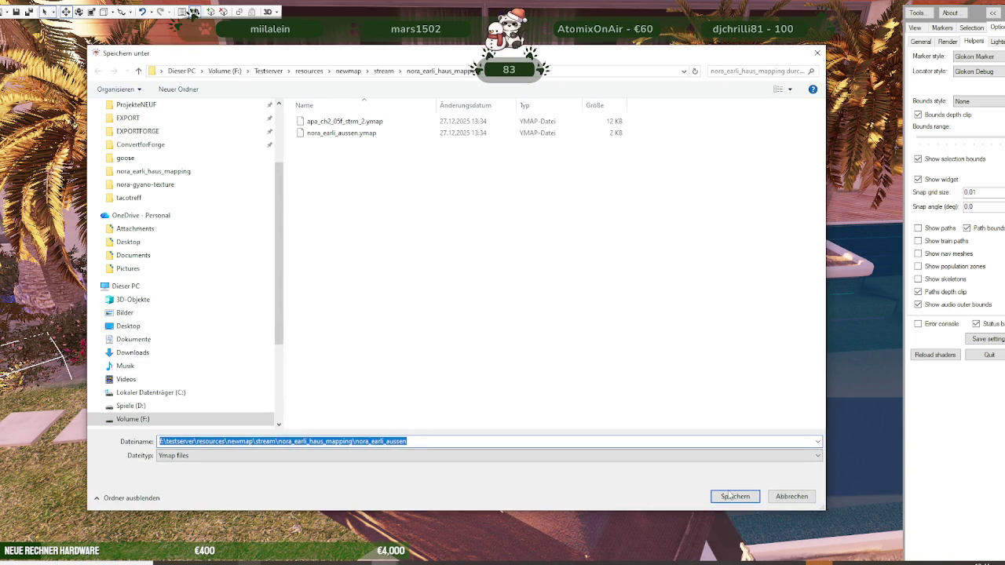
left_click(726, 496)
left_click(515, 291)
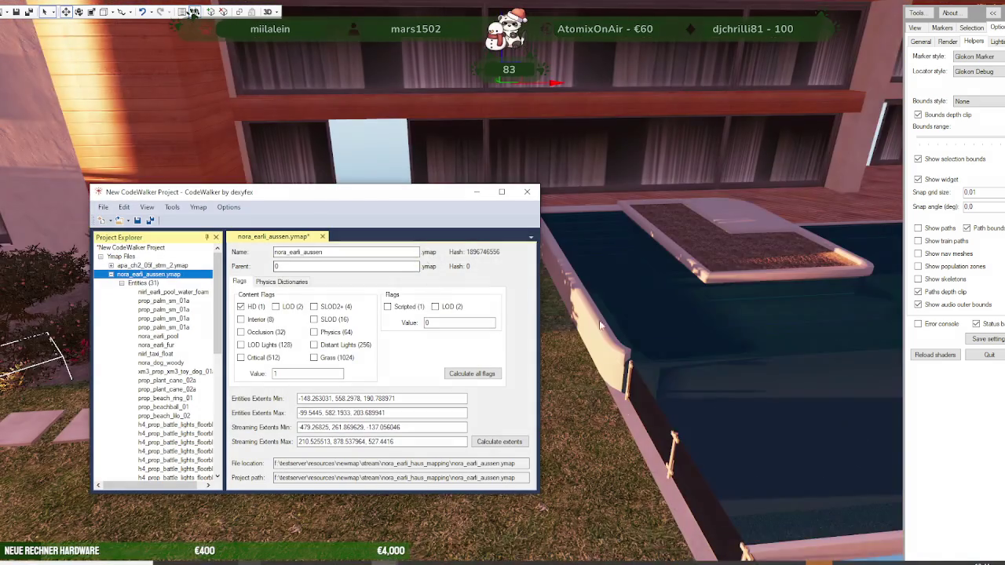
key("alt+Tab")
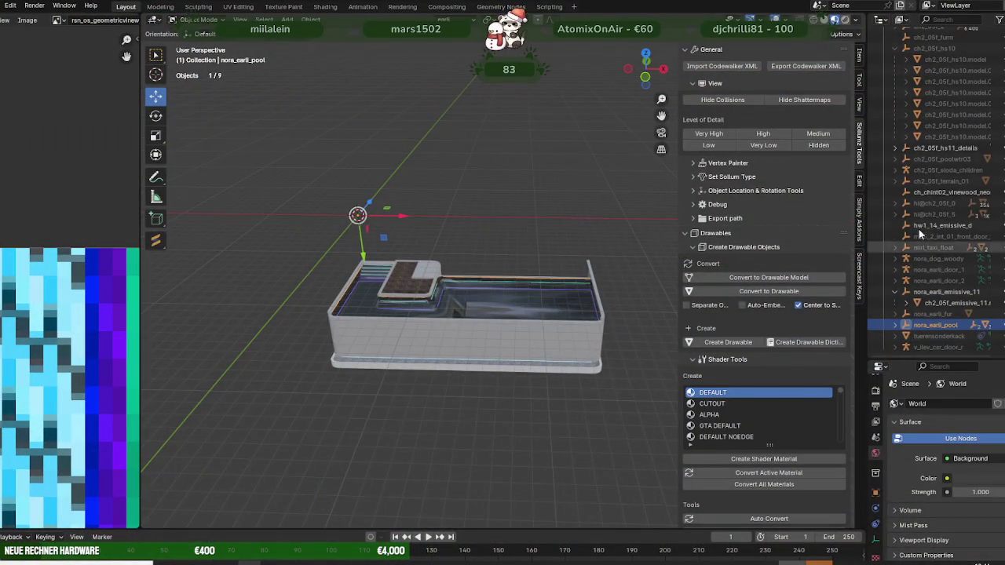
Step: Widen the outliner, collapse ch2_05f_hs10, and frame the selected villa building in view
scroll(902, 164, "up", 3)
left_click_drag(867, 181, 596, 206)
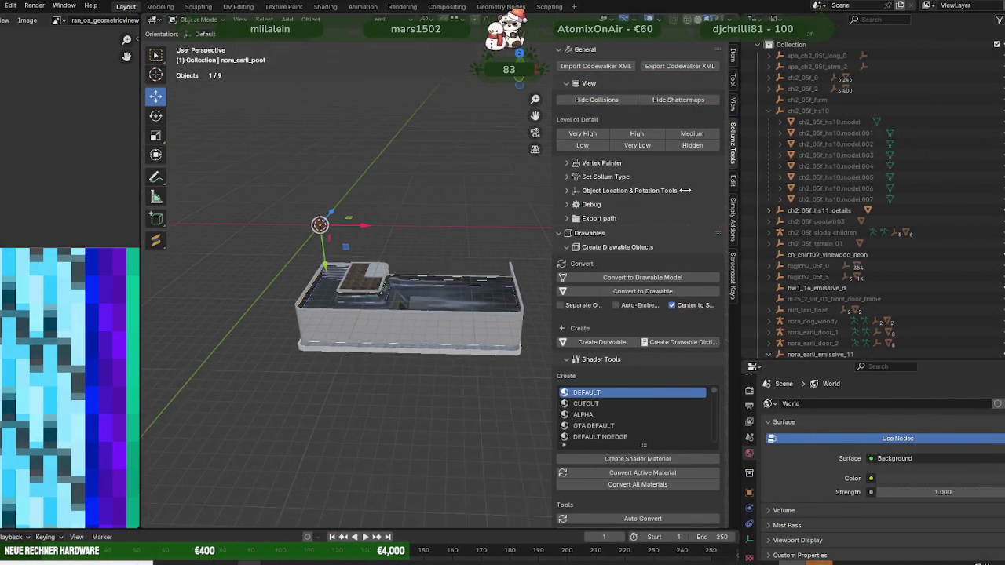
left_click(624, 111)
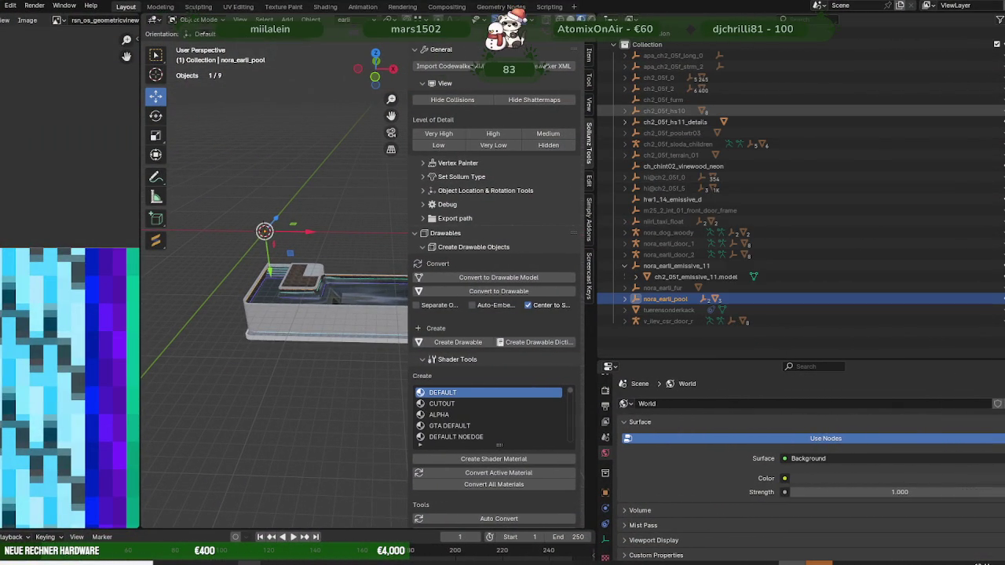
scroll(428, 179, "down", 2)
mouse_move(382, 181)
middle_mouse_down()
mouse_move(333, 184)
mouse_move(327, 161)
middle_mouse_up()
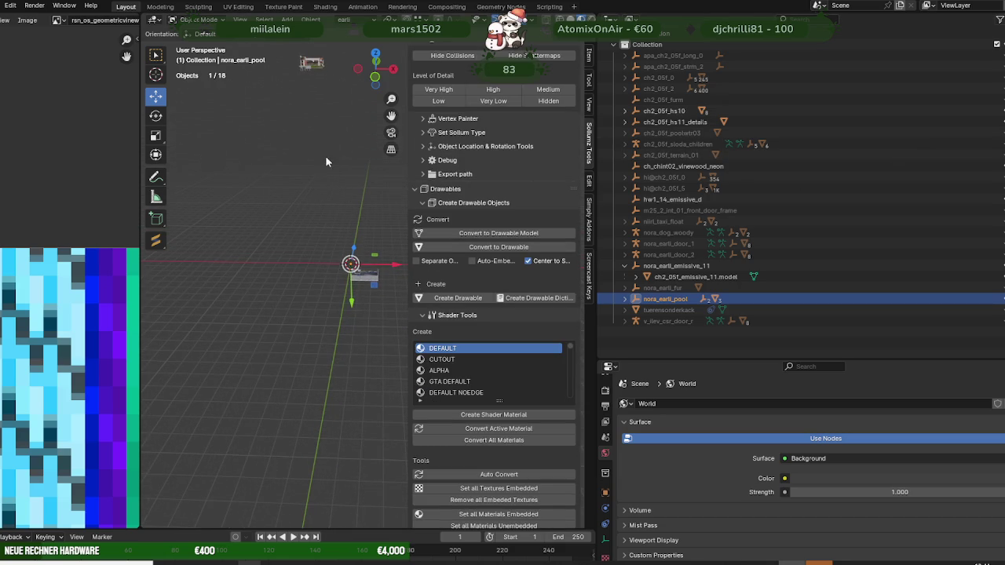
left_click(317, 66)
key("KP_Decimal")
mouse_move(306, 126)
middle_mouse_down()
mouse_move(377, 228)
mouse_move(361, 235)
middle_mouse_up()
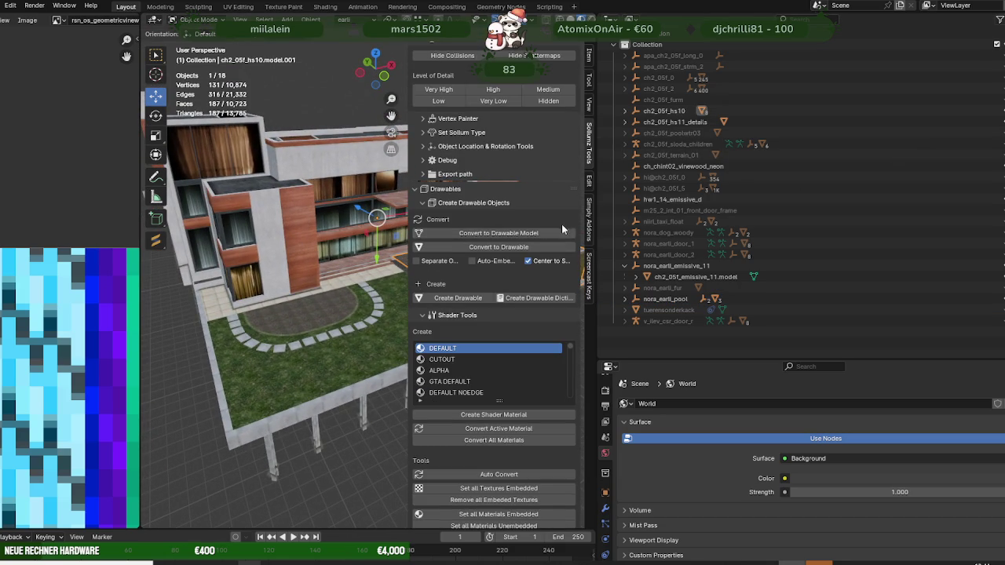
left_click_drag(597, 216, 756, 213)
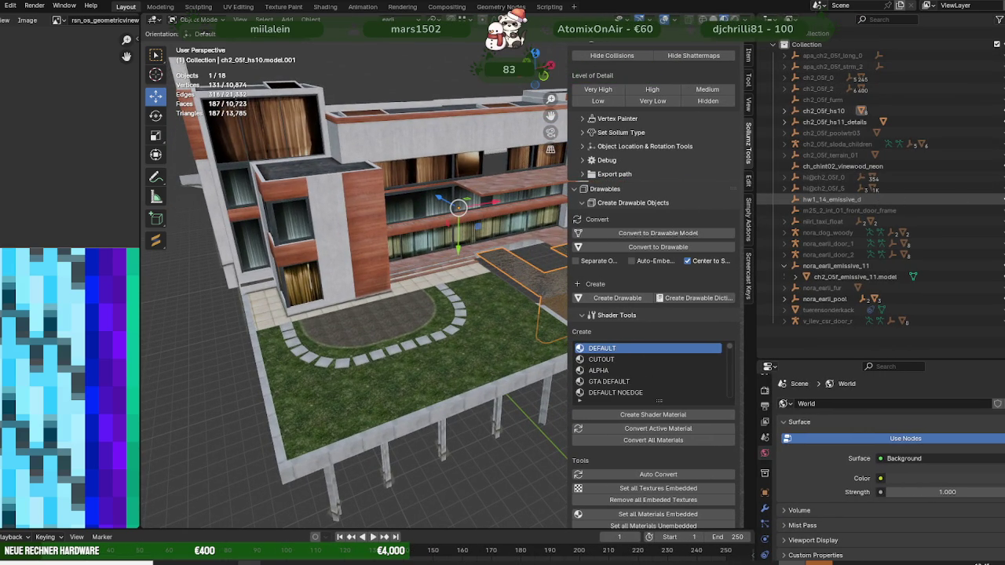
Step: Delete the hw1_14_emissive_d object via the outliner context menu
left_click(823, 200)
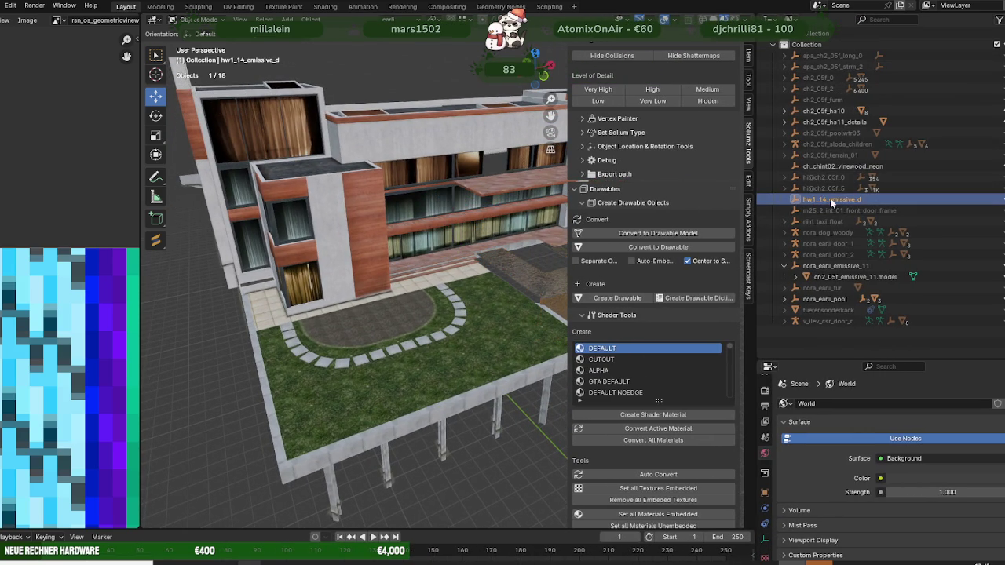
right_click(830, 198)
left_click(795, 236)
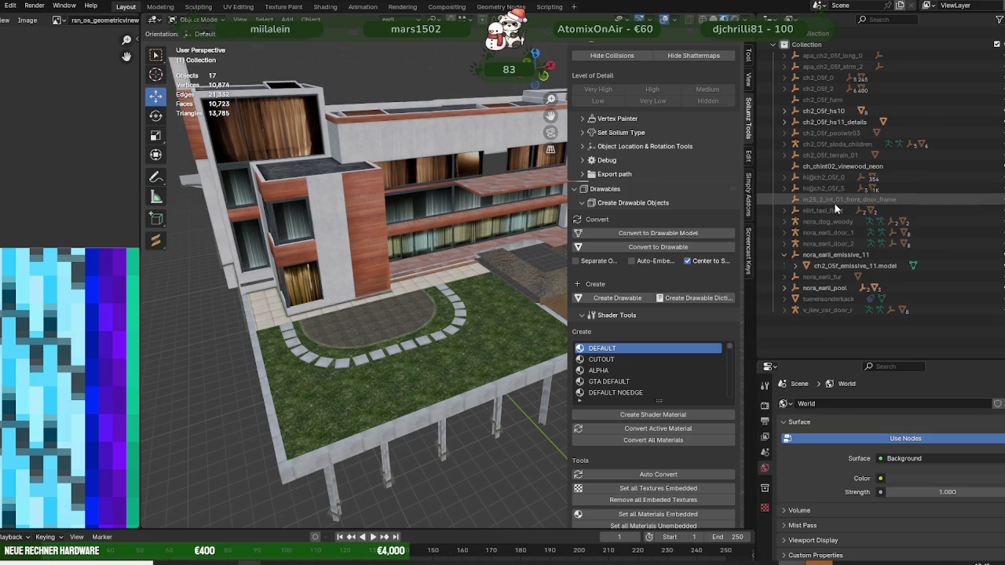
scroll(620, 93, "up", 3)
left_click(611, 66)
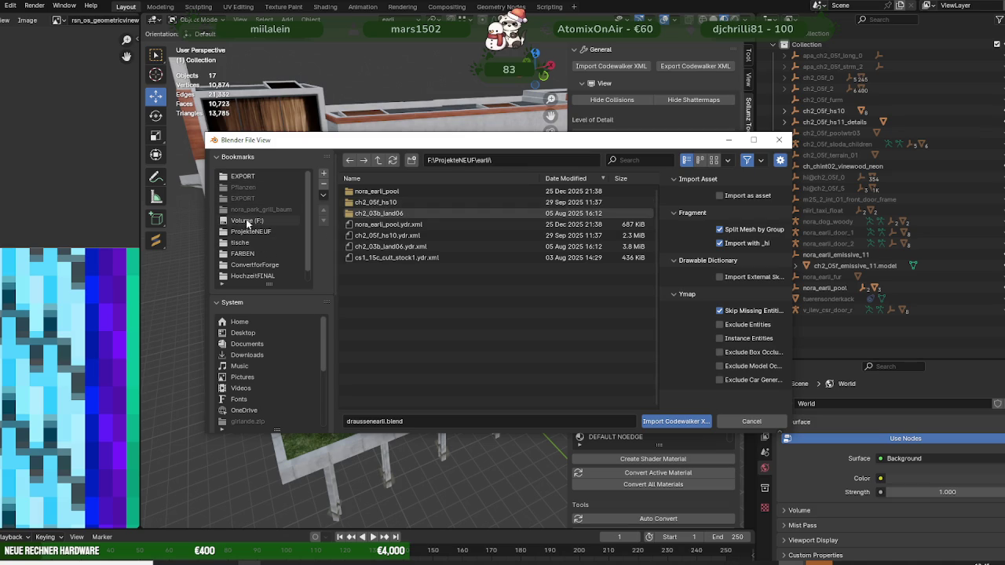
Step: Import ch2_05f_emissive_11.ydr.xml from the ausbauEARLI folder
left_click(251, 232)
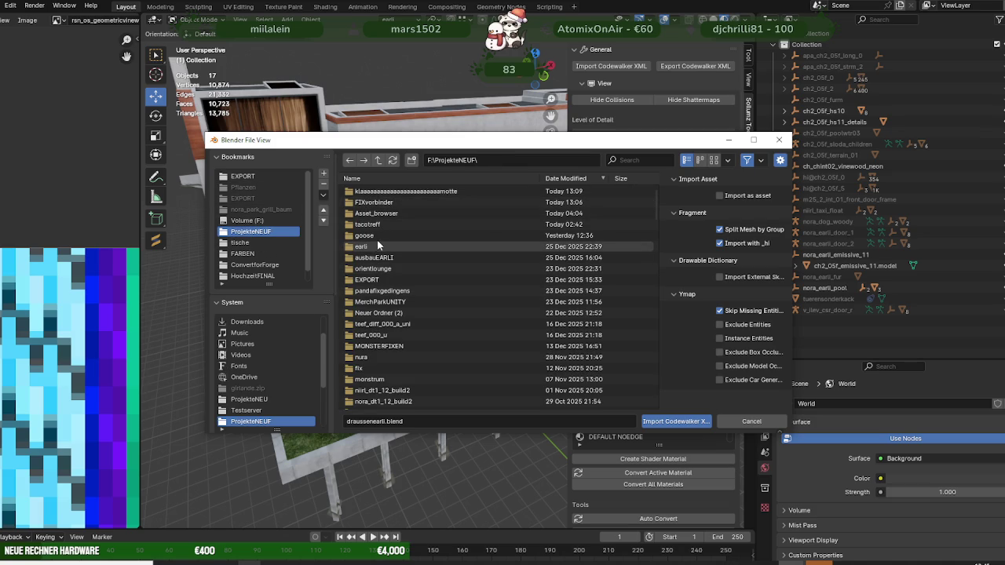
double_click(378, 257)
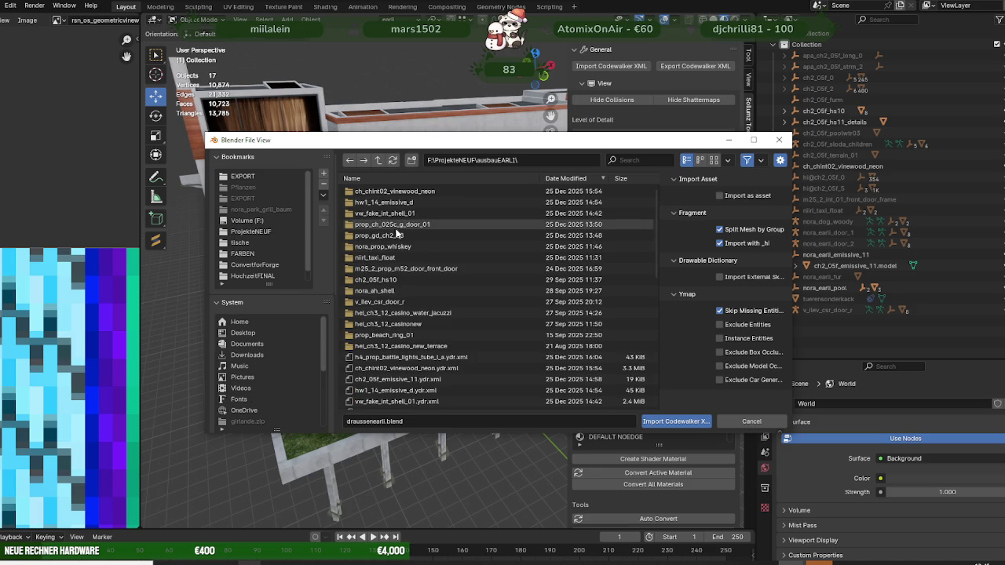
scroll(408, 279, "down", 1)
left_click(400, 357)
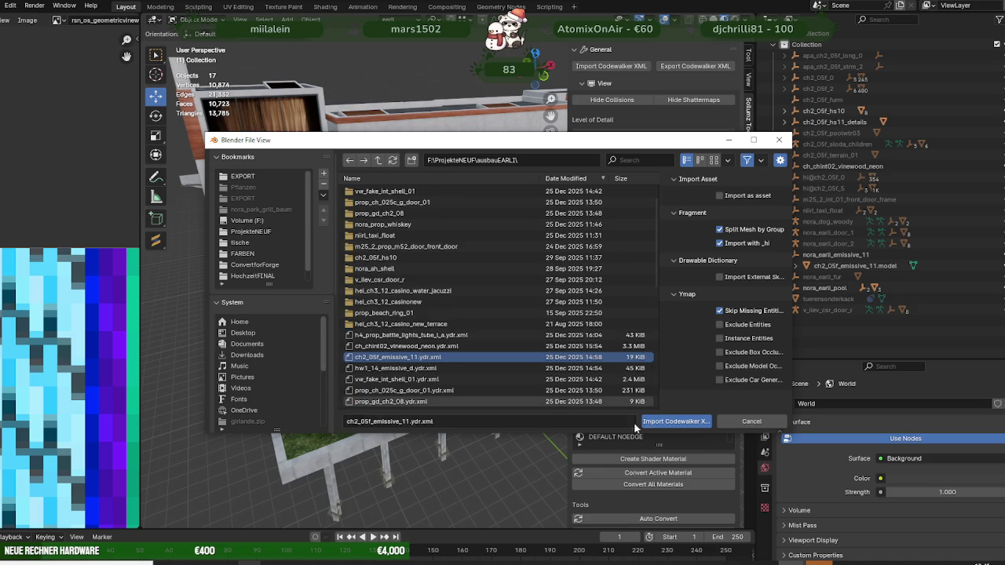
left_click(678, 422)
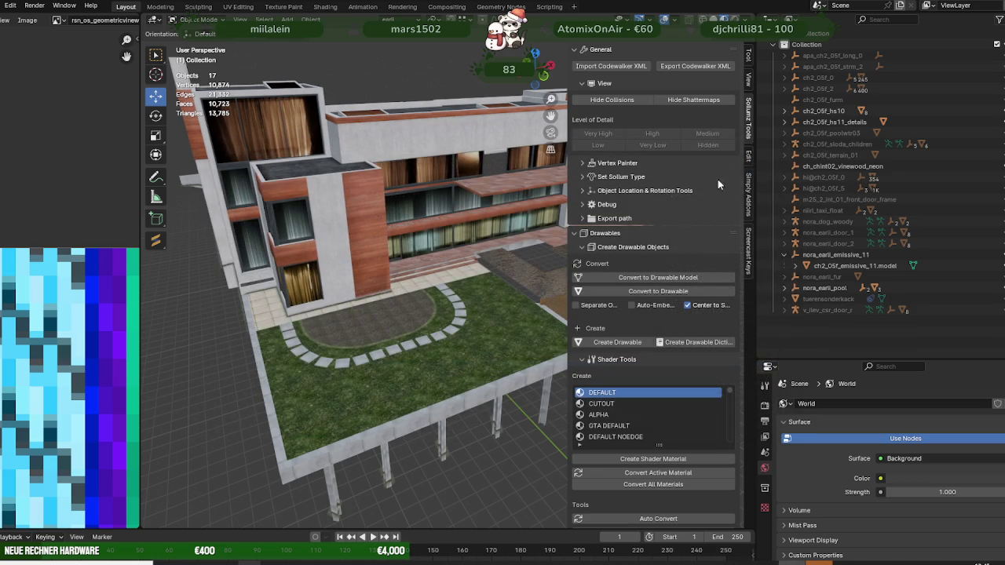
Step: Inspect ch2_05f_hs10's X location, then select the ch2_05f_emissive_11 window mesh
left_click(820, 122)
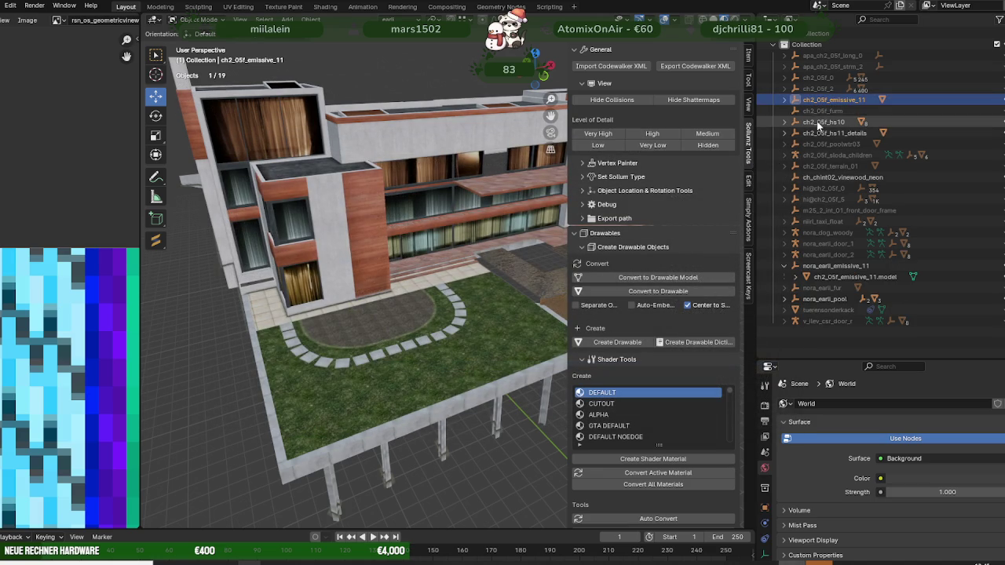
left_click(764, 507)
left_click(931, 438)
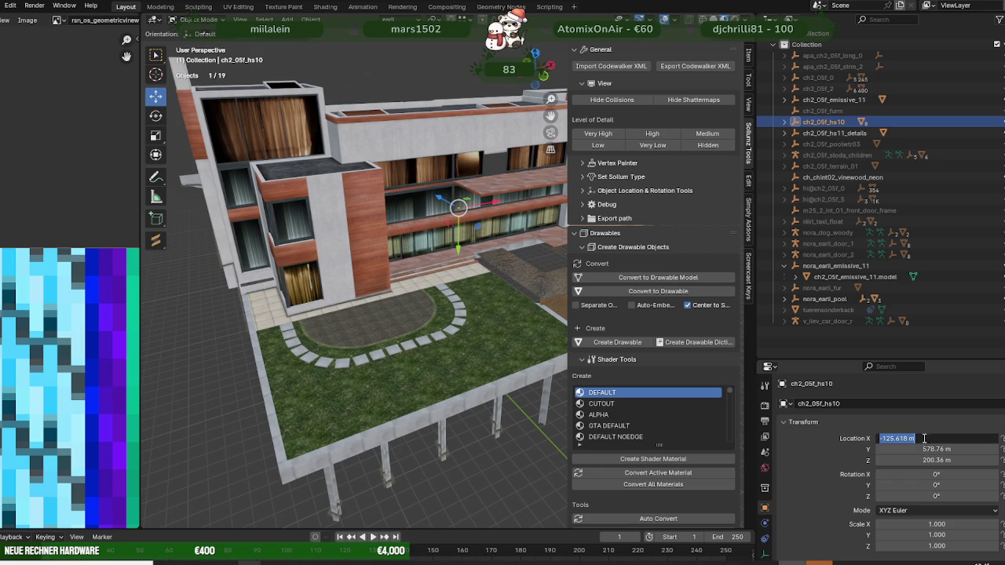
key("Escape")
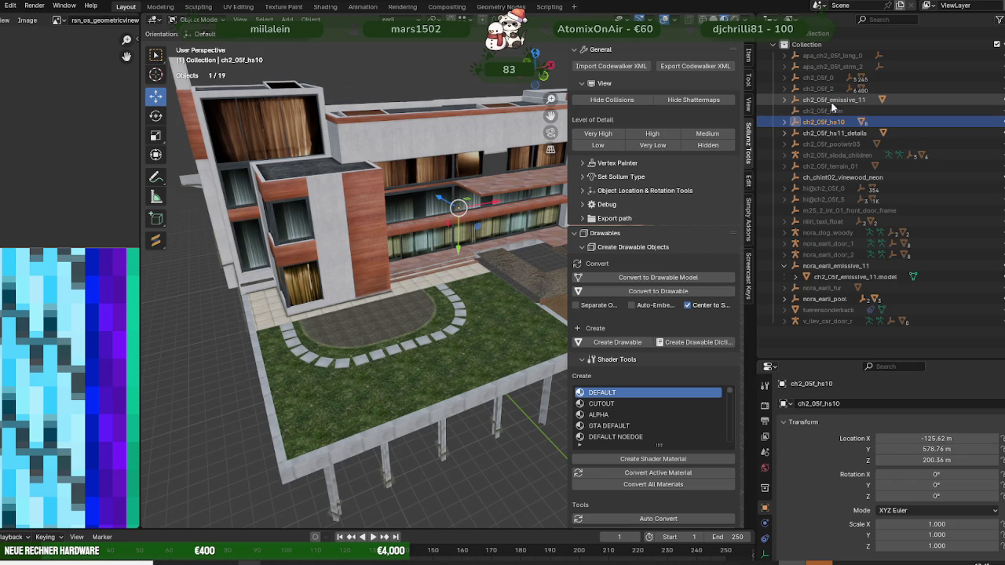
left_click(833, 102)
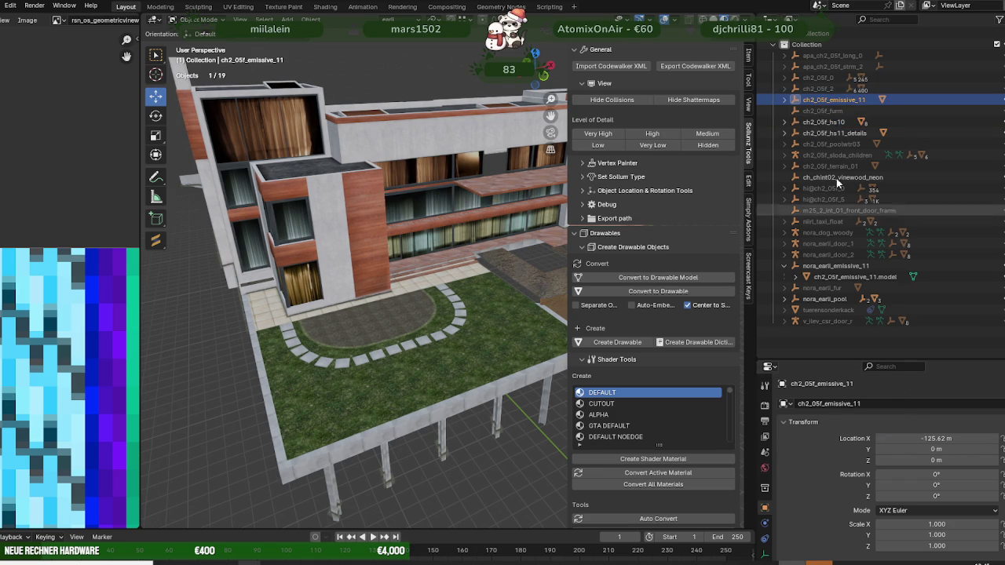
left_click(837, 123)
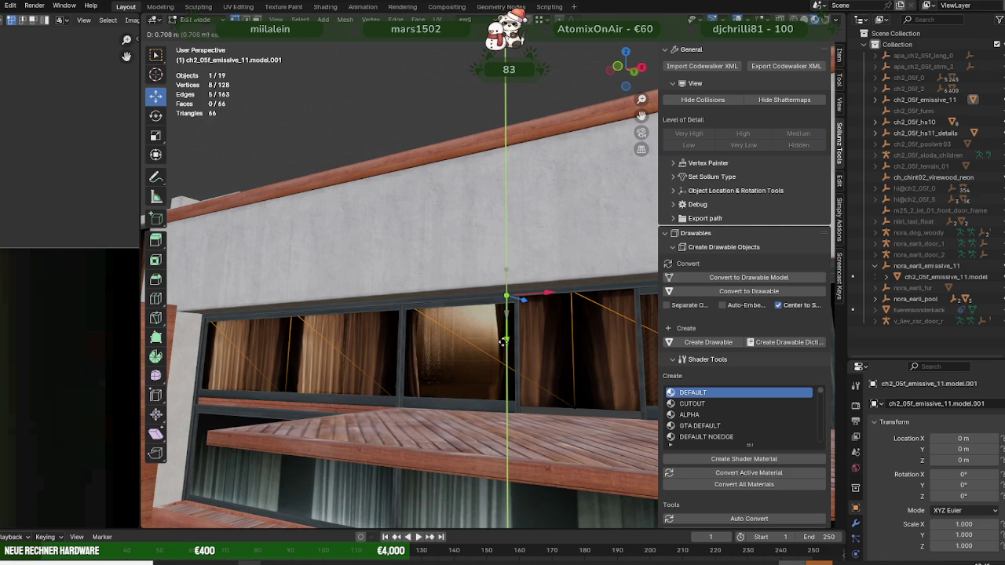
Step: Convert all the window mesh's triangles to quads with Alt+J
key("a")
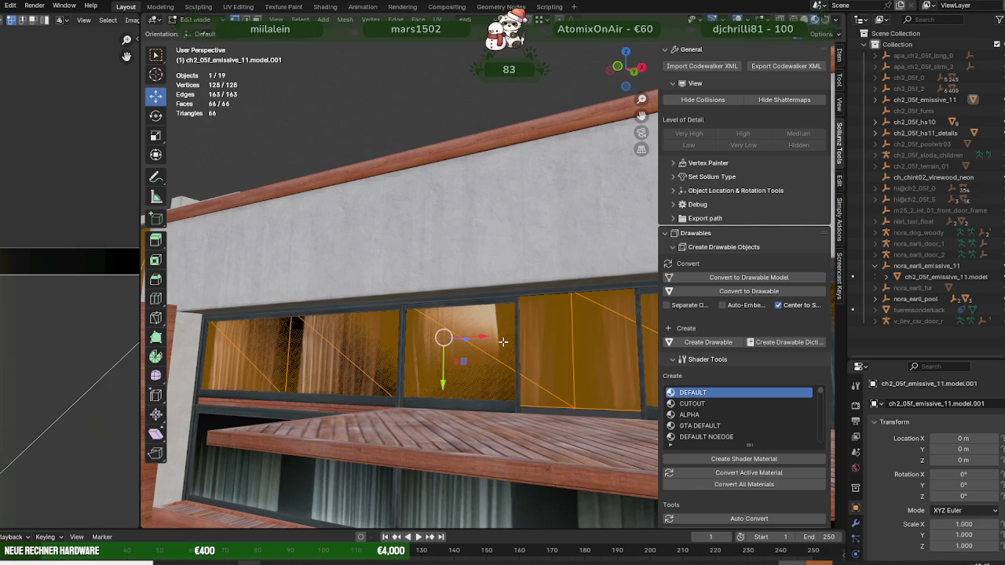
key("alt+j")
middle_click_drag(498, 340, 538, 336)
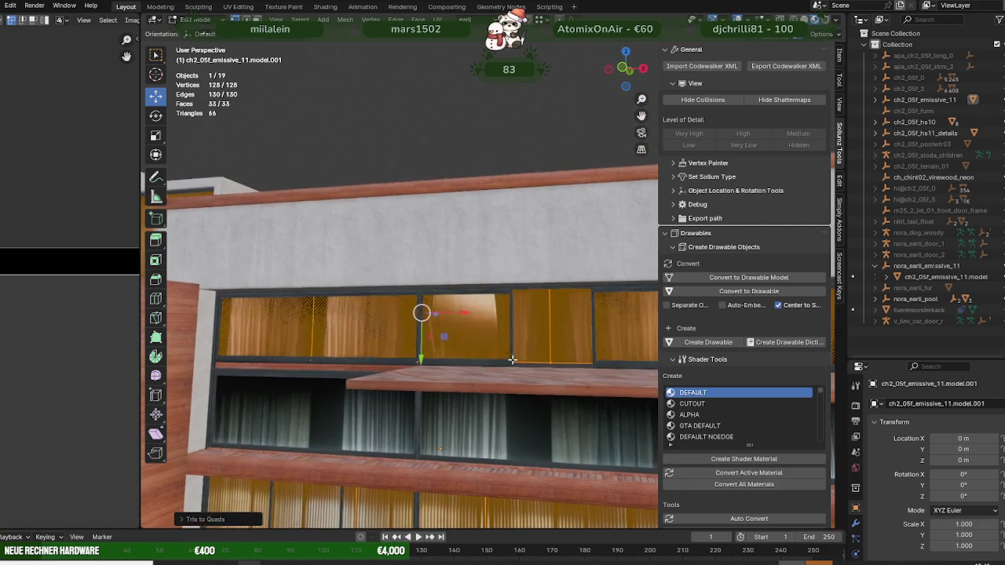
left_click(548, 326)
scroll(549, 324, "down", 5)
middle_click_drag(518, 298, 534, 306)
key("a")
scroll(539, 313, "up", 5)
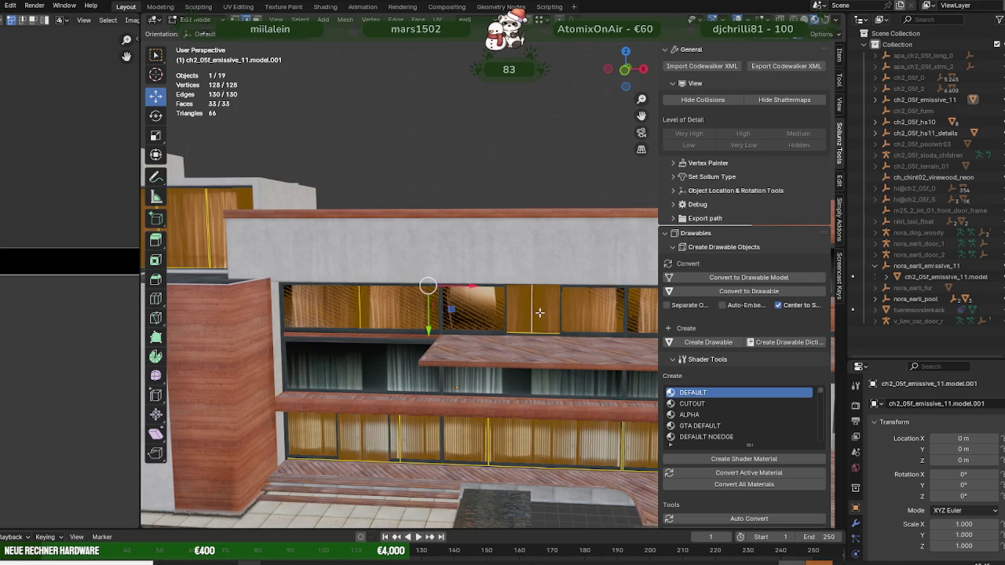
Step: Try sliding a pane divider along X, undo it, and inspect the windows in wireframe
left_click(532, 312)
key("g")
key("x")
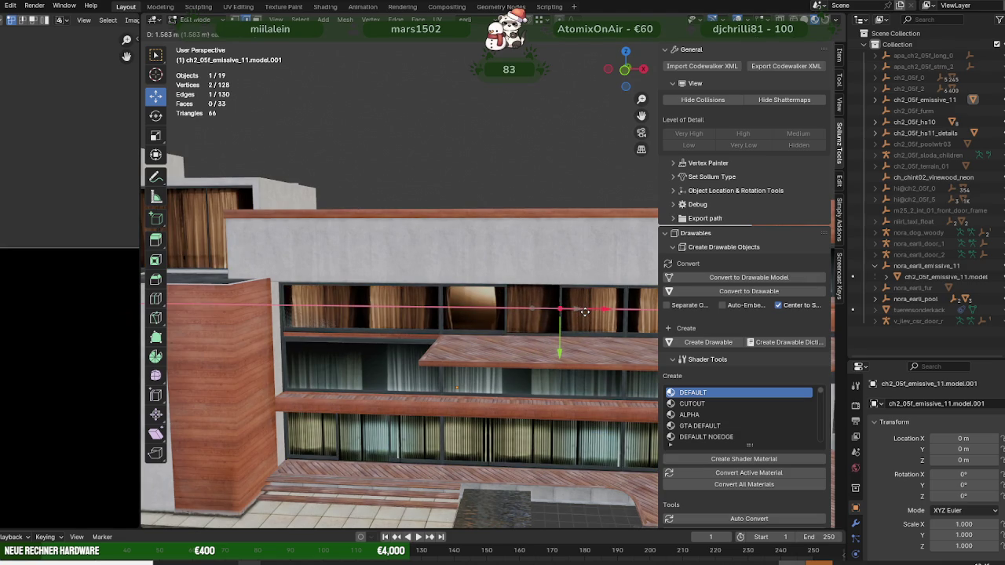
left_click(585, 313)
key("ctrl+z")
key("a")
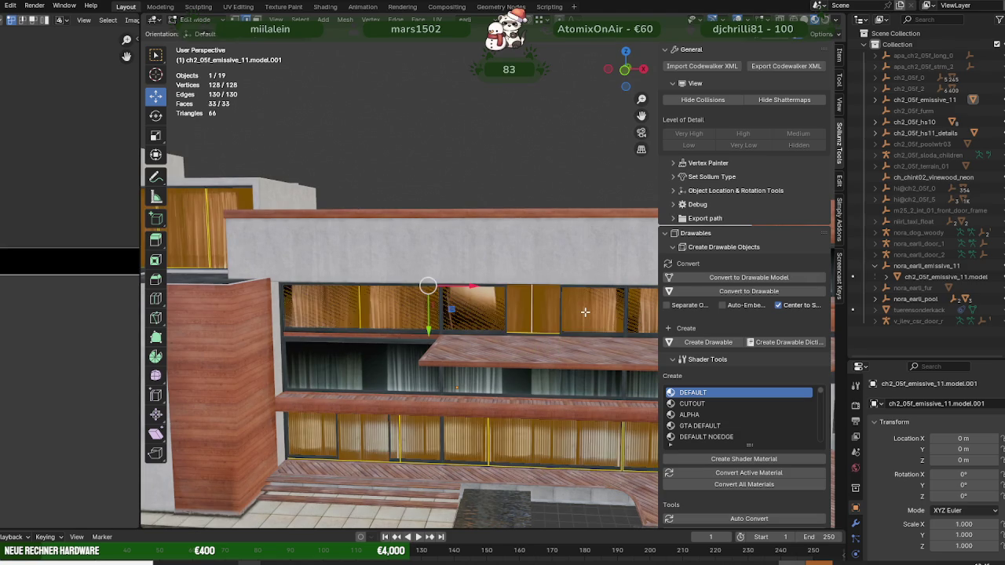
key("shift+z")
middle_click_drag(545, 314, 471, 312)
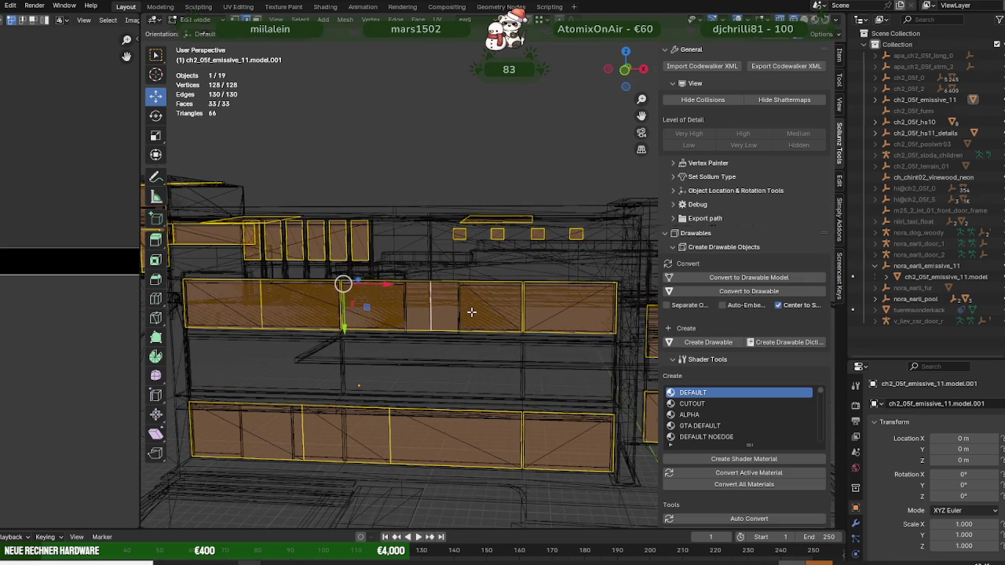
scroll(470, 311, "up", 2)
key("shift+z")
scroll(386, 305, "up", 3)
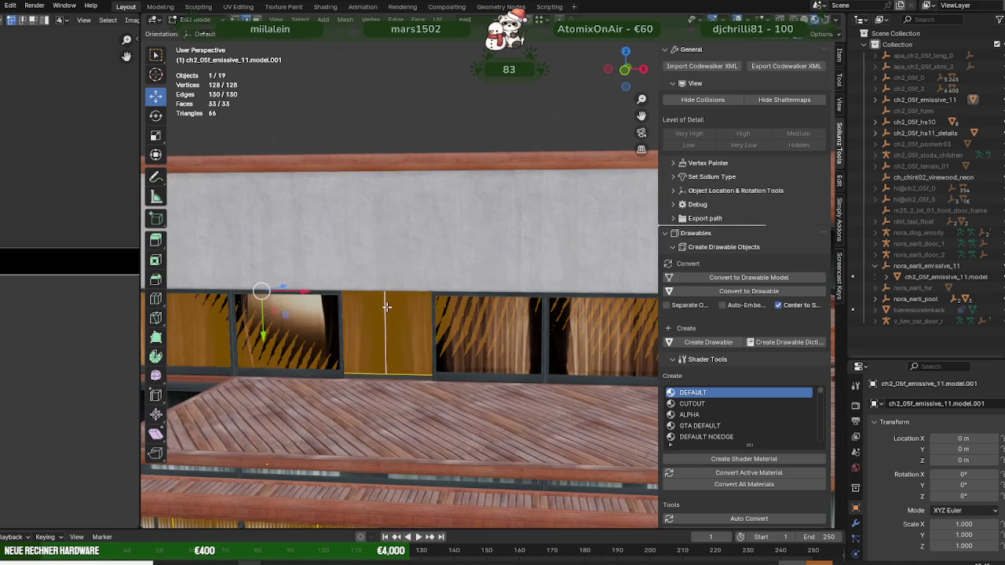
Step: Shift a pane edge right and delete one upper window panel face
left_click(383, 330)
left_click_drag(418, 332, 467, 333)
left_click(372, 343)
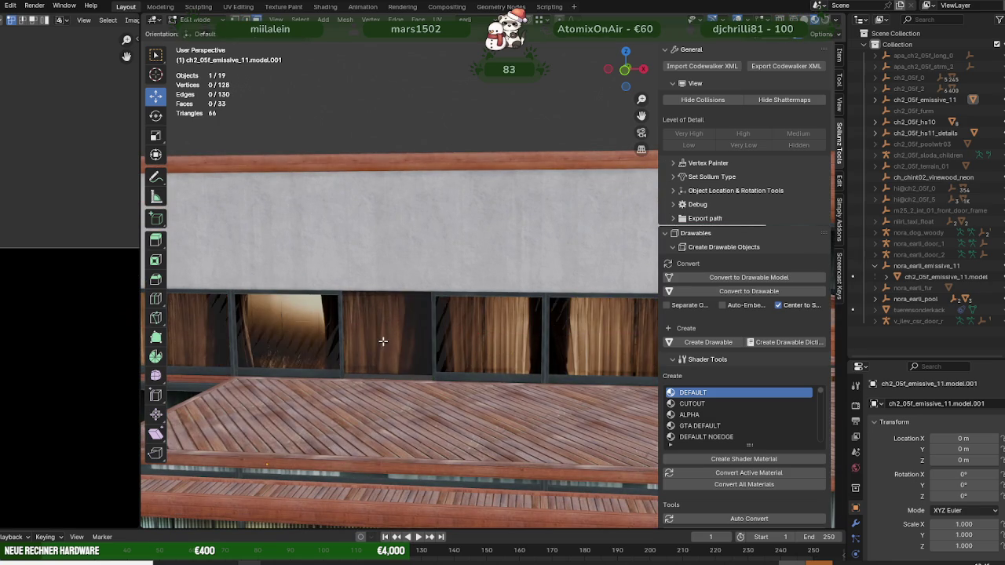
key("Delete")
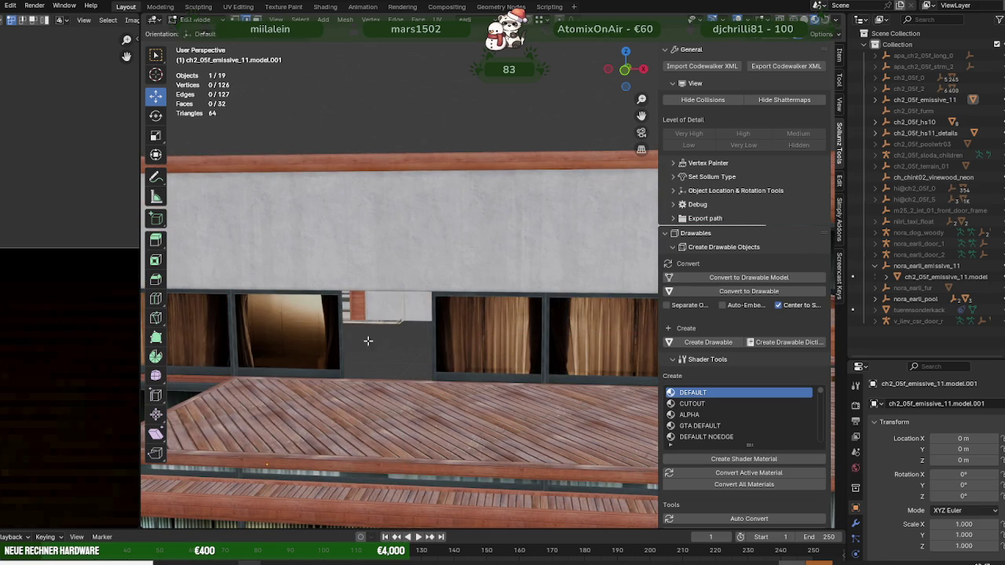
Step: Slide the edge beside the new gap along X, then leave Edit Mode
left_click(272, 337)
key("shift+z")
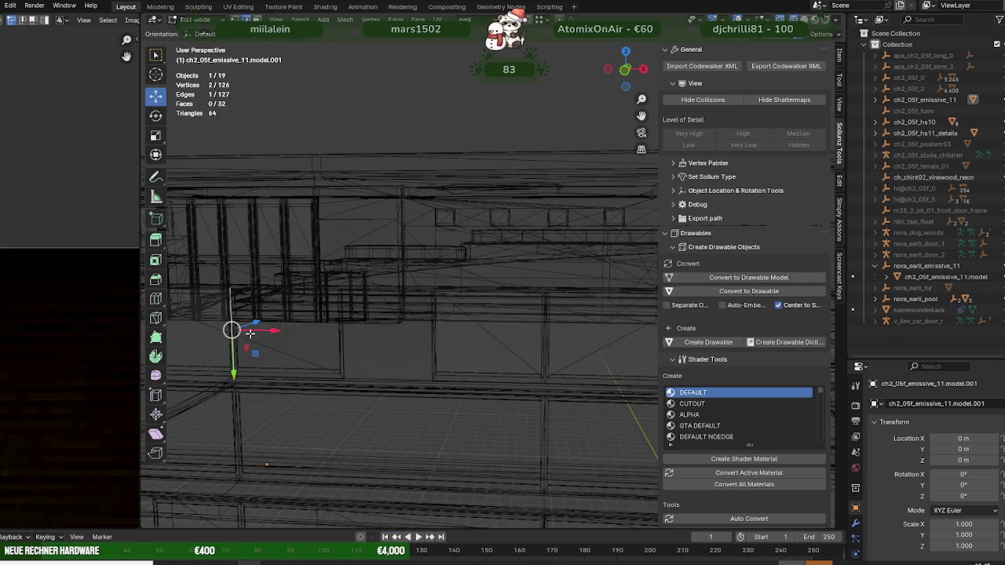
left_click_drag(272, 329, 382, 335)
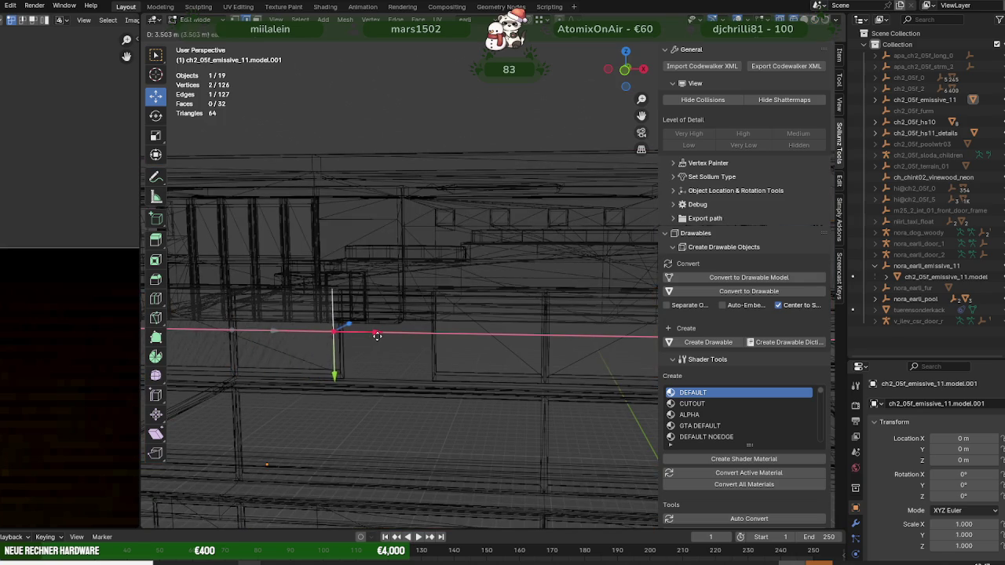
left_click(381, 336)
key("shift+z")
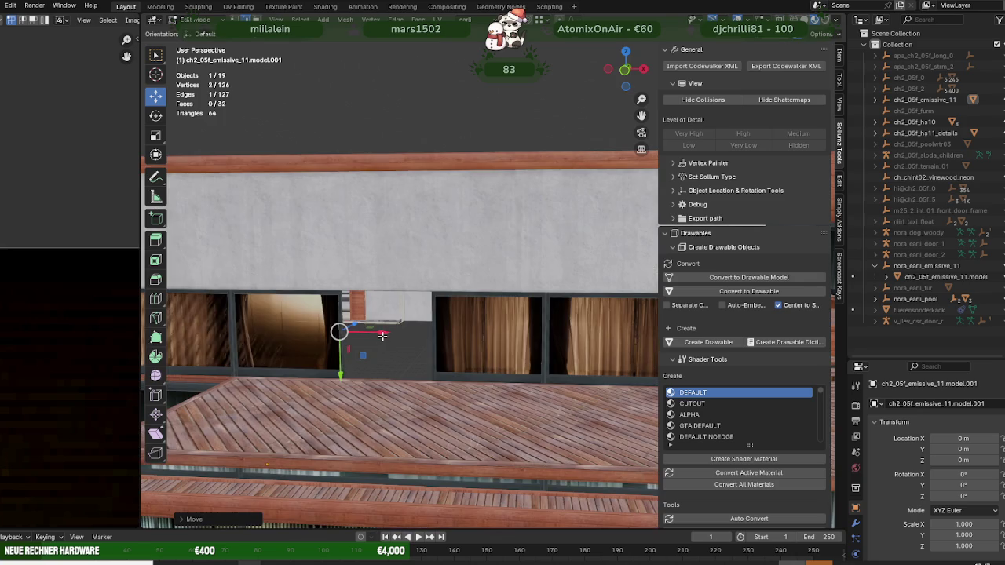
key("Tab")
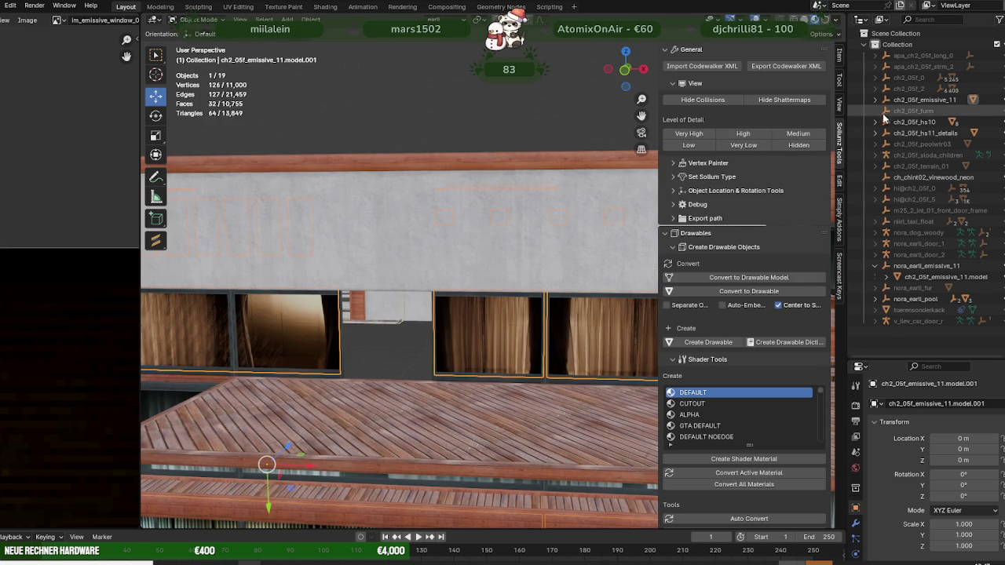
Step: Expand ch2_05f_hs10 and hide its ch2_05f_hs10.model.007 floor piece
left_click(876, 123)
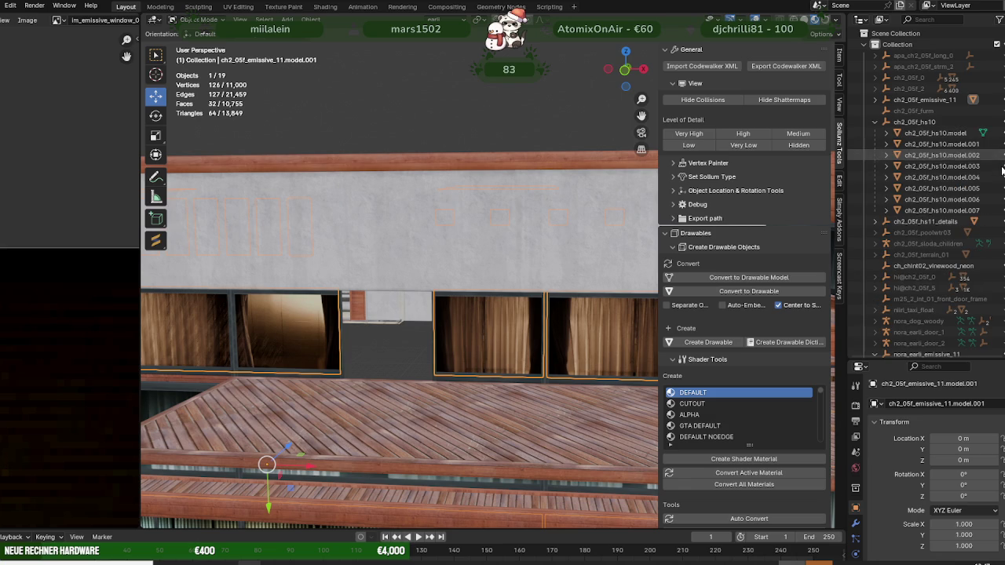
left_click(345, 376)
scroll(419, 395, "down", 3)
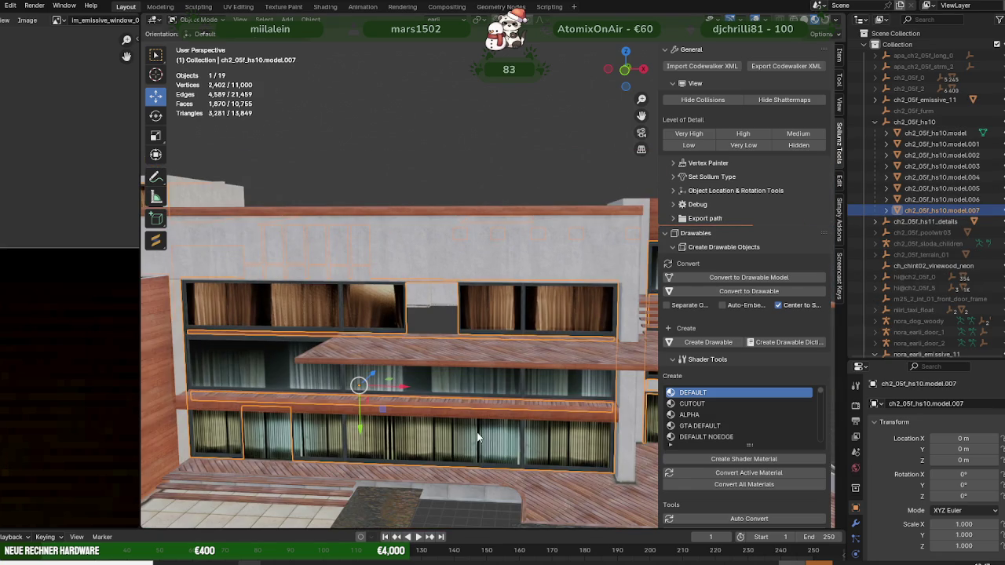
left_click(748, 277)
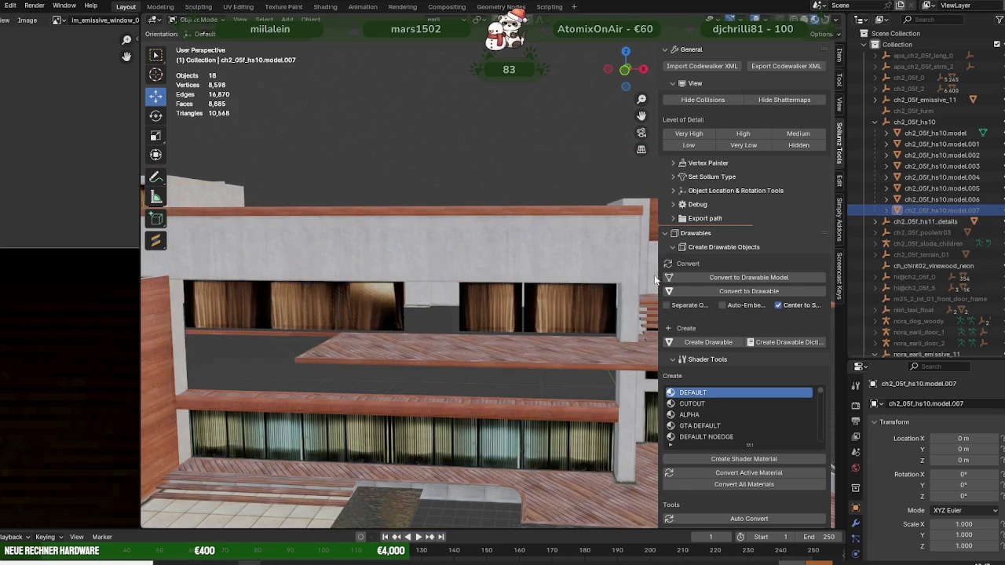
scroll(444, 318, "up", 3)
Step: Hide the ch2_05f_emissive_11 curtain objects
left_click(475, 331)
mouse_move(437, 332)
middle_mouse_down()
mouse_move(448, 314)
mouse_move(505, 300)
mouse_move(412, 314)
mouse_move(512, 318)
mouse_move(565, 298)
middle_mouse_up()
scroll(511, 318, "down", 5)
left_click(548, 310)
key("alt+a")
key("h")
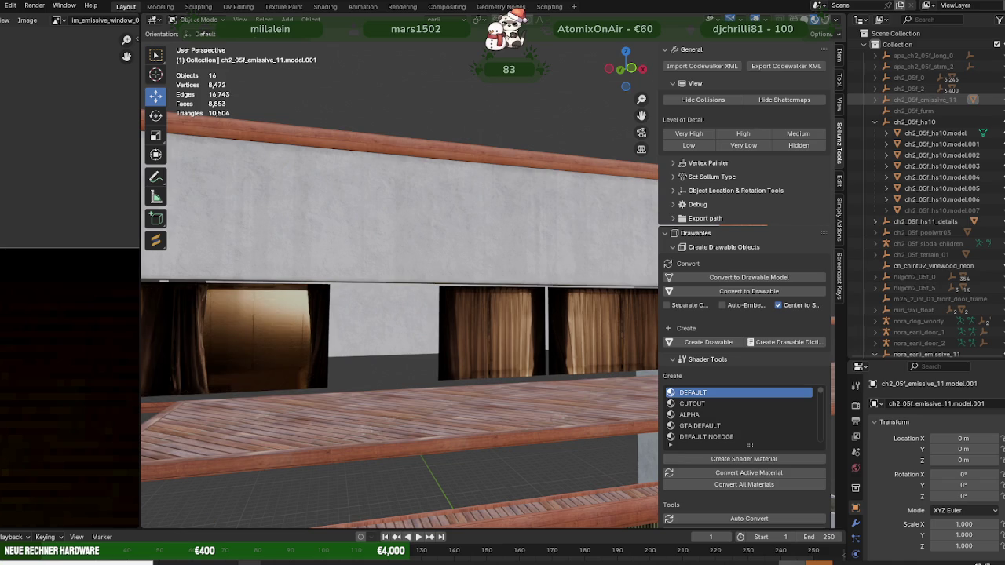
Step: Delete the nora_earli_emissive_11 hierarchy, then undo the deletion
left_click(478, 339)
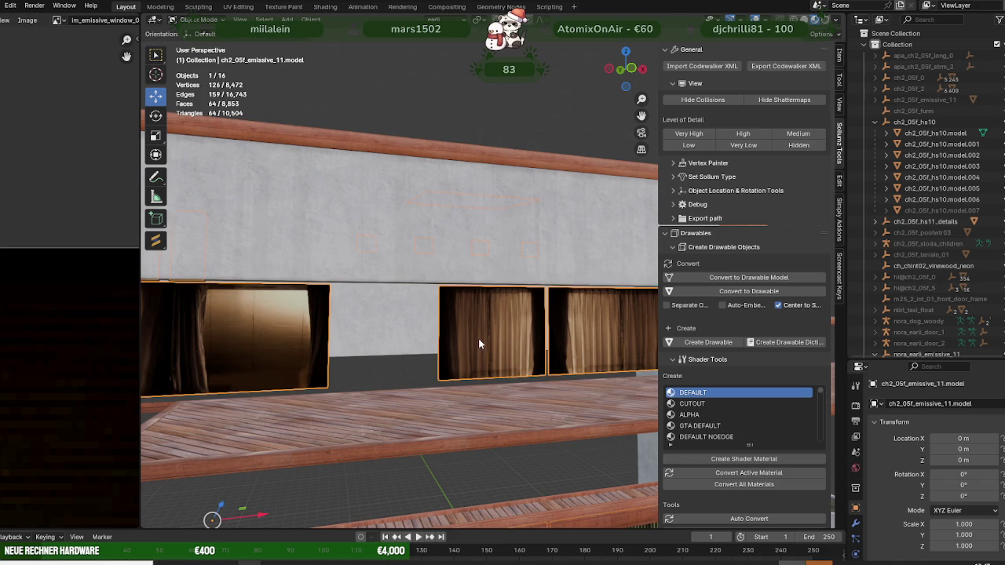
scroll(894, 272, "down", 3)
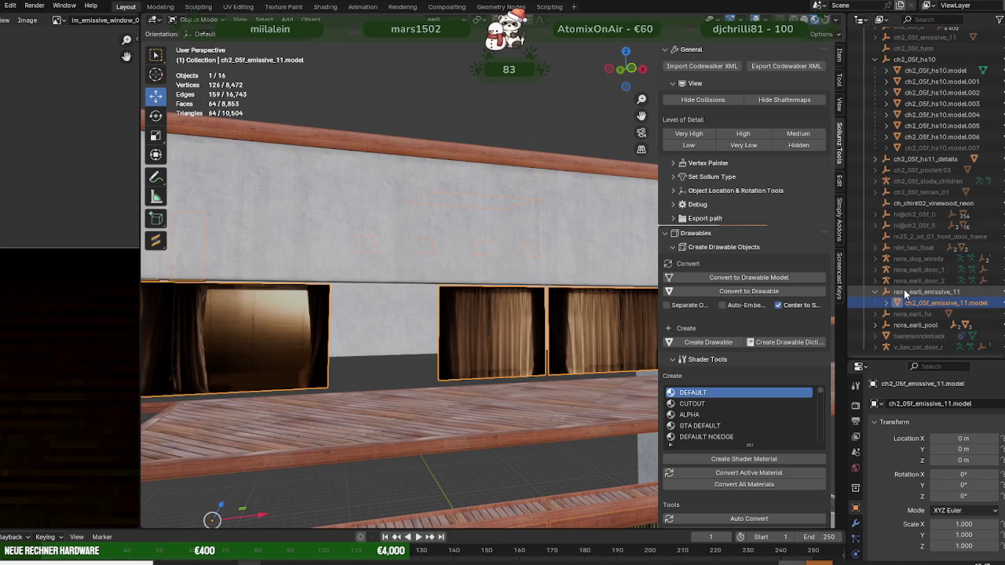
right_click(903, 292)
left_click(878, 291)
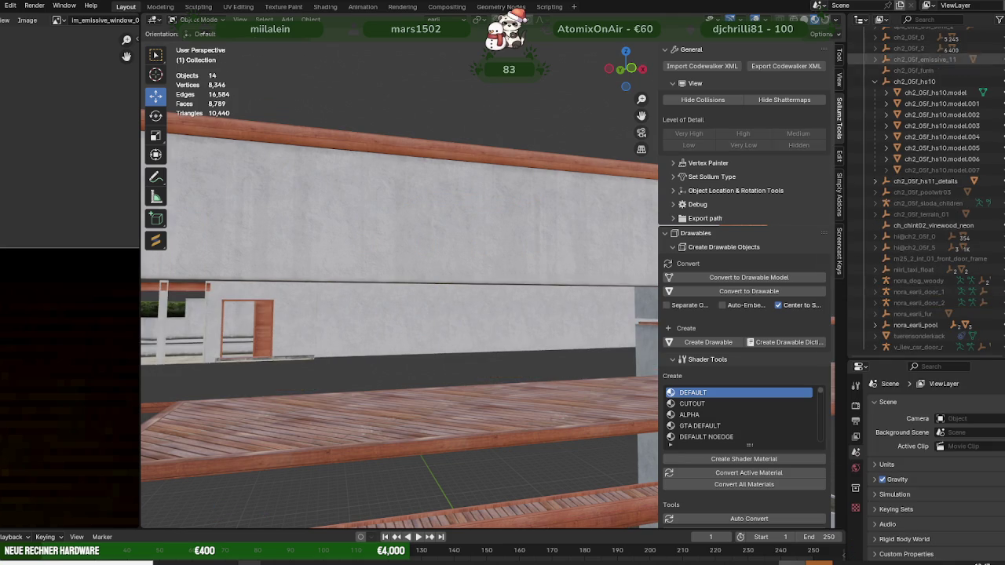
scroll(926, 196, "up", 3)
key("ctrl+z")
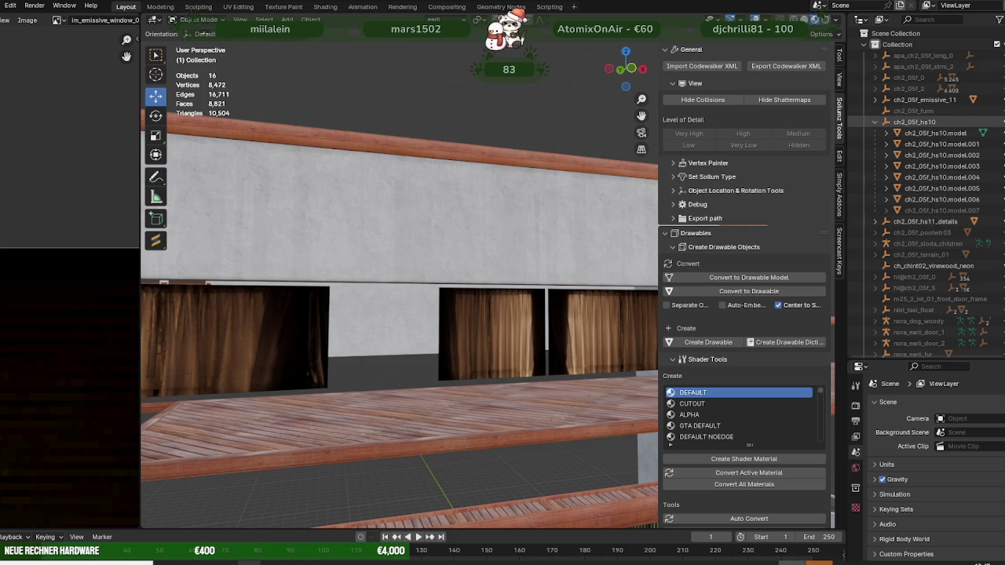
Step: Unhide model.007 and edit the window mesh with all geometry selected
left_click(990, 210)
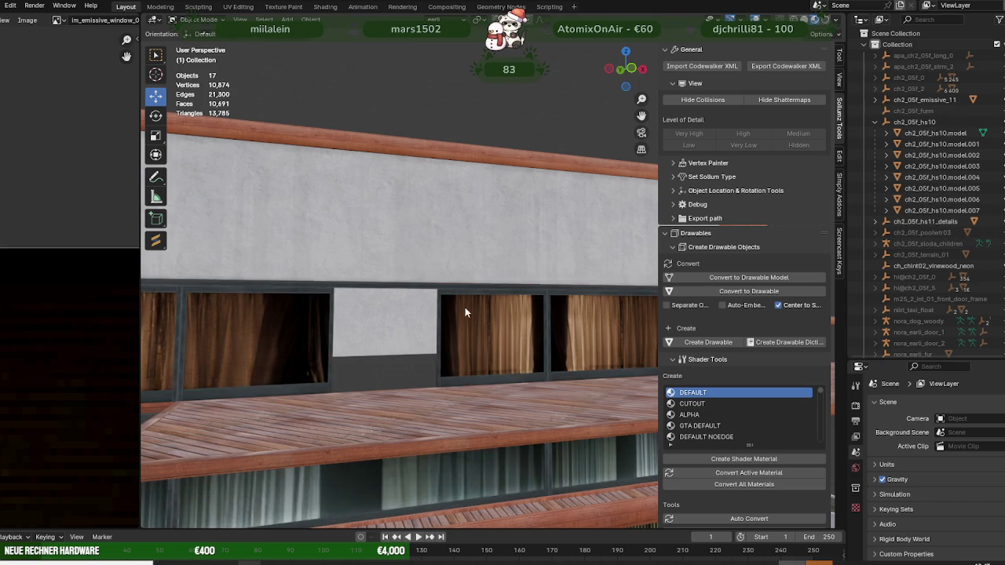
mouse_move(464, 305)
middle_mouse_down()
mouse_move(443, 350)
mouse_move(453, 358)
middle_mouse_up()
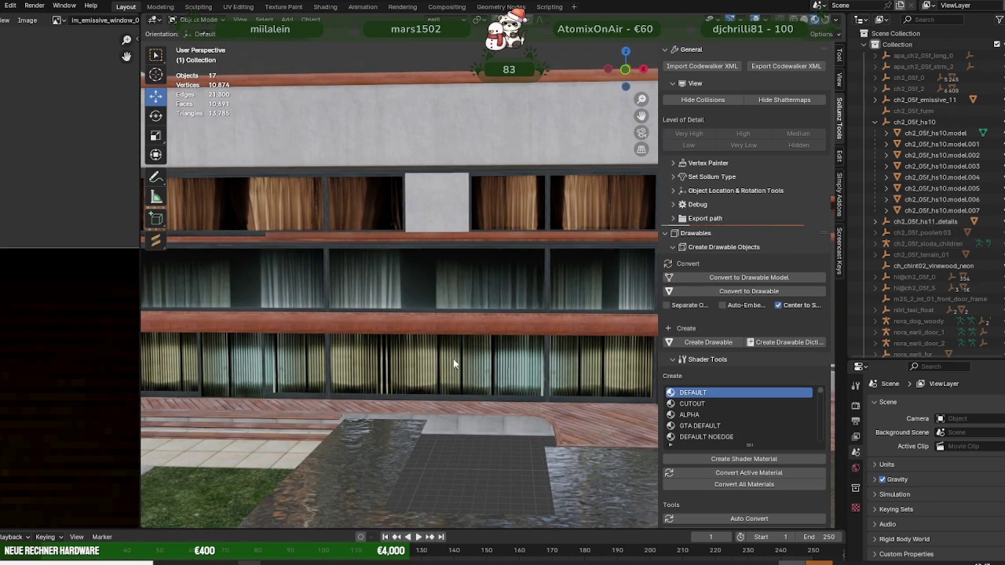
left_click(453, 359)
key("Tab")
key("a")
key("KP_Decimal")
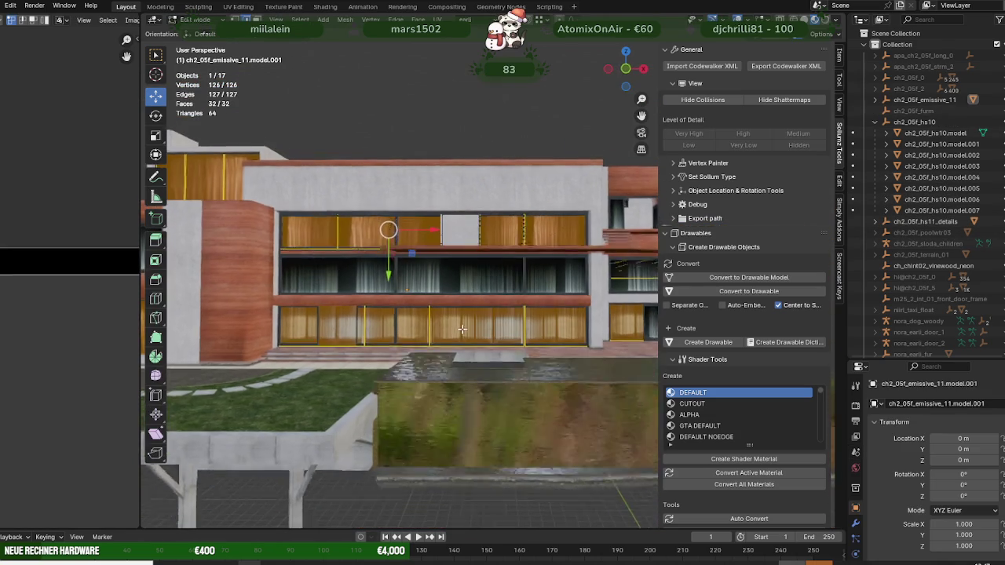
Step: Zoom in on the ground-floor windows and slide a window edge left along X
middle_click_drag(431, 331, 463, 314)
scroll(472, 300, "up", 4)
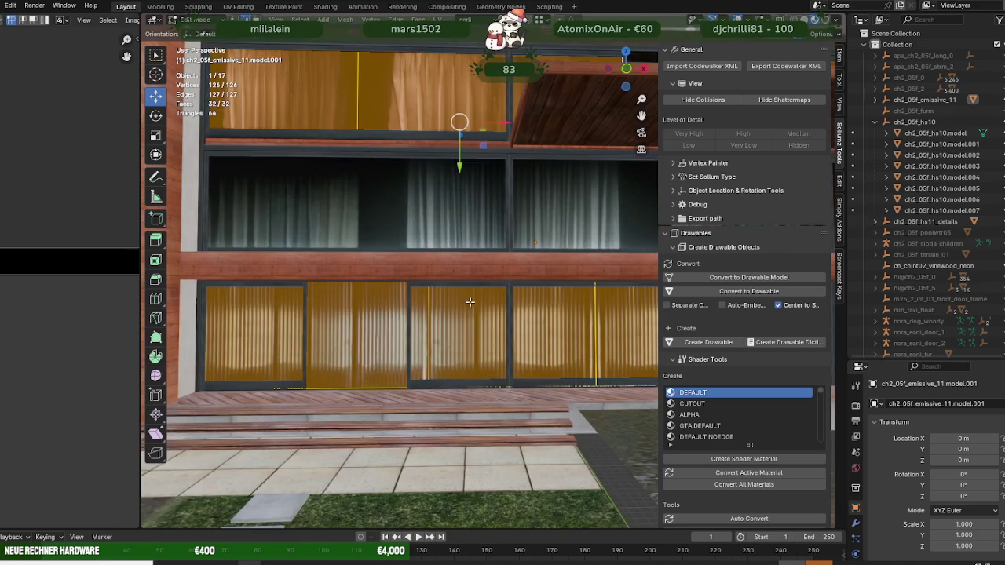
key("alt+a")
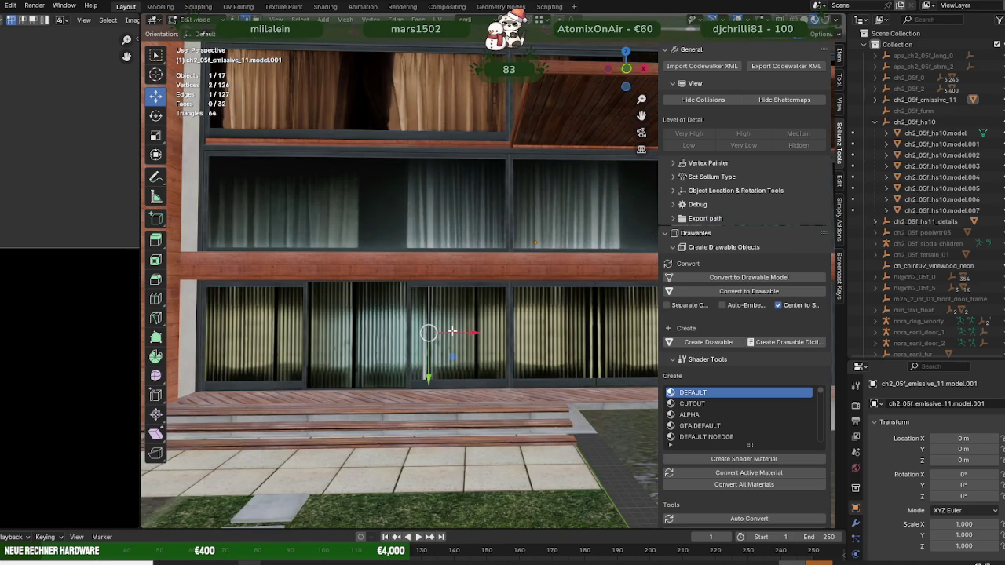
mouse_move(452, 332)
left_mouse_down()
mouse_move(368, 336)
mouse_move(429, 333)
left_mouse_up()
key("shift+z")
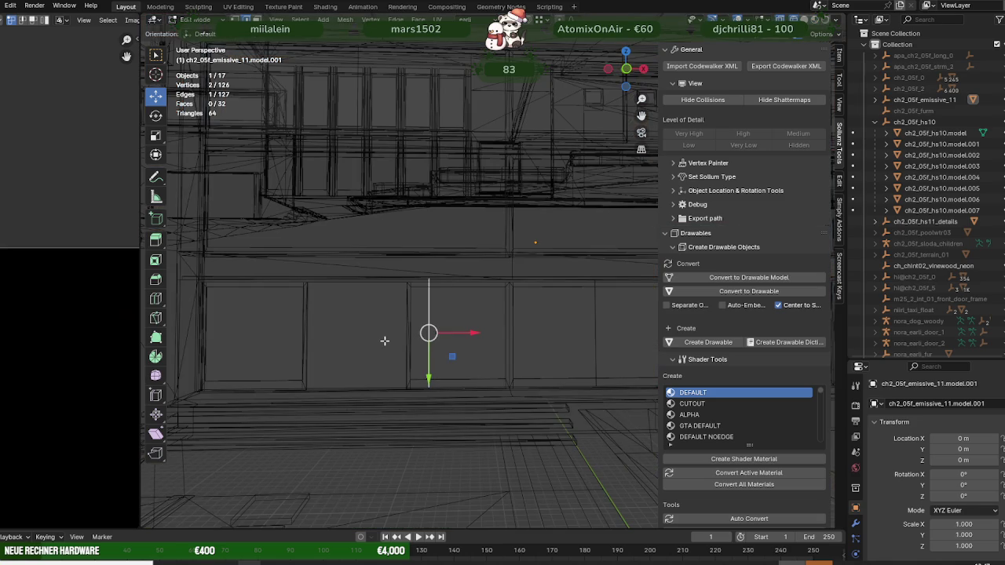
Step: In edge select mode, pick the left panel's vertical edge and nudge it along X
left_click(314, 332)
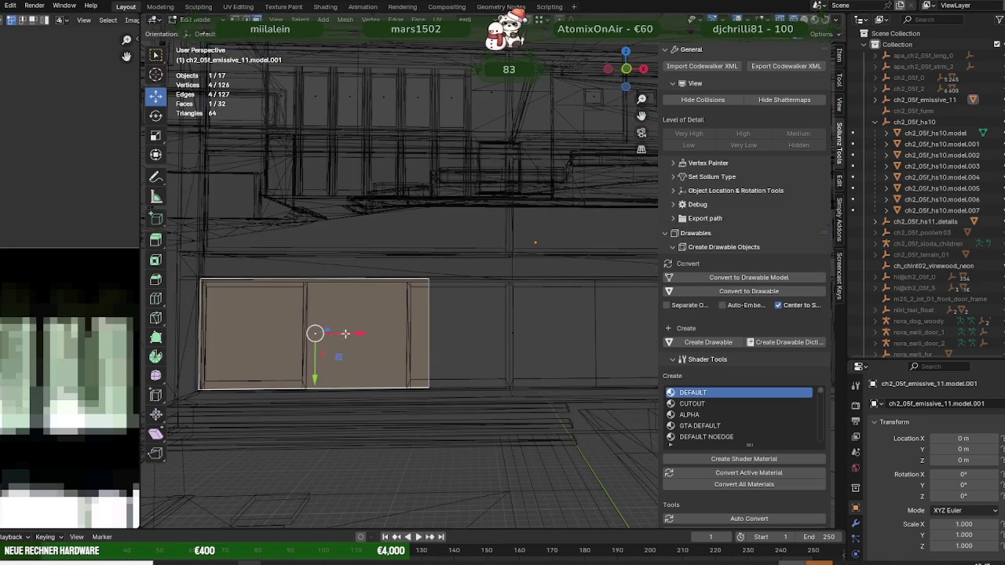
key("3")
left_click(427, 331)
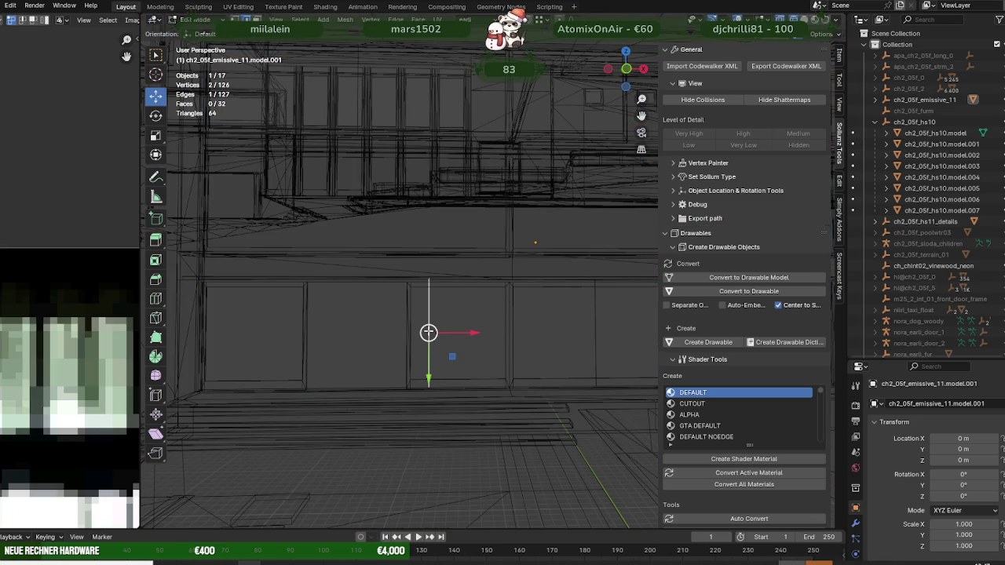
key("g")
key("x")
left_click(429, 336)
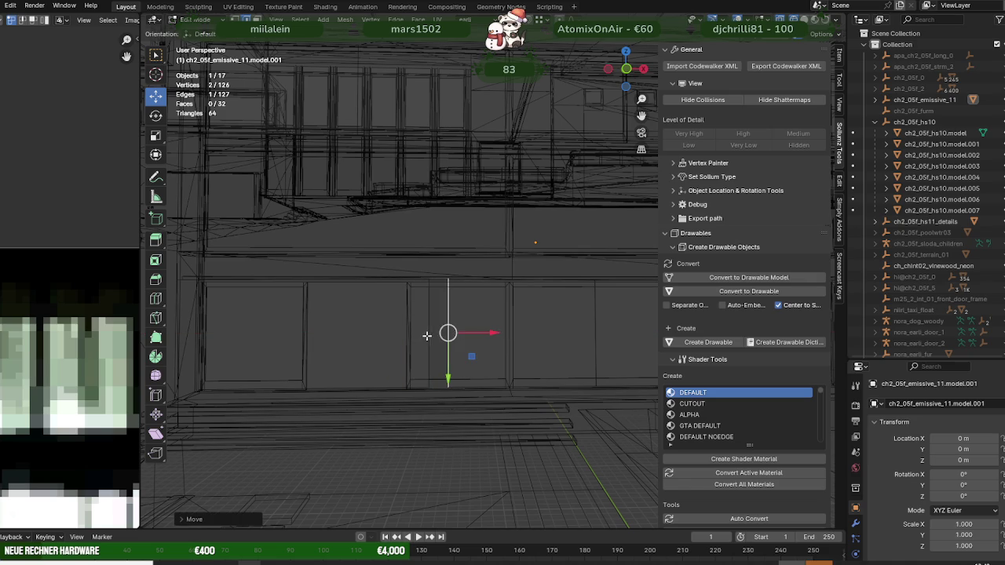
Step: Redo the left panel edge's X slide to its final spot, back in textured Object Mode
key("g")
key("x")
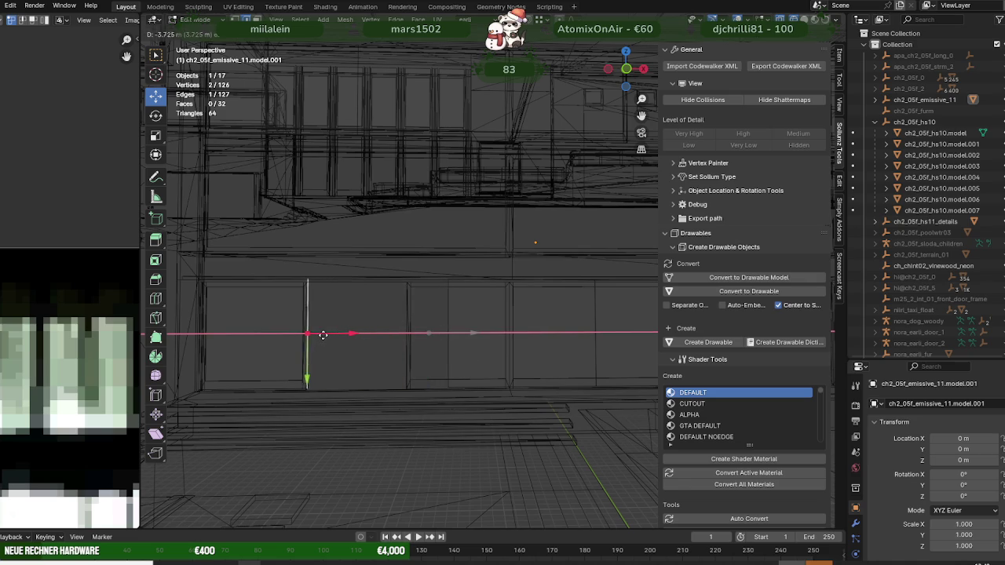
left_click(320, 335)
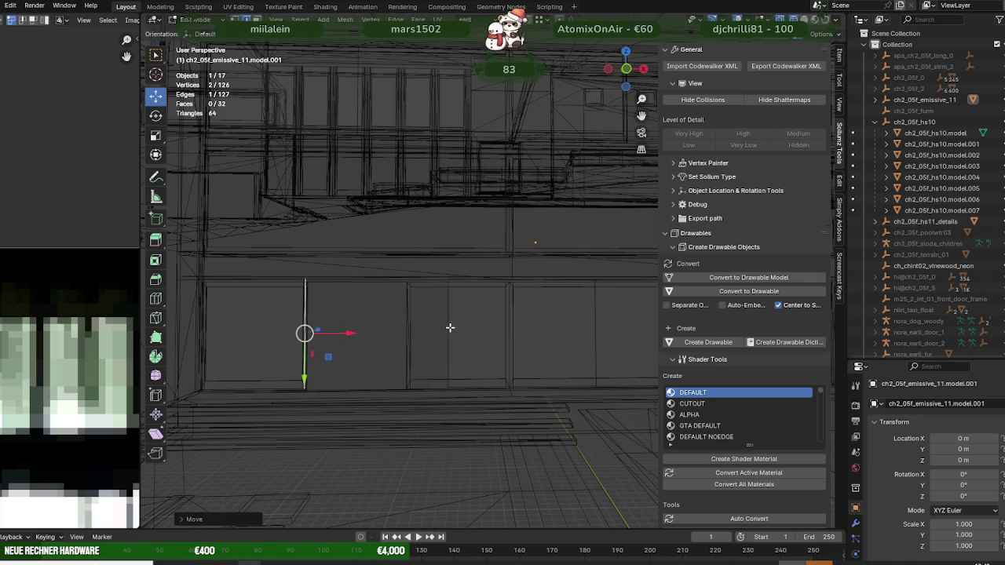
key("ctrl+z")
key("g")
key("x")
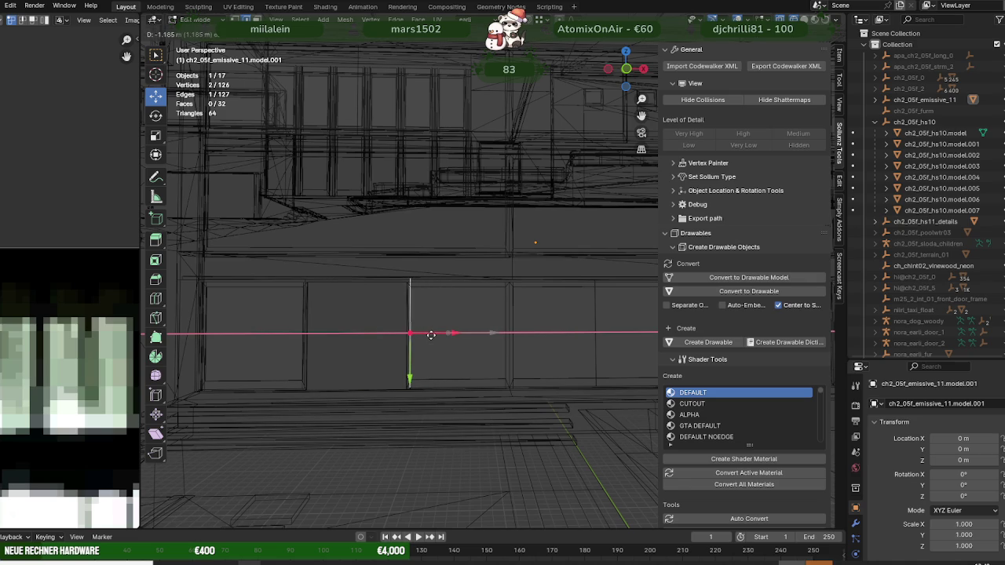
left_click(432, 335)
key("shift+z")
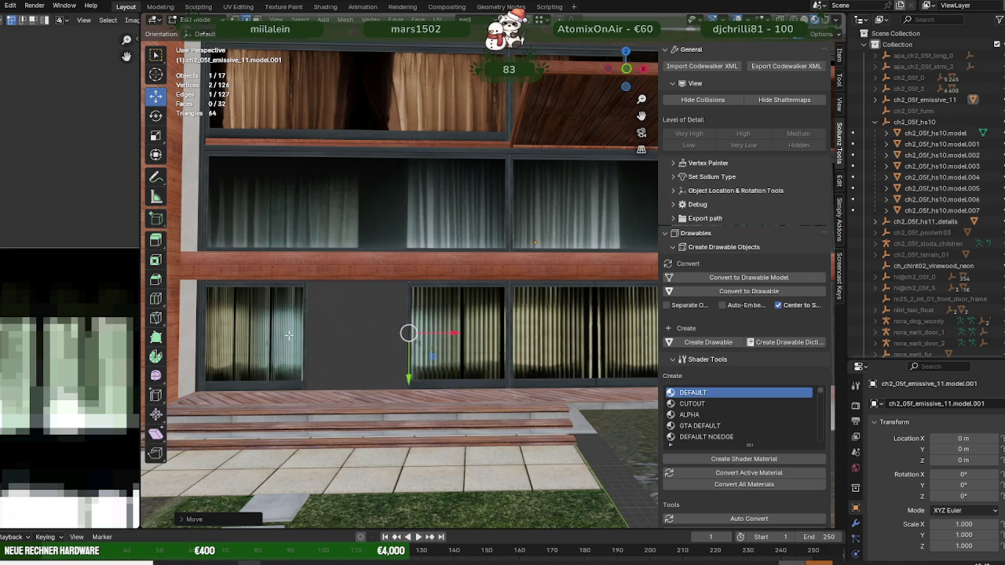
key("Tab")
key("Tab")
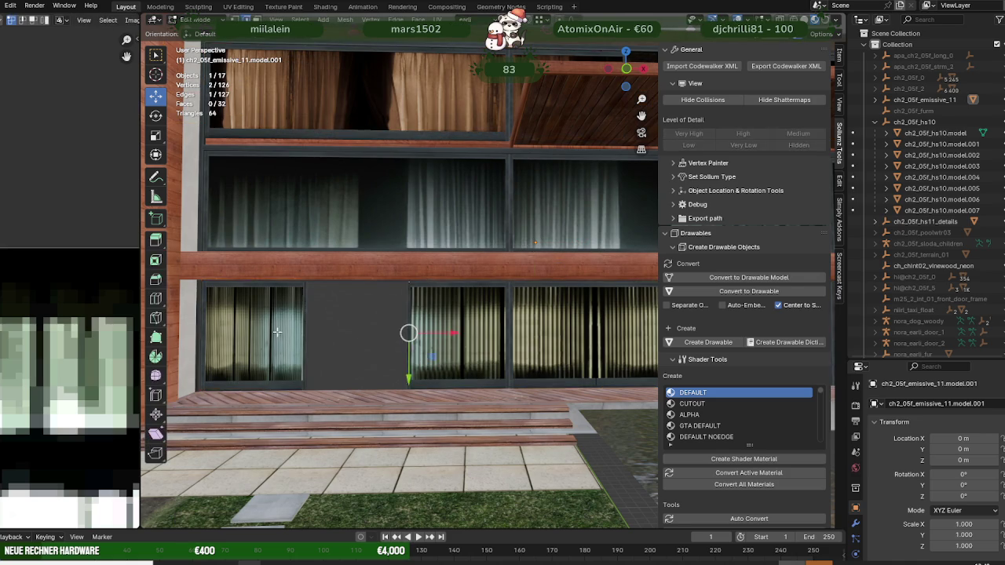
left_click(276, 332)
Step: Move the left window's UV island twice across the curtain atlas to another section
scroll(70, 369, "down", 4)
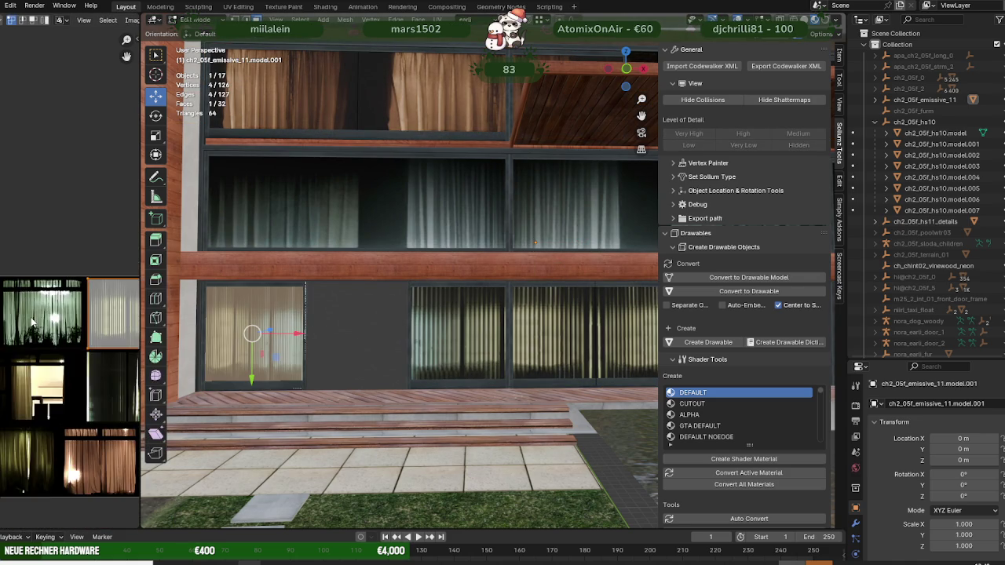
scroll(70, 369, "up", 2)
middle_click_drag(103, 267, 76, 271)
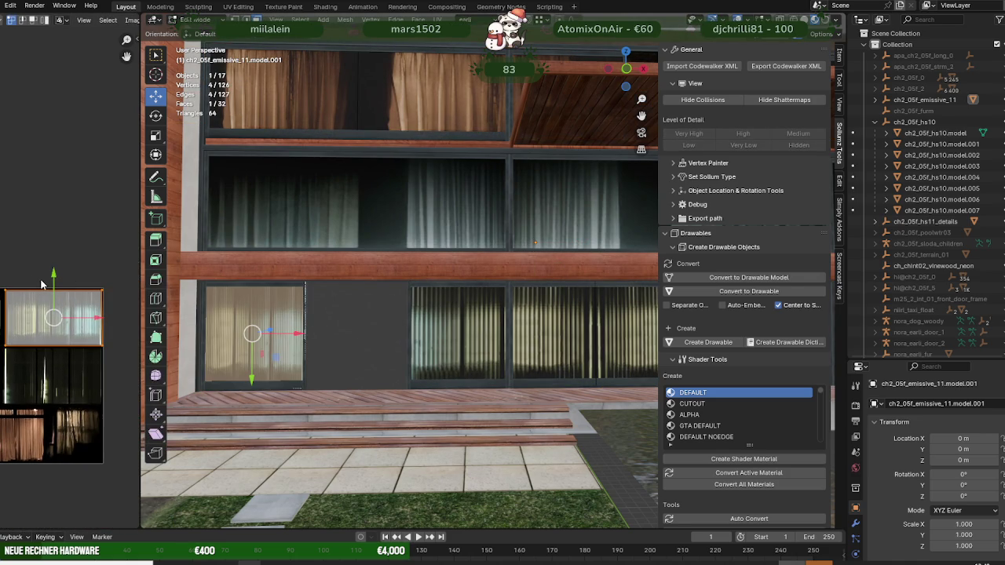
key("g")
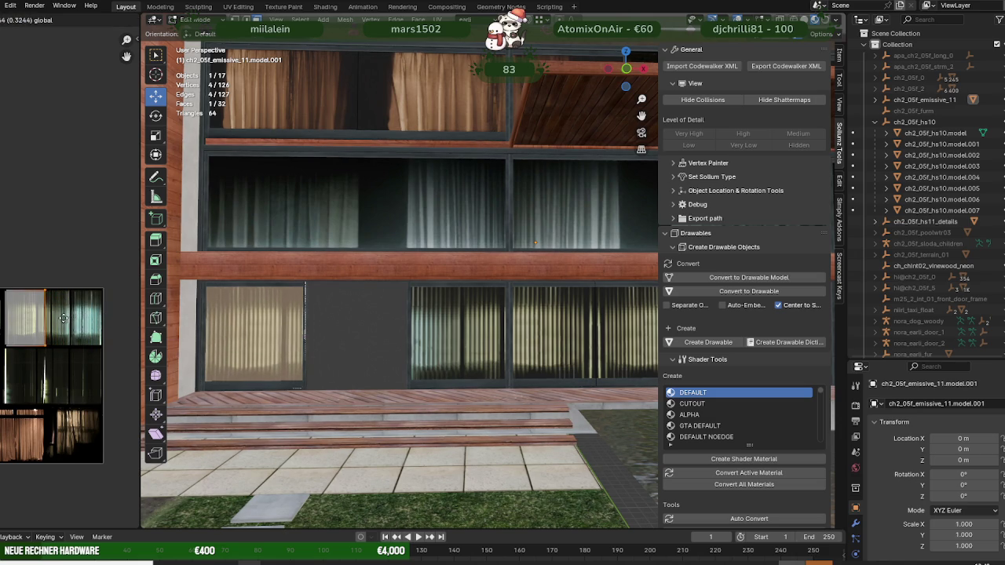
left_click(55, 318)
mouse_move(370, 332)
middle_mouse_down()
mouse_move(420, 336)
mouse_move(303, 335)
middle_mouse_up()
key("g")
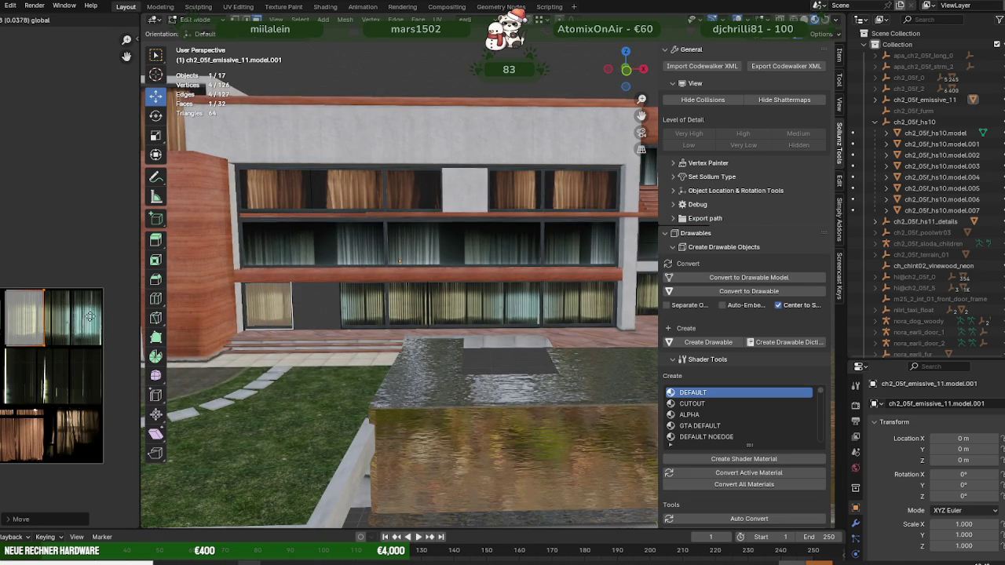
left_click(94, 316)
middle_click_drag(314, 318, 387, 317)
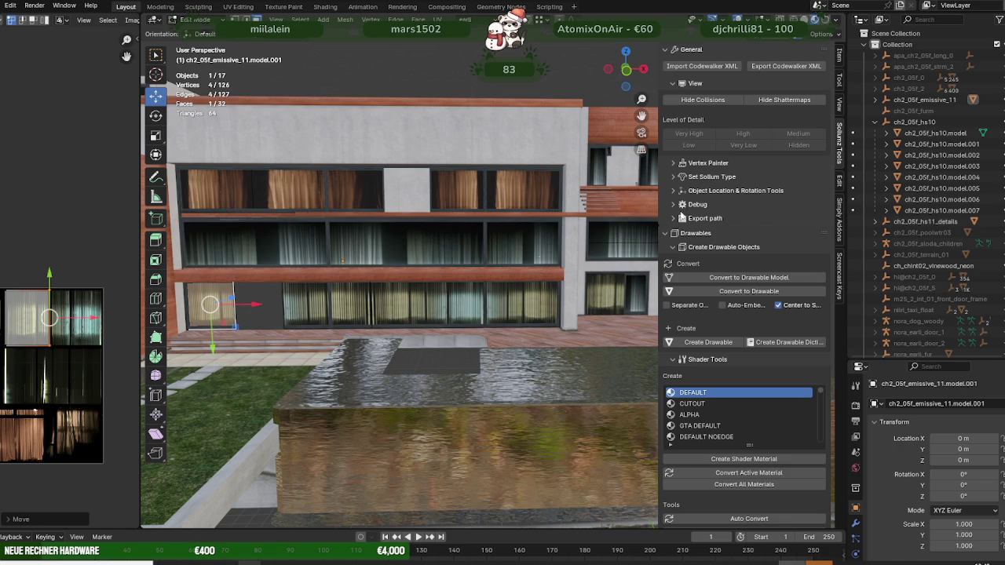
scroll(911, 202, "down", 2)
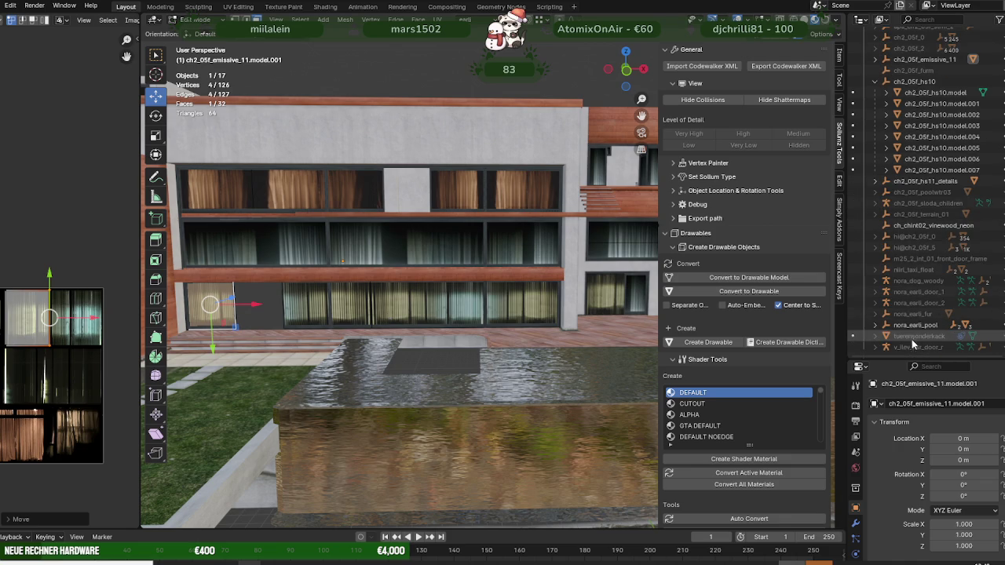
Step: Delete ch_chint02_vinewood_neon from the Outliner, leaving 16 objects
right_click(919, 266)
left_click(893, 263)
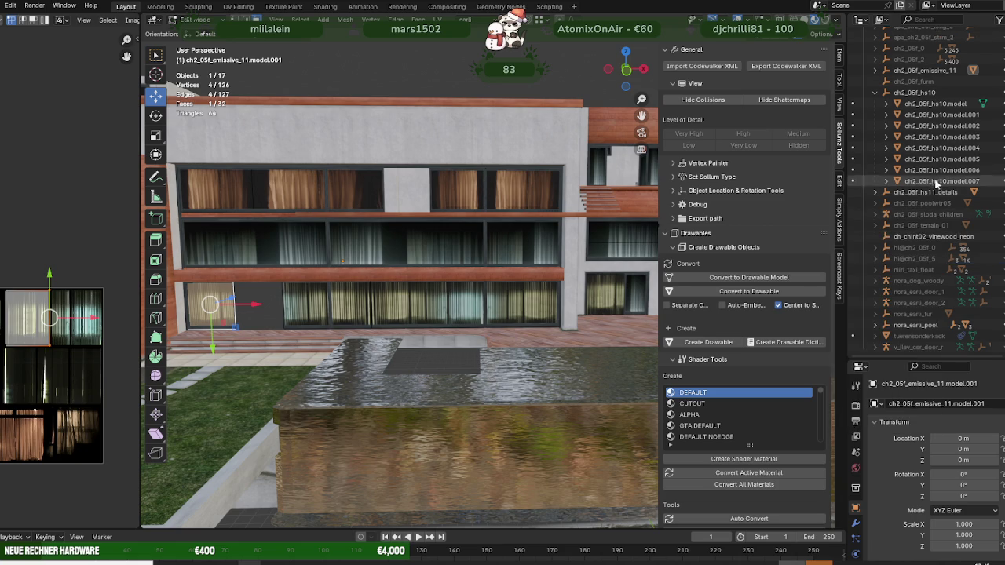
right_click(920, 244)
left_click(899, 239)
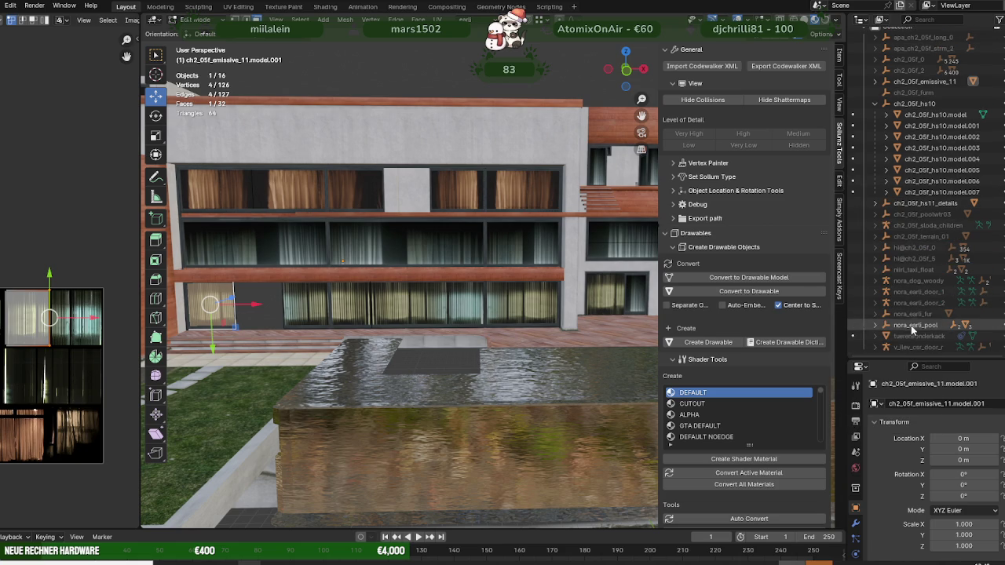
scroll(919, 289, "up", 2)
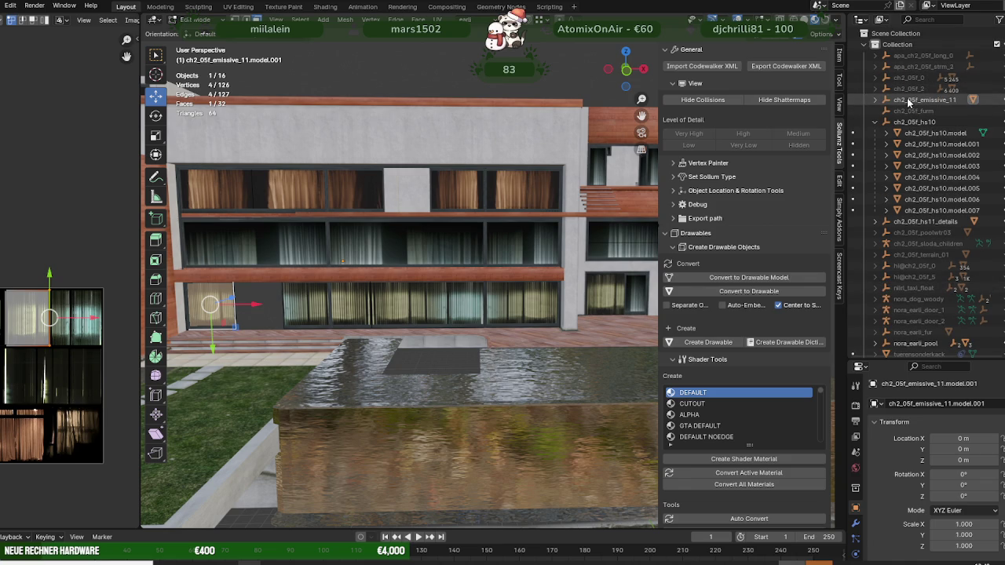
scroll(920, 105, "down", 2)
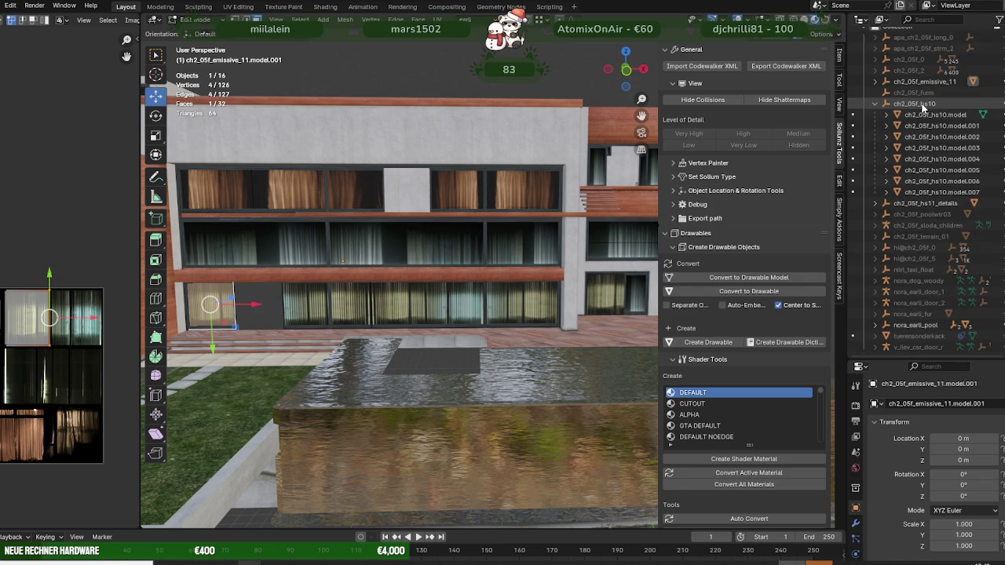
scroll(923, 109, "up", 2)
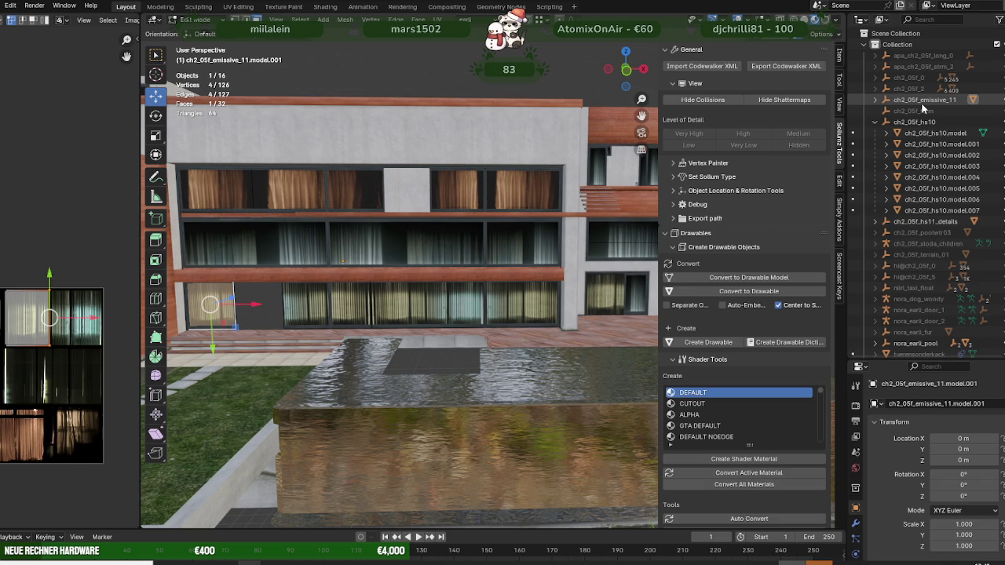
scroll(923, 108, "down", 2)
Step: Lower the two right-side curtain faces along Z and nudge them slightly along X
middle_click_drag(402, 312, 415, 304)
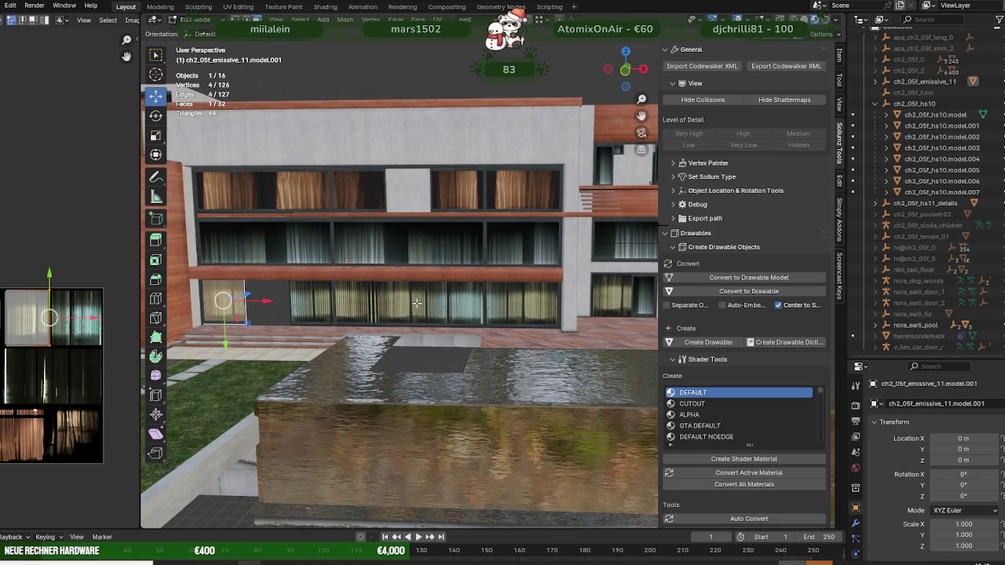
middle_click_drag(478, 292, 465, 290)
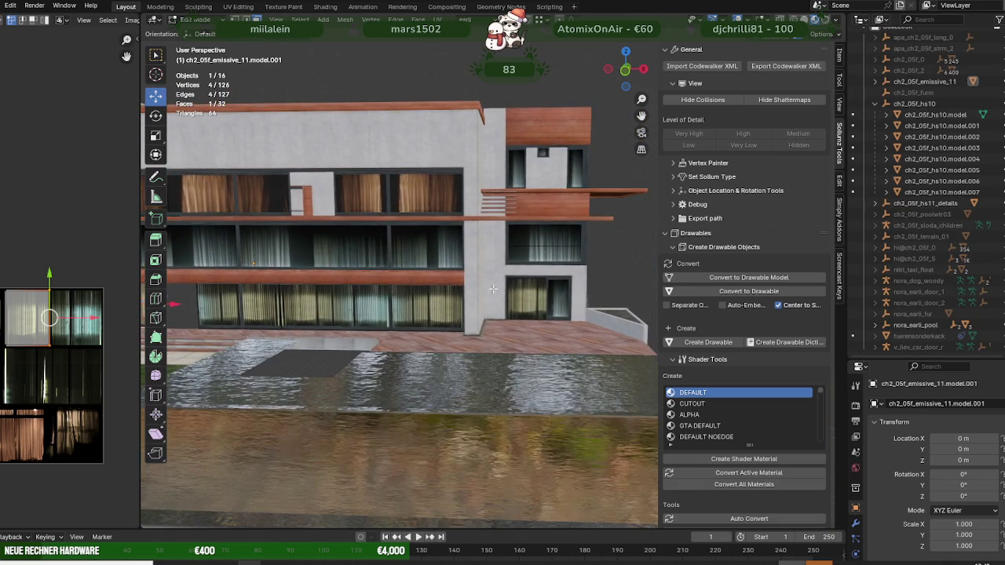
left_click(520, 297)
key("a")
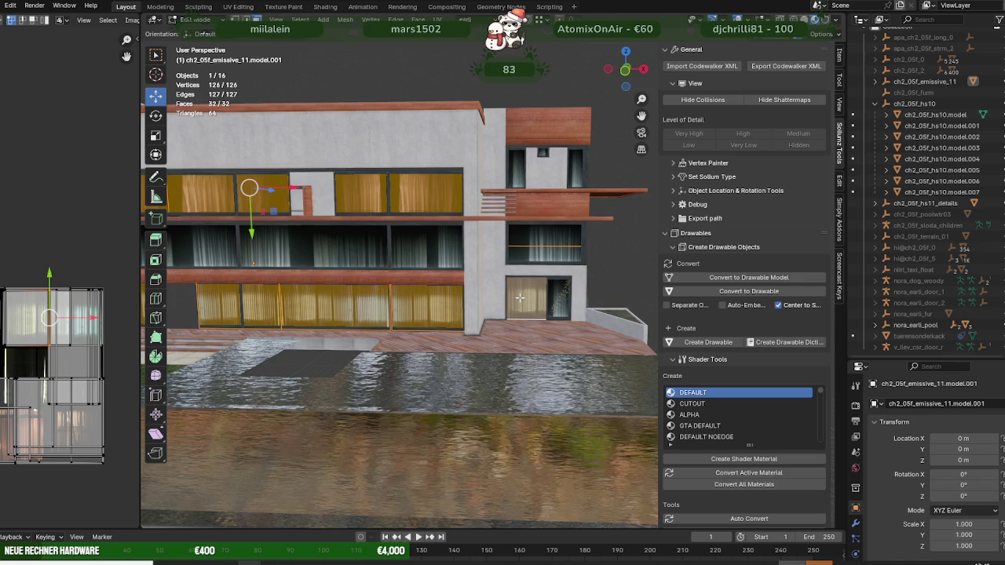
key("shift+z")
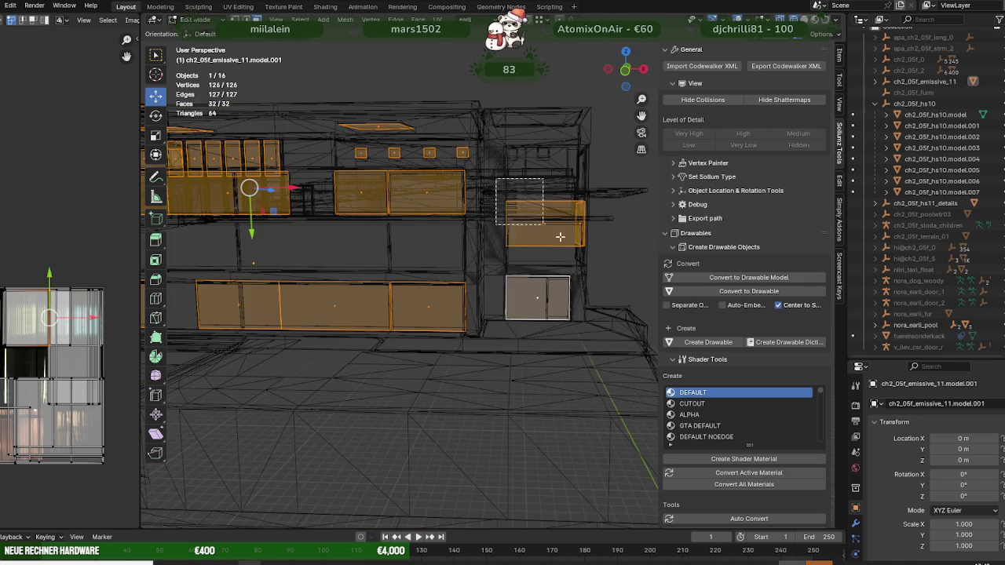
mouse_move(495, 174)
left_mouse_down()
mouse_move(595, 259)
mouse_move(560, 281)
left_mouse_up()
key("shift+z")
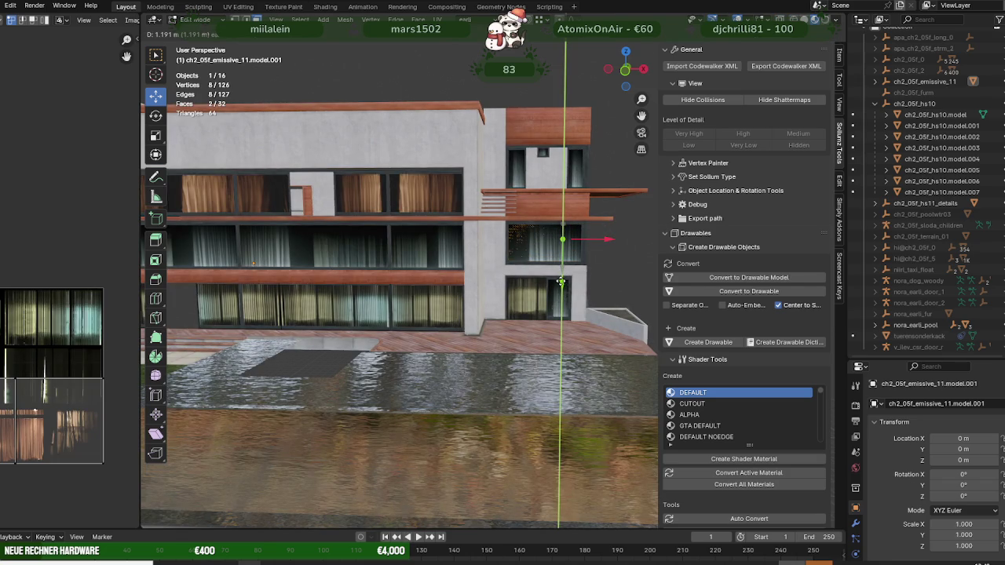
key("KP_Decimal")
mouse_move(549, 280)
middle_mouse_down()
mouse_move(483, 286)
mouse_move(502, 281)
middle_mouse_up()
left_click_drag(502, 280, 504, 281)
mouse_move(504, 281)
middle_mouse_down()
mouse_move(498, 287)
mouse_move(529, 291)
middle_mouse_up()
left_click_drag(530, 290, 531, 290)
Step: Pick the lower door face and move the door's left edge right along X
scroll(477, 367, "down", 5)
middle_click_drag(478, 367, 471, 349)
left_click(468, 345)
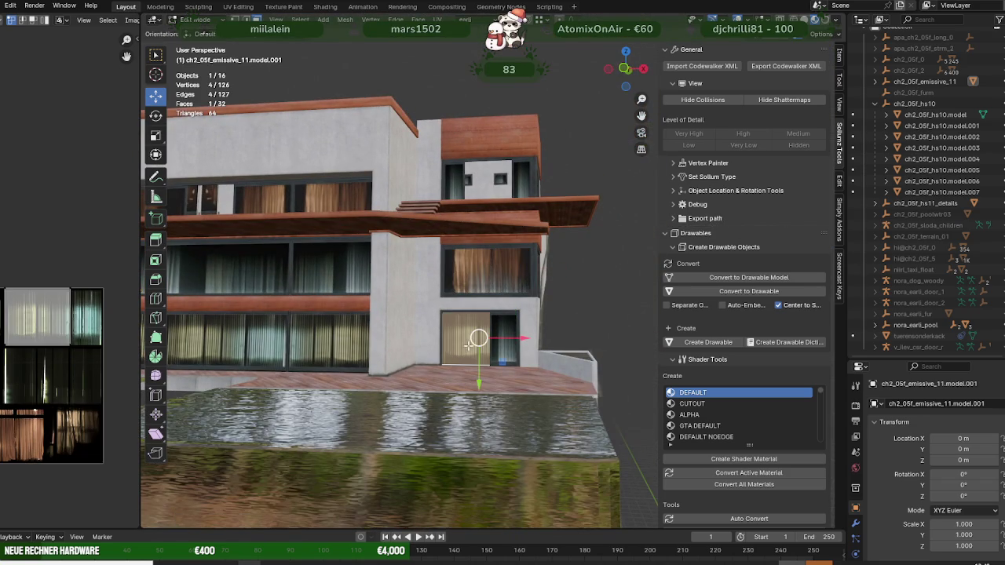
key("shift+z")
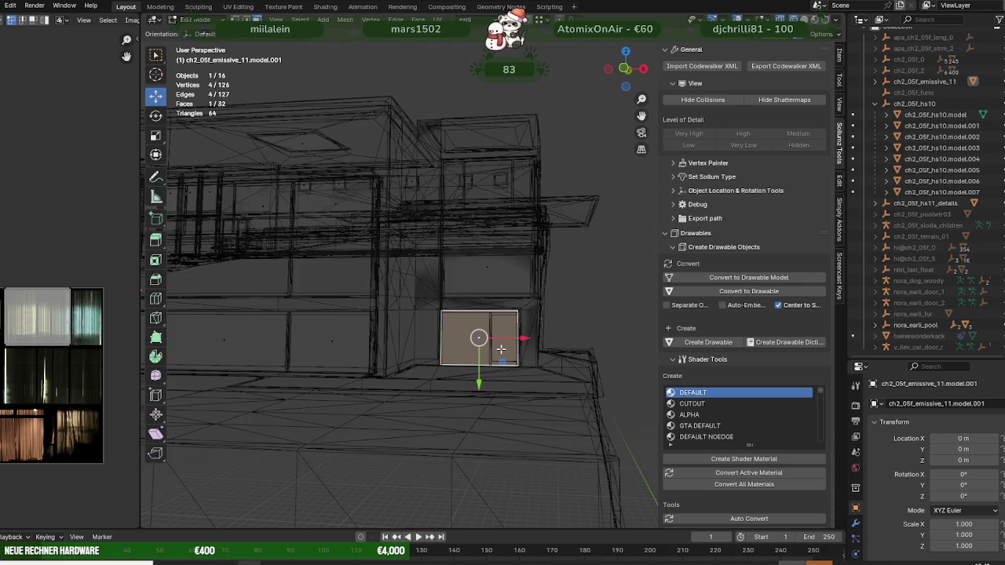
key("shift+z")
left_click(442, 339)
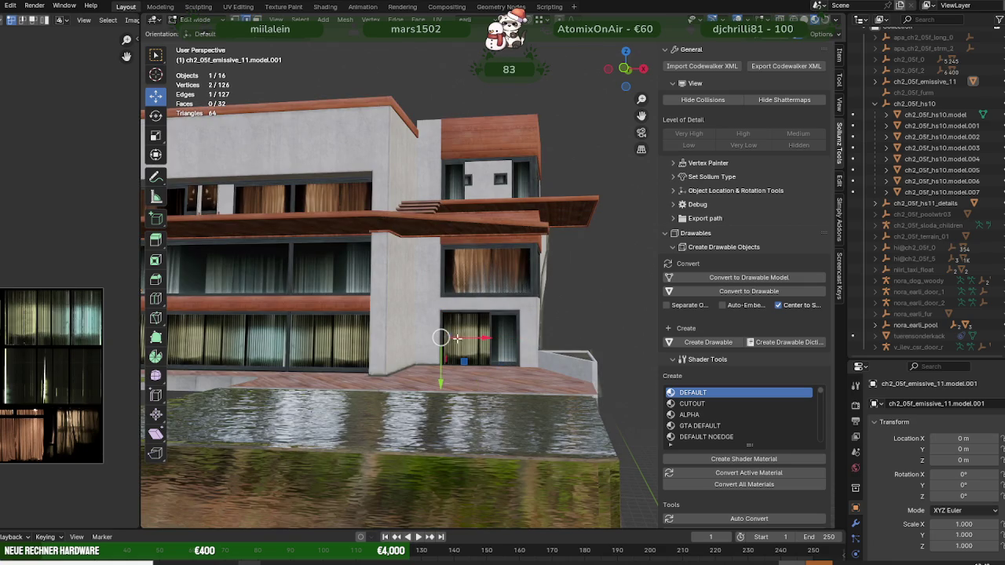
left_click_drag(462, 339, 515, 342)
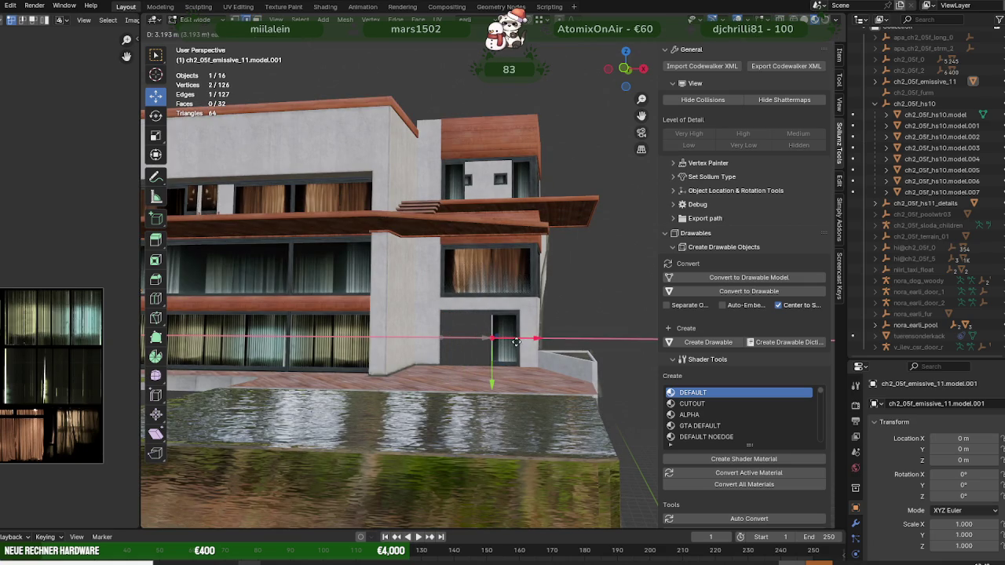
left_click(507, 340)
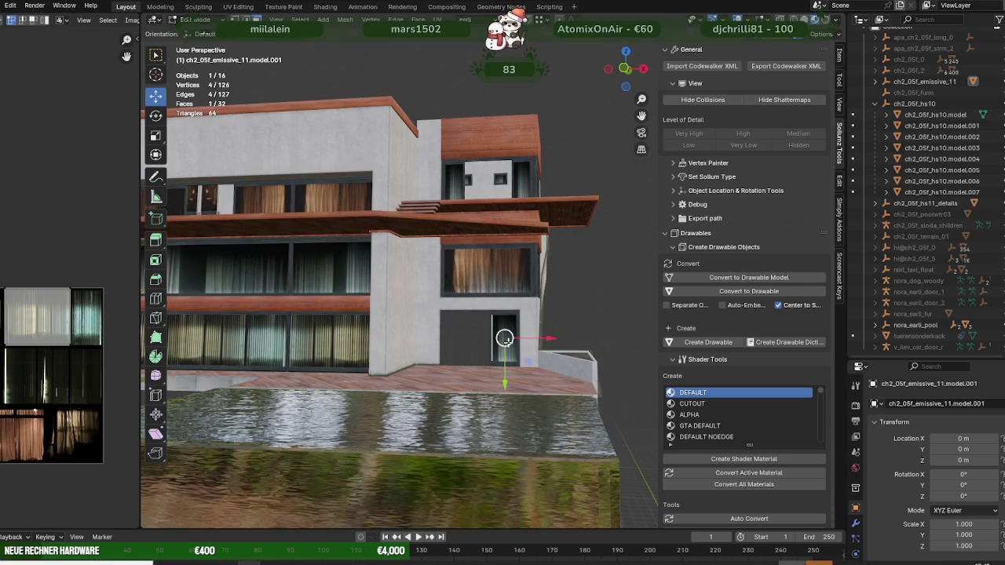
Step: Lower the door curtain panel slightly and stretch its left edge out to the frame
key("KP_Decimal")
middle_click_drag(509, 340, 512, 264)
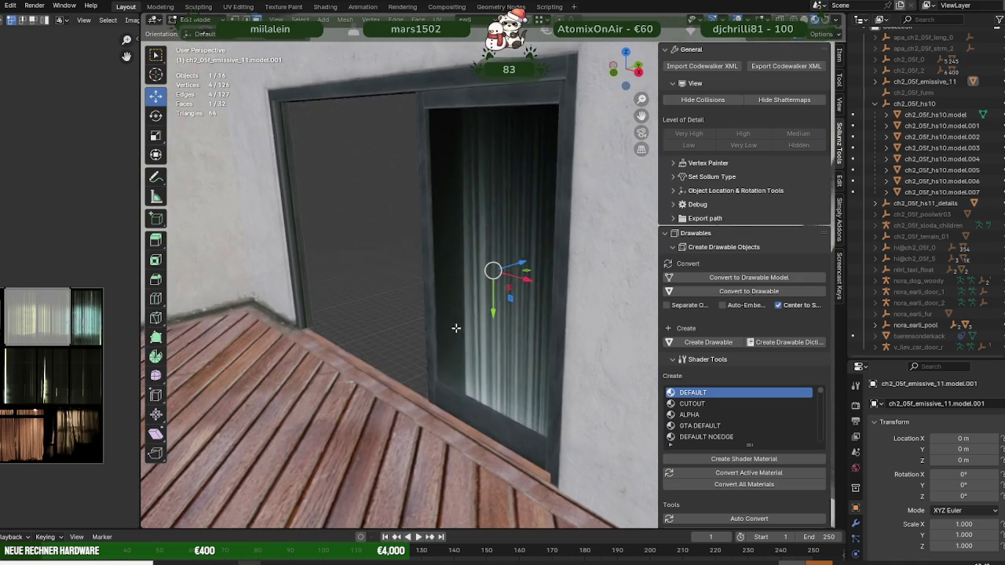
left_click_drag(513, 265, 510, 267)
middle_click_drag(510, 267, 489, 269)
left_click(409, 271)
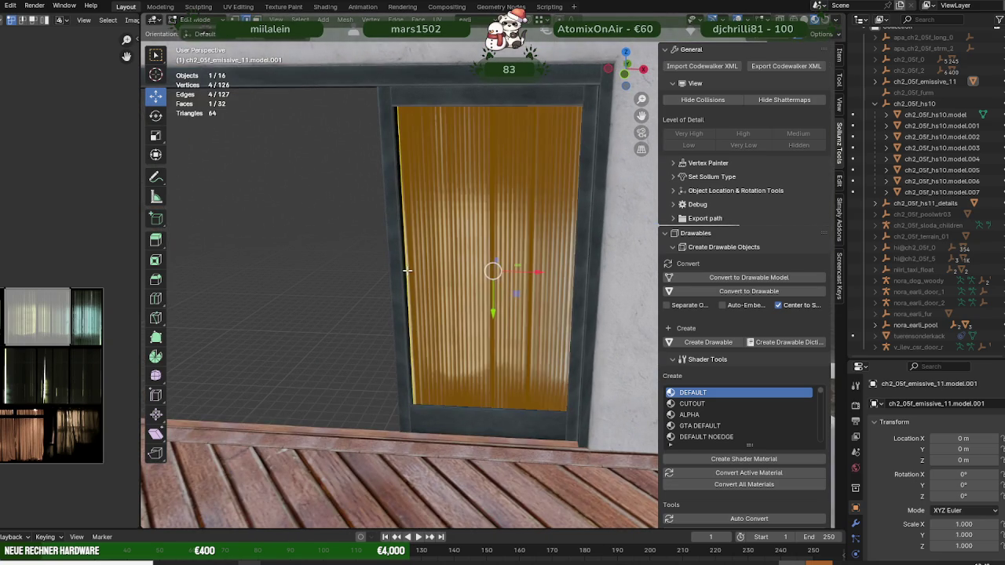
left_click_drag(454, 272, 447, 272)
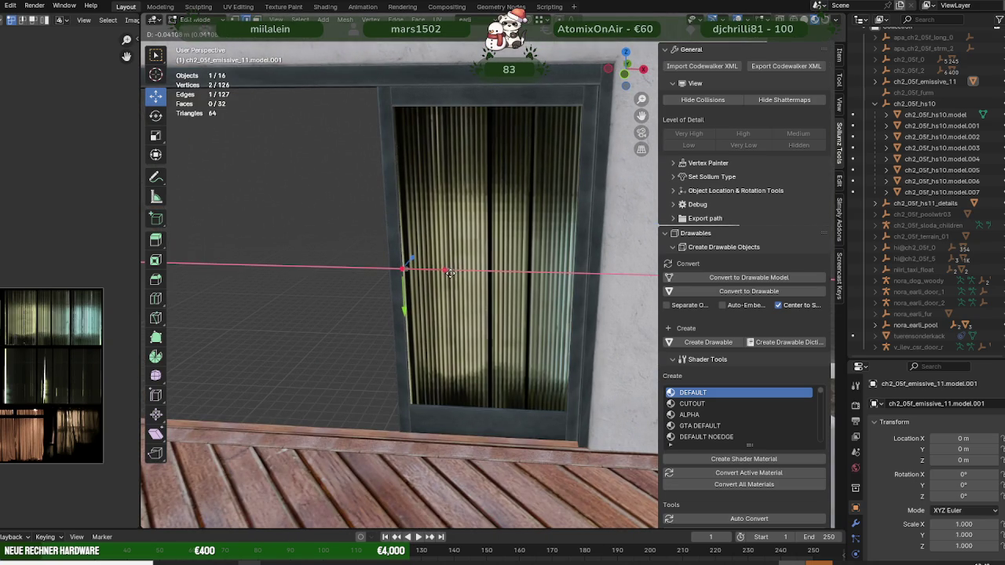
Step: Shift the door curtain's UV island right so the curtain texture shows in the doorway
key("alt+a")
left_click(476, 262)
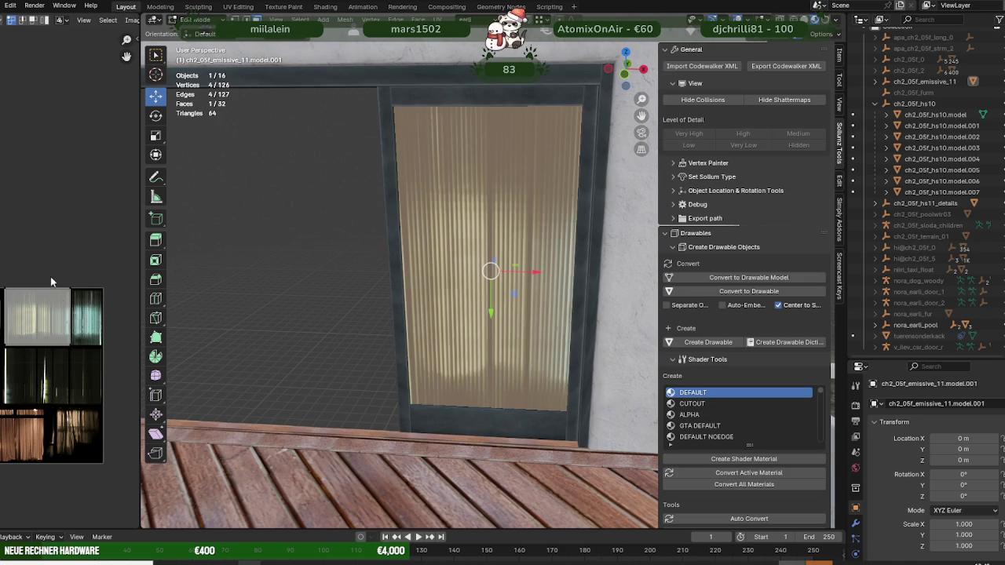
left_click_drag(76, 347, 76, 298)
left_click_drag(2, 274, 96, 355)
left_click_drag(78, 317, 110, 317)
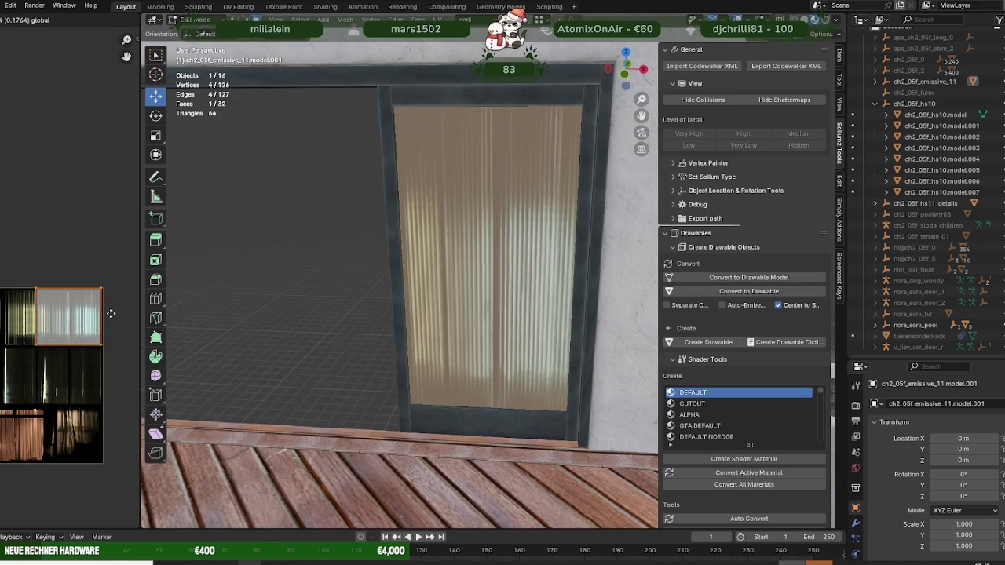
key("ctrl+z")
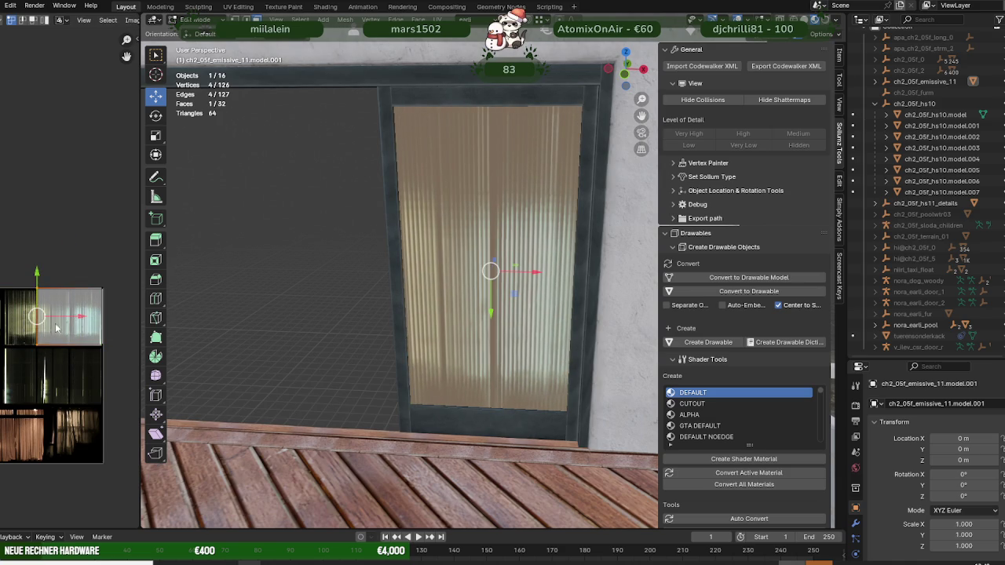
left_click_drag(66, 314, 95, 315)
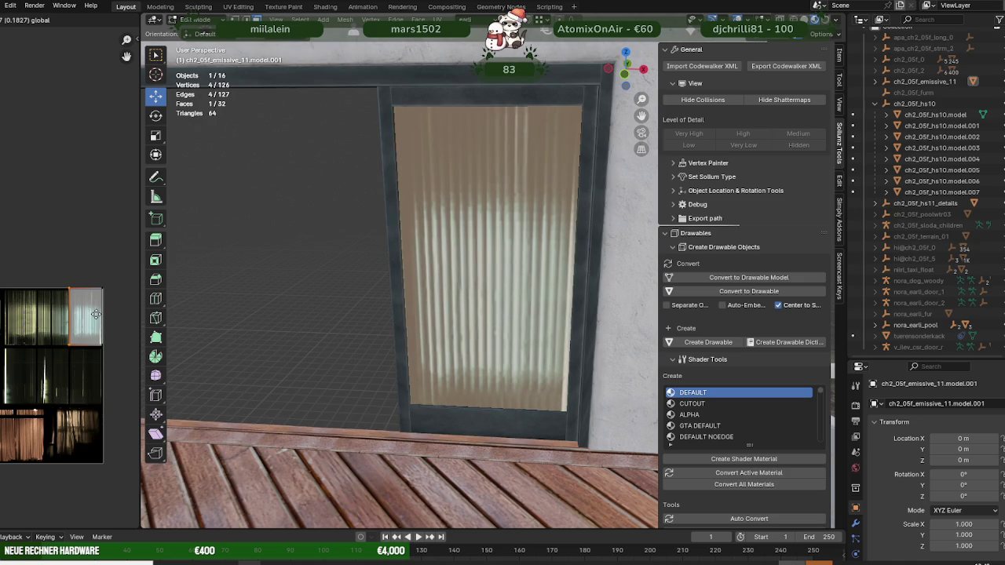
scroll(364, 293, "down", 3)
mouse_move(363, 294)
middle_mouse_down()
mouse_move(478, 330)
mouse_move(443, 331)
middle_mouse_up()
Step: Box-select the side facade's window strip in wireframe and raise it about 0.037 m
scroll(467, 322, "down", 3)
key("a")
mouse_move(424, 324)
middle_mouse_down()
mouse_move(377, 354)
mouse_move(435, 353)
mouse_move(354, 353)
mouse_move(486, 338)
mouse_move(418, 385)
mouse_move(415, 422)
mouse_move(382, 364)
middle_mouse_up()
key("shift+z")
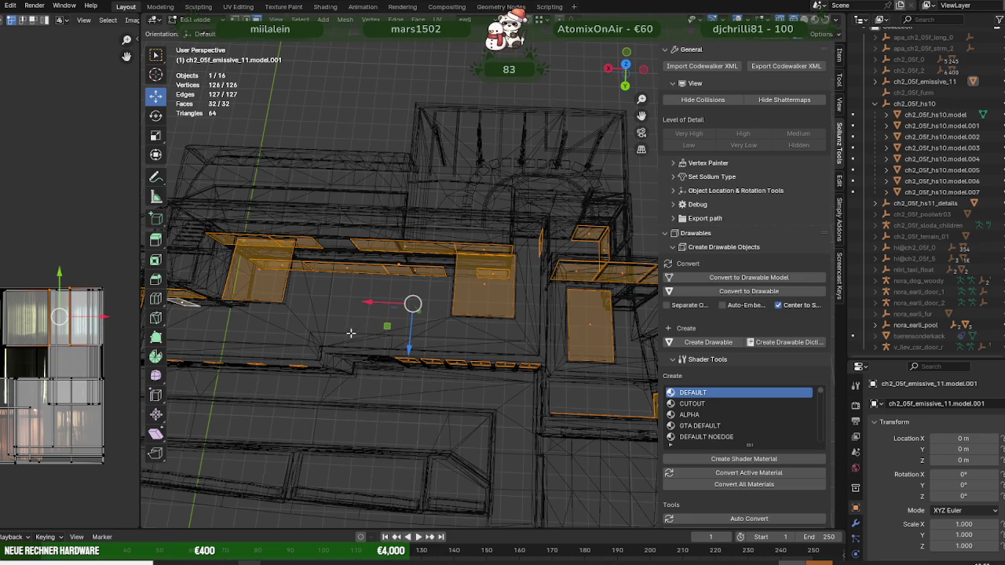
left_click_drag(351, 334, 547, 388)
scroll(544, 388, "up", 3)
key("shift+z")
scroll(482, 314, "up", 3)
scroll(462, 322, "up", 2)
middle_click_drag(462, 321, 447, 298)
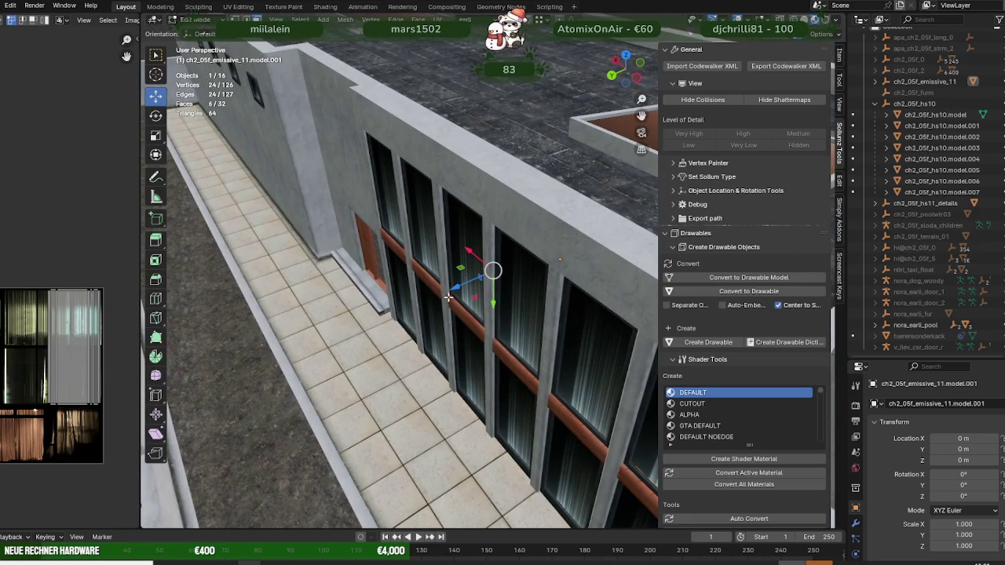
left_click_drag(451, 292, 449, 295)
mouse_move(449, 294)
middle_mouse_down()
mouse_move(472, 374)
mouse_move(456, 417)
middle_mouse_up()
Step: Select the two balcony window faces in wireframe and frame them in view
key("shift+z")
scroll(472, 375, "down", 3)
key("a")
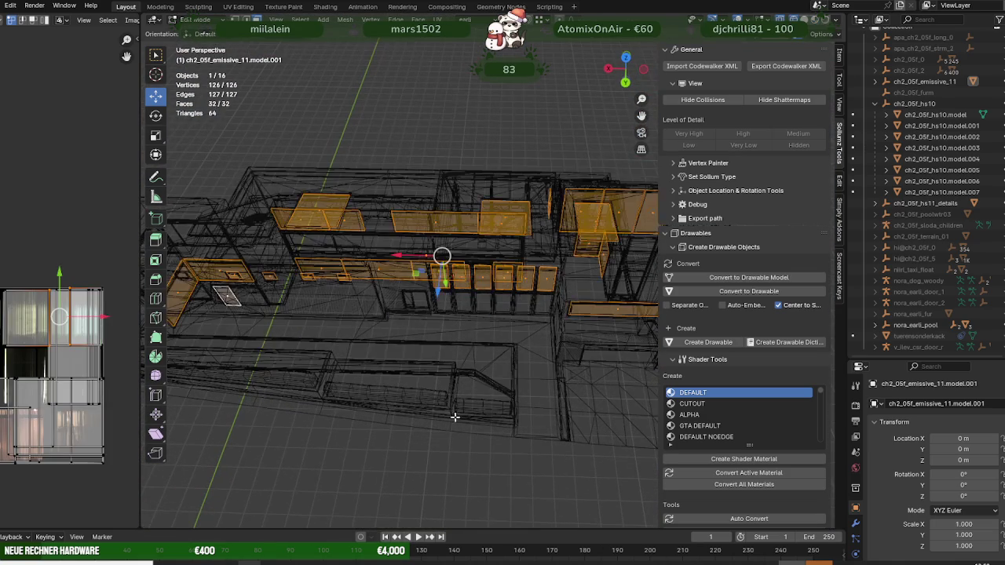
mouse_move(437, 372)
middle_mouse_down()
mouse_move(411, 378)
mouse_move(442, 393)
mouse_move(483, 295)
middle_mouse_up()
left_click_drag(477, 299, 560, 351)
key("KP_Decimal")
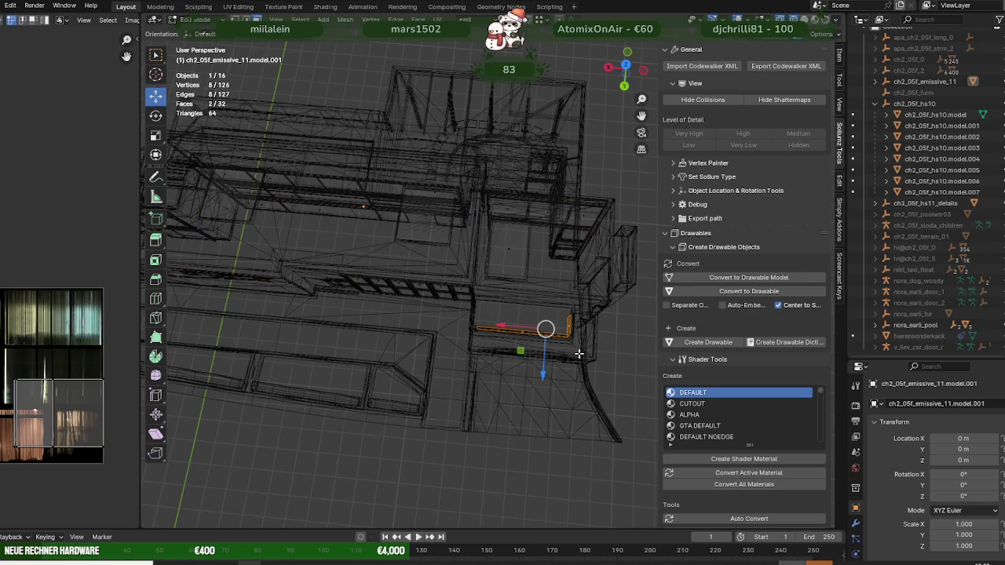
Step: Raise the balcony curtain panes about 0.067 m and slide them sideways about -0.032 m
key("shift+z")
scroll(549, 314, "up", 3)
middle_click_drag(540, 303, 489, 289)
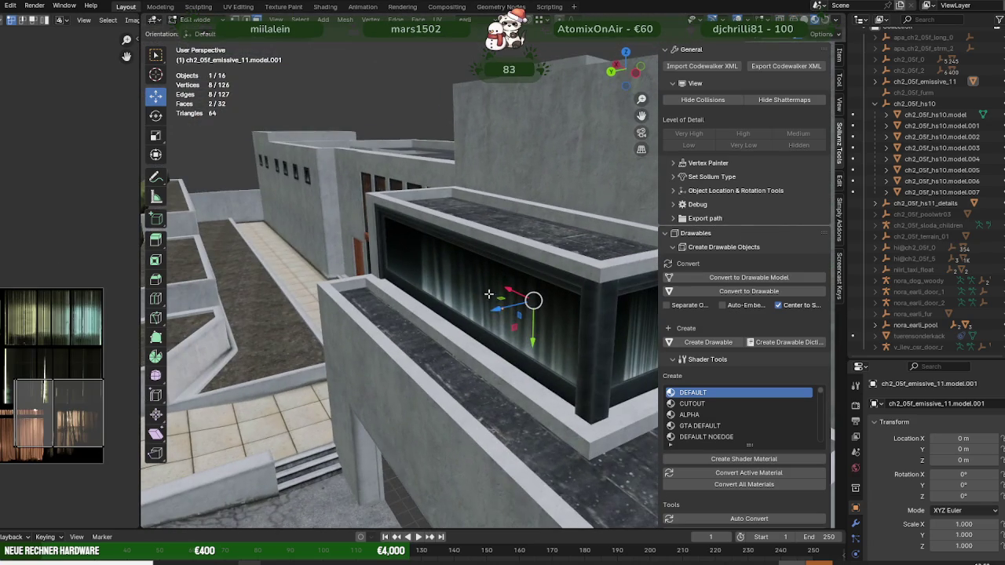
left_click_drag(496, 308, 491, 310)
mouse_move(490, 310)
middle_mouse_down()
mouse_move(549, 298)
mouse_move(498, 327)
mouse_move(442, 287)
middle_mouse_up()
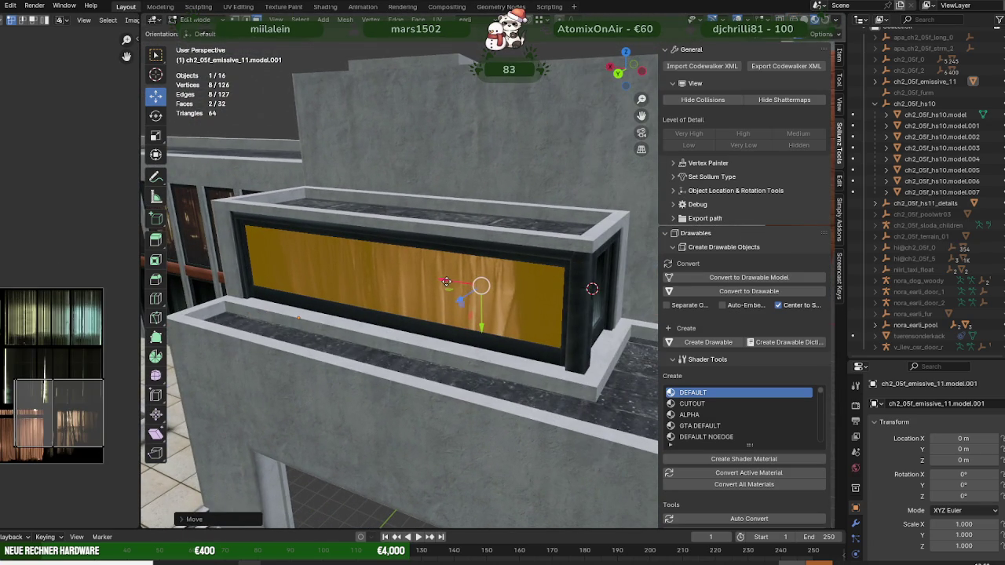
left_click_drag(446, 281, 448, 282)
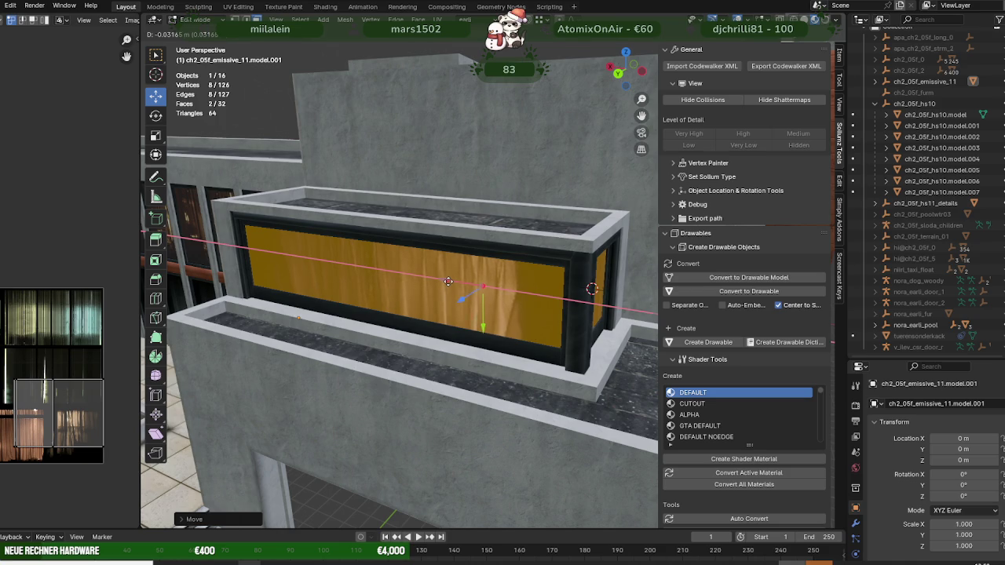
left_click(448, 281)
Step: Check the building from above in wireframe and reselect the whole curtain mesh
scroll(448, 281, "down", 5)
middle_click_drag(448, 281, 471, 346)
scroll(465, 369, "up", 3)
key("shift+z")
mouse_move(394, 337)
middle_mouse_down()
mouse_move(390, 411)
mouse_move(348, 313)
mouse_move(415, 392)
middle_mouse_up()
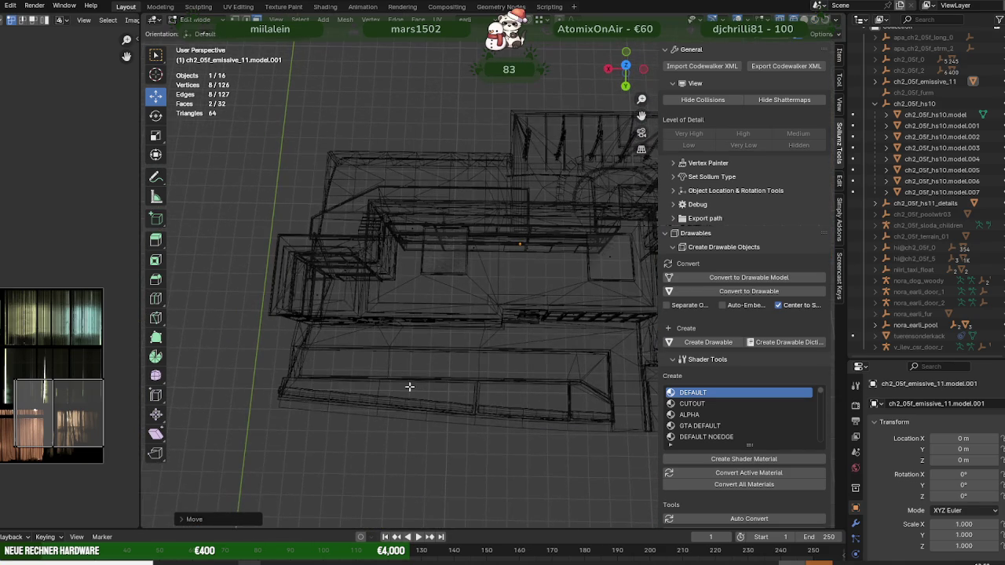
key("a")
middle_click_drag(346, 308, 375, 309)
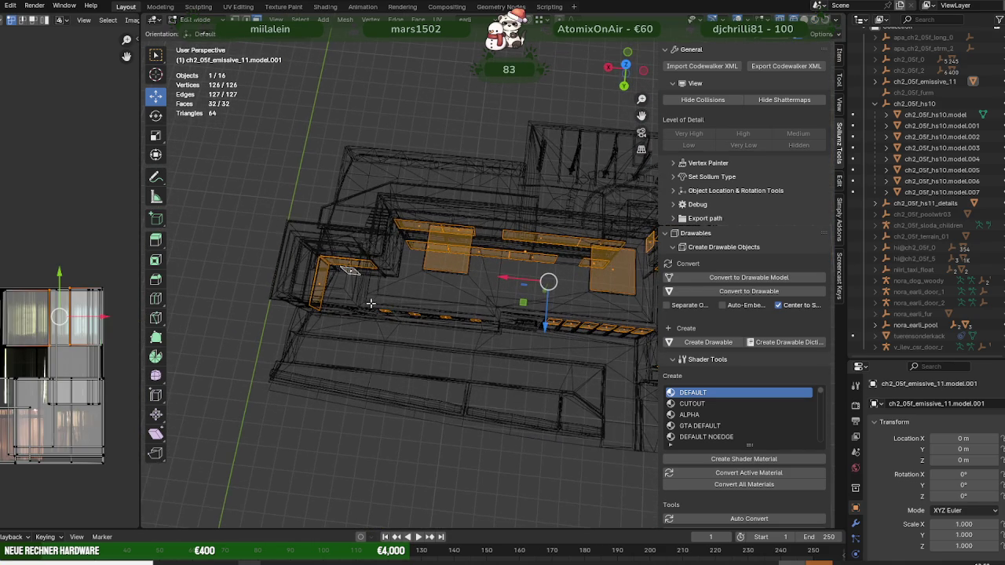
Step: Move the small square window panes about 0.117 m into their openings, then leave Edit Mode
left_click_drag(366, 296, 492, 350)
key("shift+z")
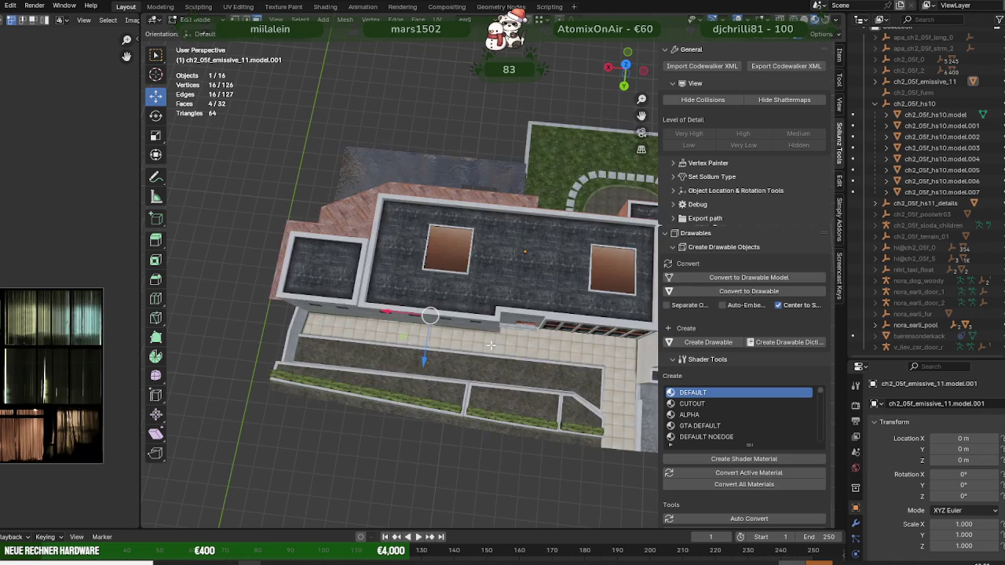
scroll(490, 345, "up", 5)
middle_click_drag(490, 345, 458, 295)
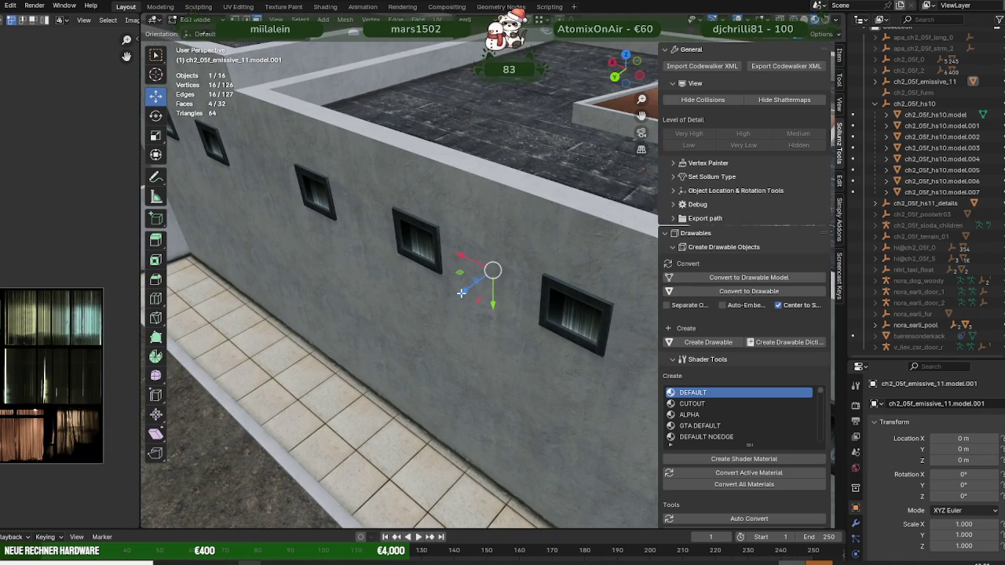
key("g")
key("z")
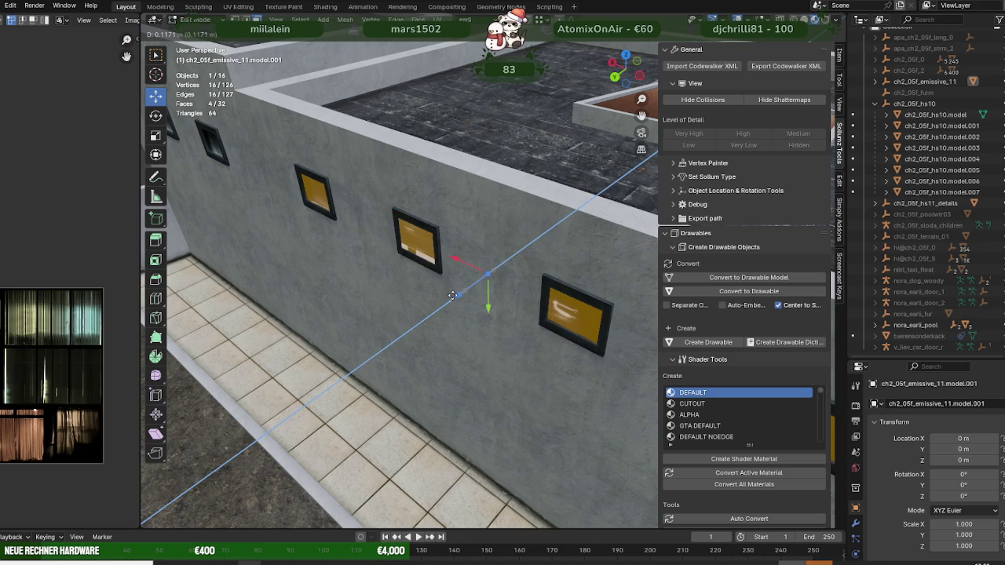
left_click(452, 296)
scroll(468, 309, "down", 5)
middle_click_drag(469, 308, 509, 315)
key("Tab")
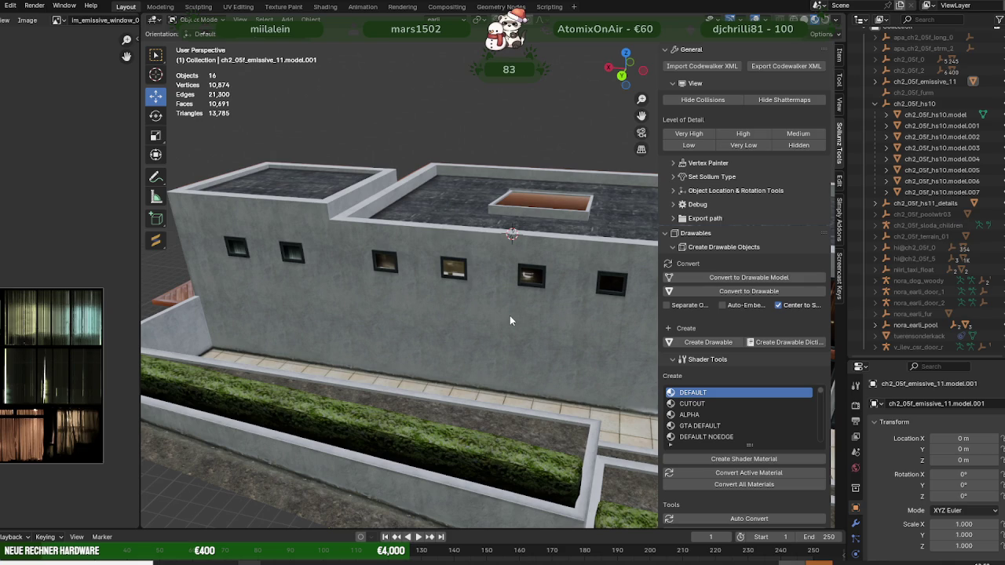
Step: Orbit around the villa to inspect the fitted curtain windows from above and the sides
middle_click_drag(509, 317, 472, 261)
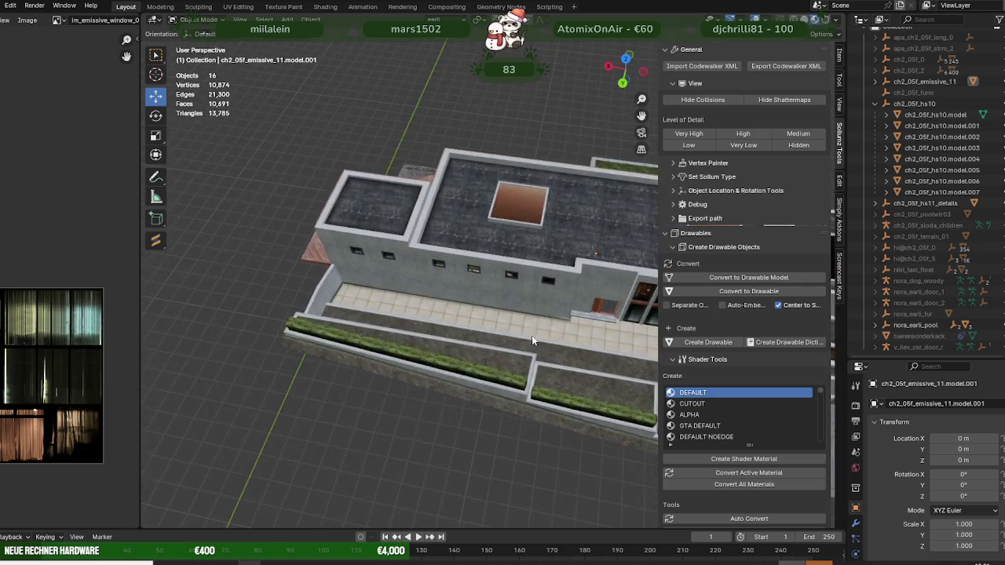
scroll(518, 247, "down", 2)
key("Tab")
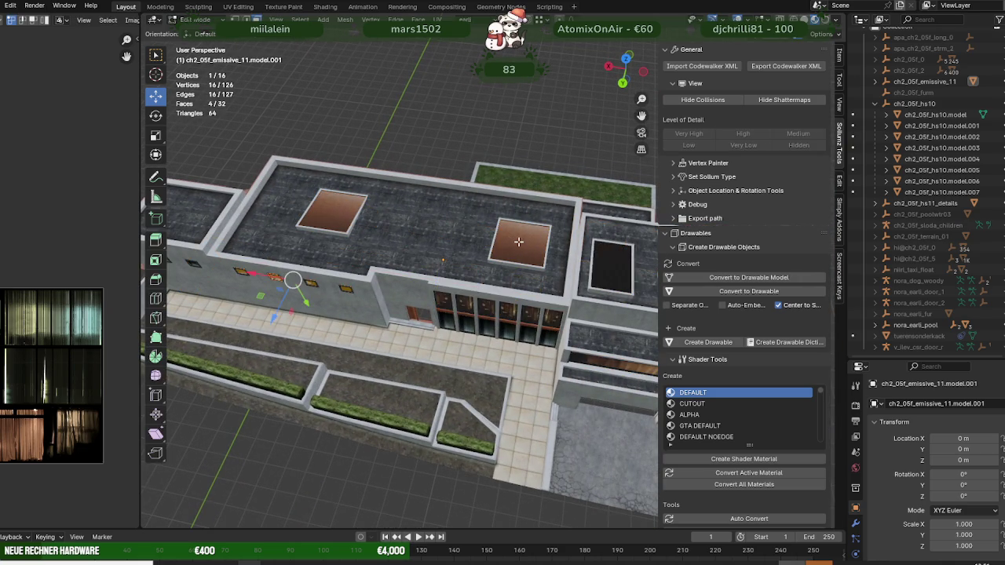
key("a")
scroll(522, 267, "down", 3)
mouse_move(522, 267)
middle_mouse_down()
mouse_move(336, 190)
mouse_move(420, 335)
middle_mouse_up()
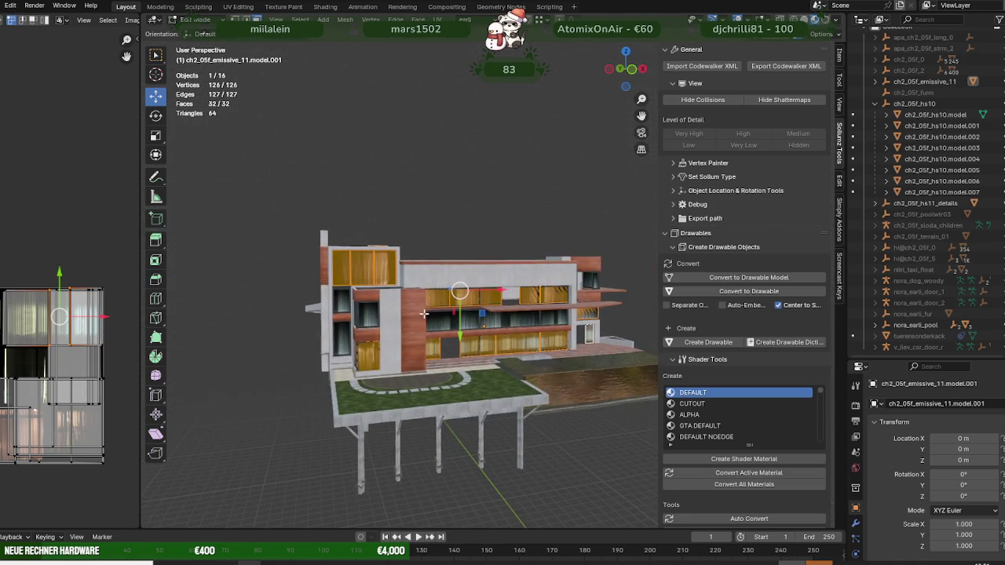
key("Tab")
left_click(459, 210)
mouse_move(458, 210)
middle_mouse_down()
mouse_move(475, 316)
mouse_move(547, 333)
middle_mouse_up()
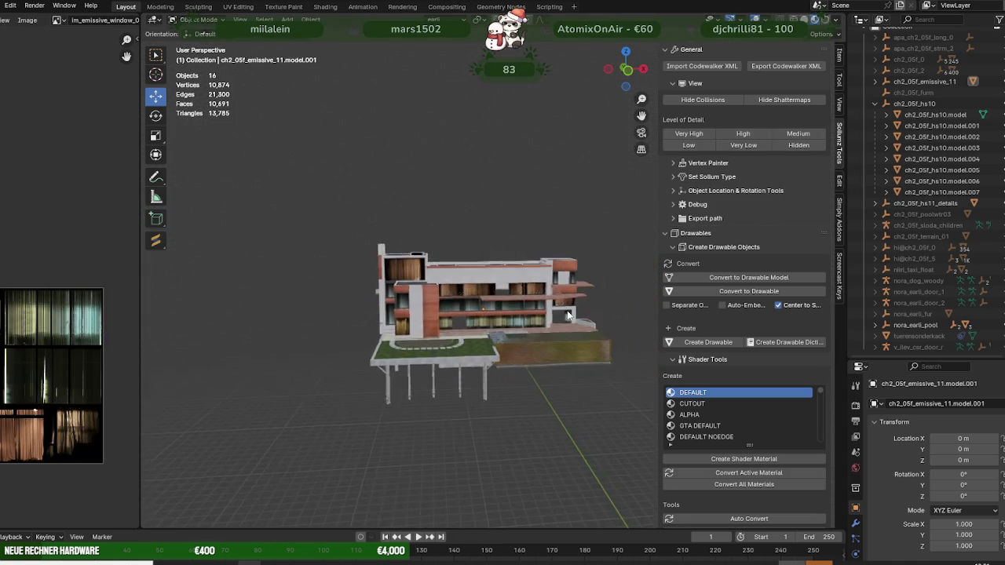
scroll(547, 333, "up", 4)
scroll(534, 322, "up", 2)
scroll(510, 301, "up", 2)
mouse_move(510, 300)
middle_mouse_down()
mouse_move(506, 308)
mouse_move(616, 297)
middle_mouse_up()
scroll(616, 297, "up", 4)
scroll(622, 300, "up", 3)
scroll(621, 305, "down", 5)
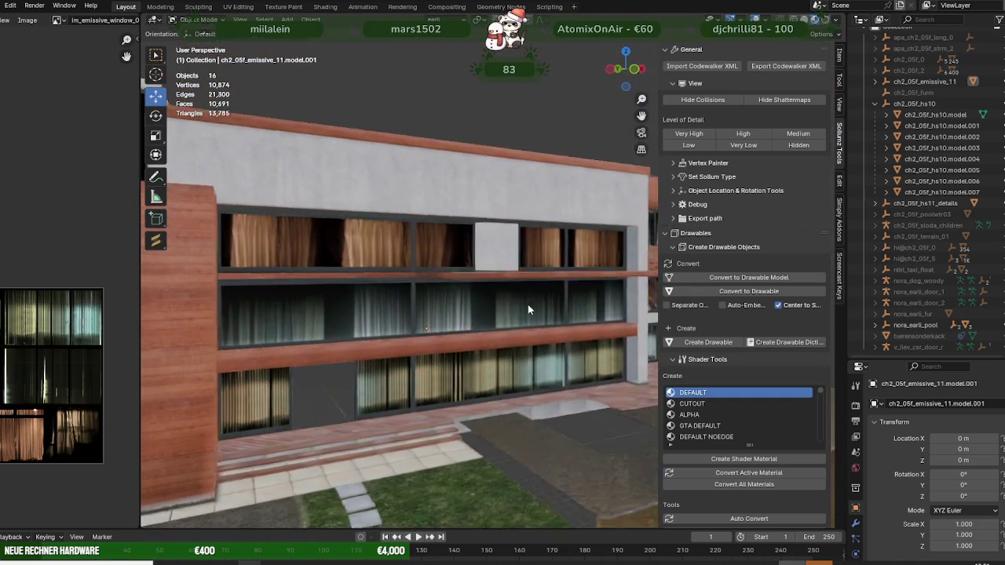
Step: Select the ch2_05f_hs10.model.007 facade and toggle the emissive curtains' visibility off and on
left_click(501, 312)
key("Tab")
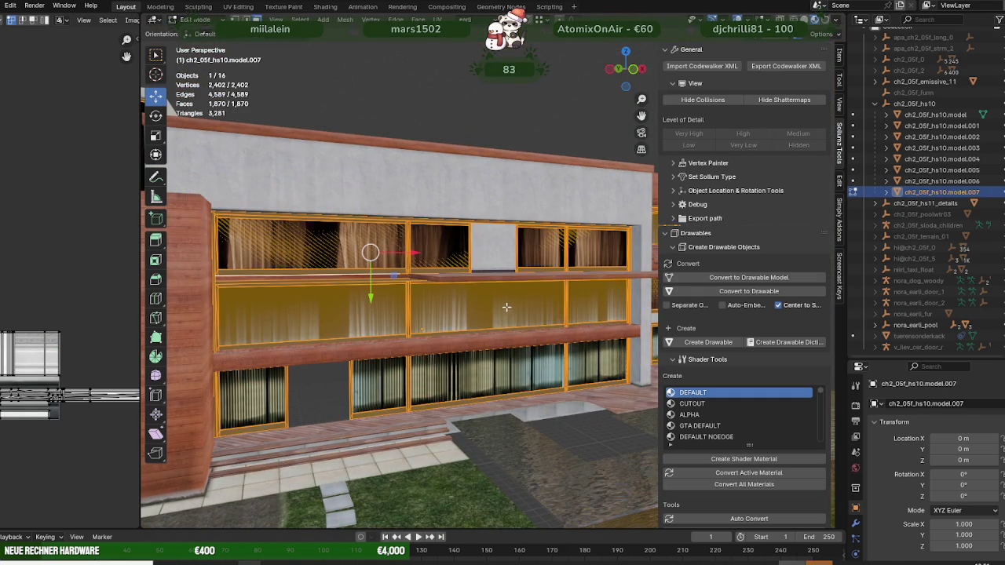
left_click(996, 85)
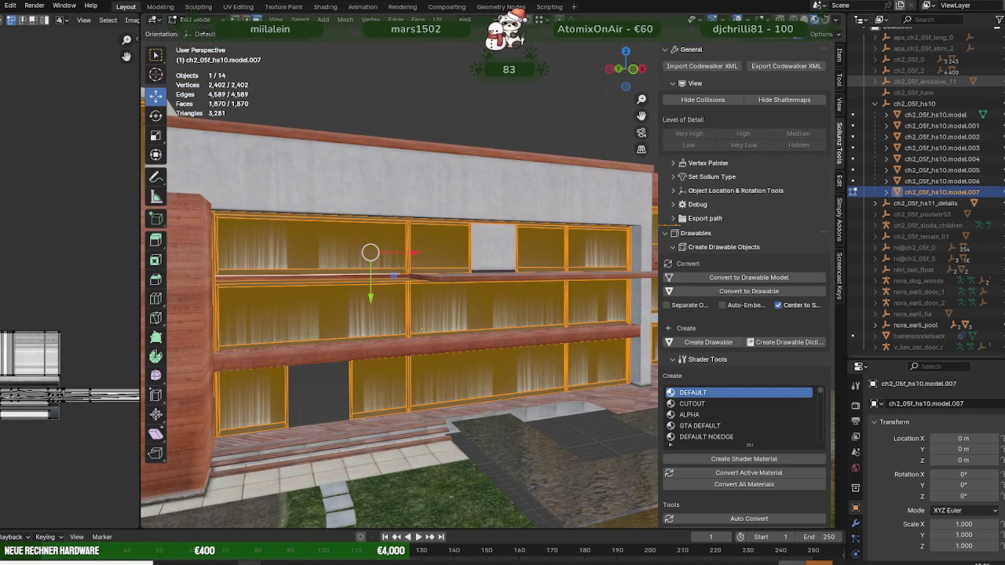
left_click(997, 85)
key("Tab")
mouse_move(580, 259)
middle_mouse_down()
mouse_move(557, 314)
mouse_move(487, 319)
mouse_move(409, 297)
mouse_move(527, 320)
middle_mouse_up()
scroll(488, 319, "down", 5)
left_click(902, 79)
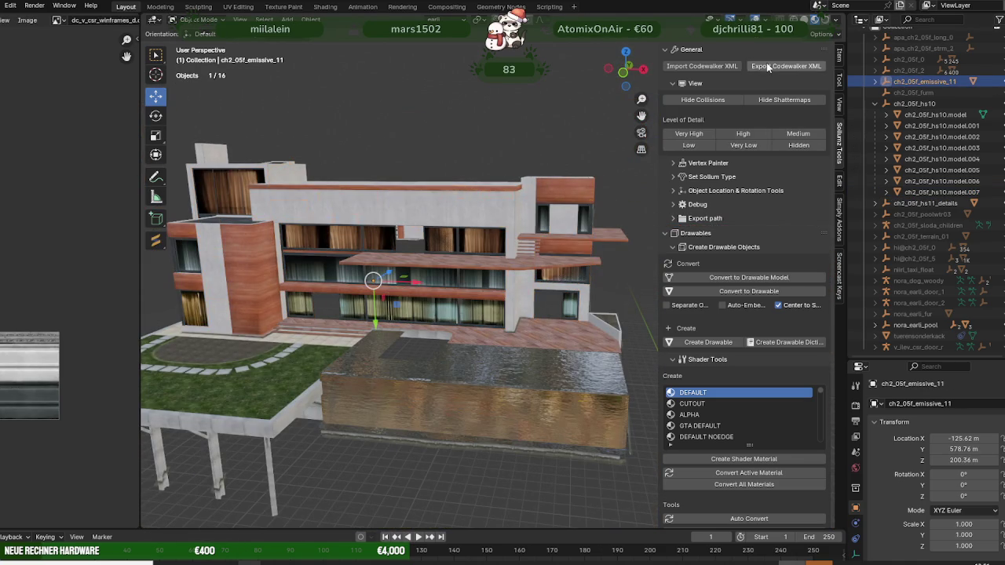
Step: Export ch2_05f_emissive_11 as a CodeWalker XML file with the Sollumz exporter
left_click(785, 66)
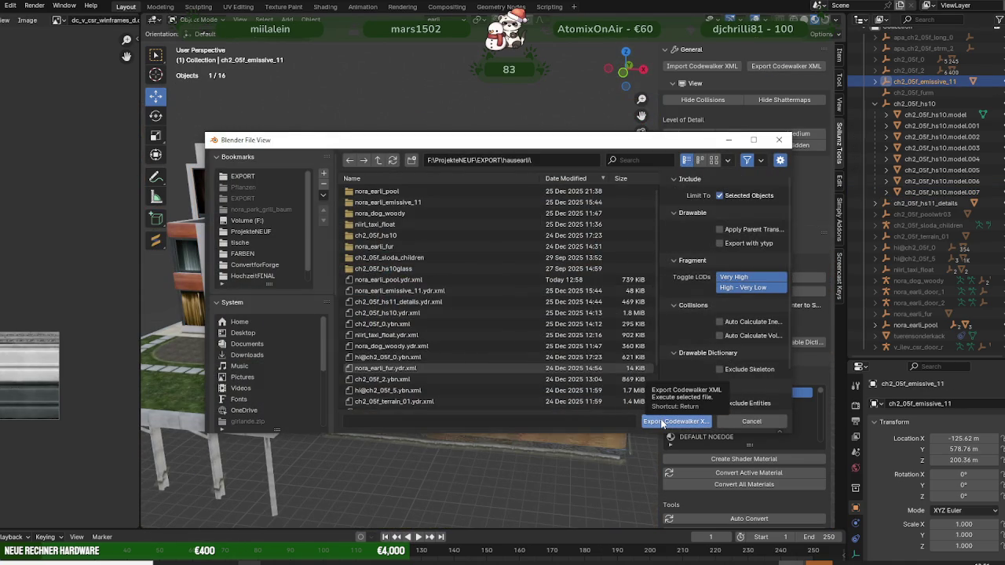
left_click(661, 422)
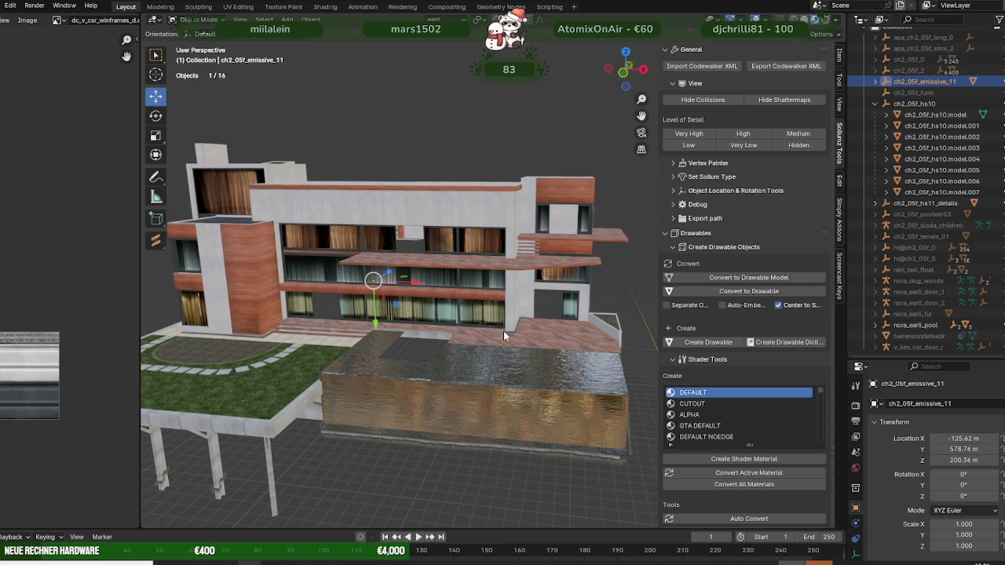
mouse_move(358, 560)
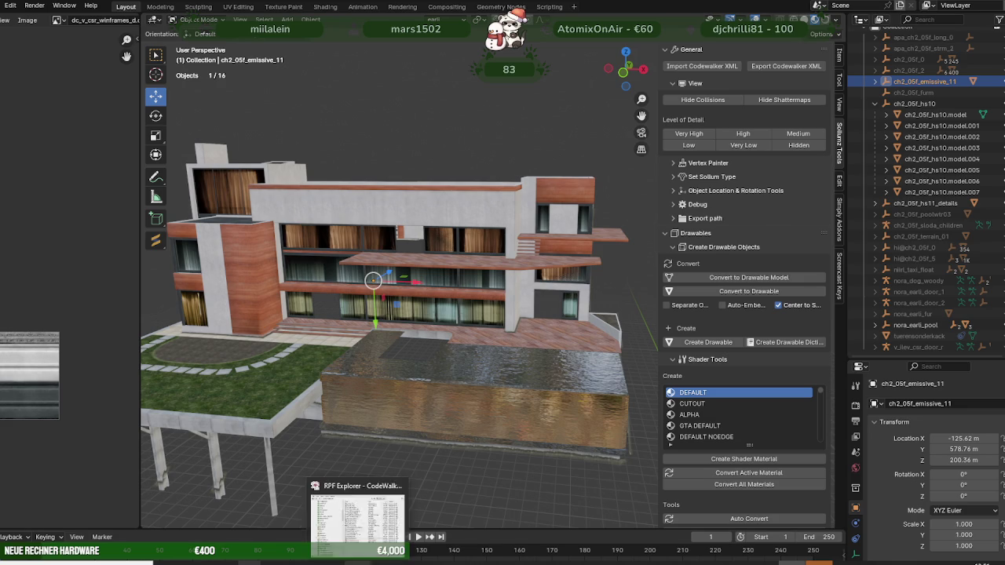
left_click(346, 542)
left_click(166, 562)
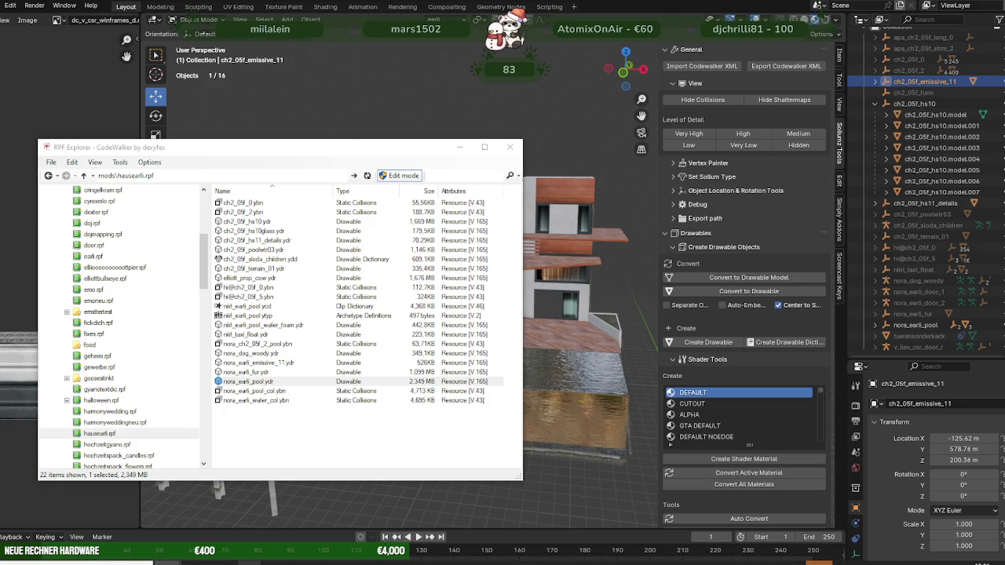
Step: Drop ch2_05f_emissive_11.ydr into the hausearli.rpf archive file list
left_click_drag(311, 434, 313, 434)
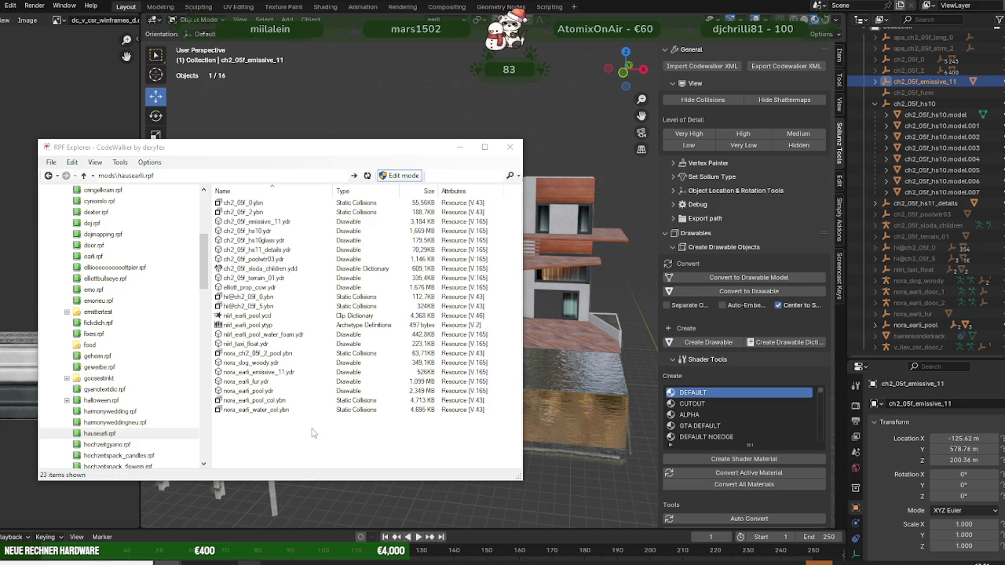
left_click(199, 525)
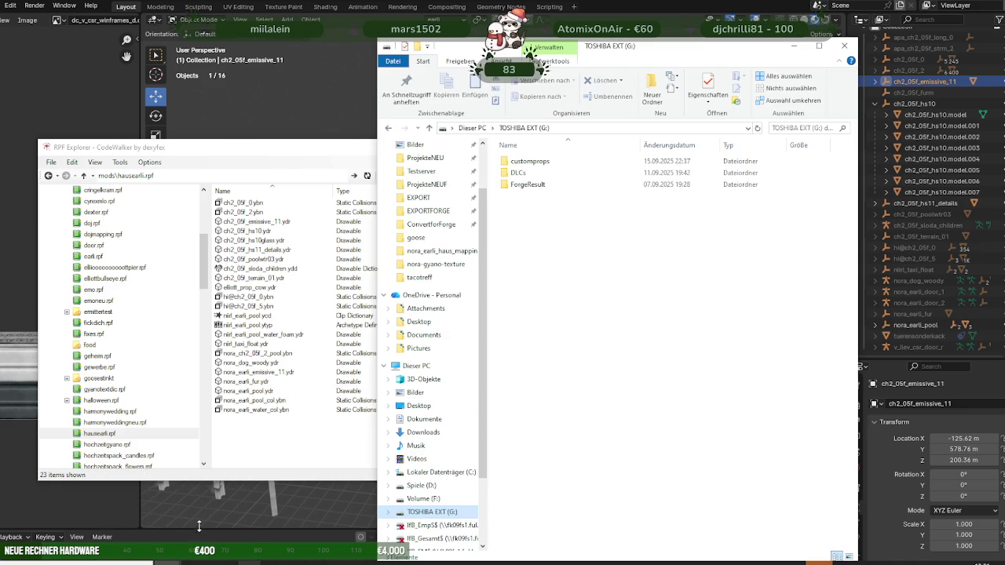
Step: Open Testserver\resources\newmap\stream\nora_earli_haus_mapping and delete nora_earli_emissive_11.ydr
left_click(421, 171)
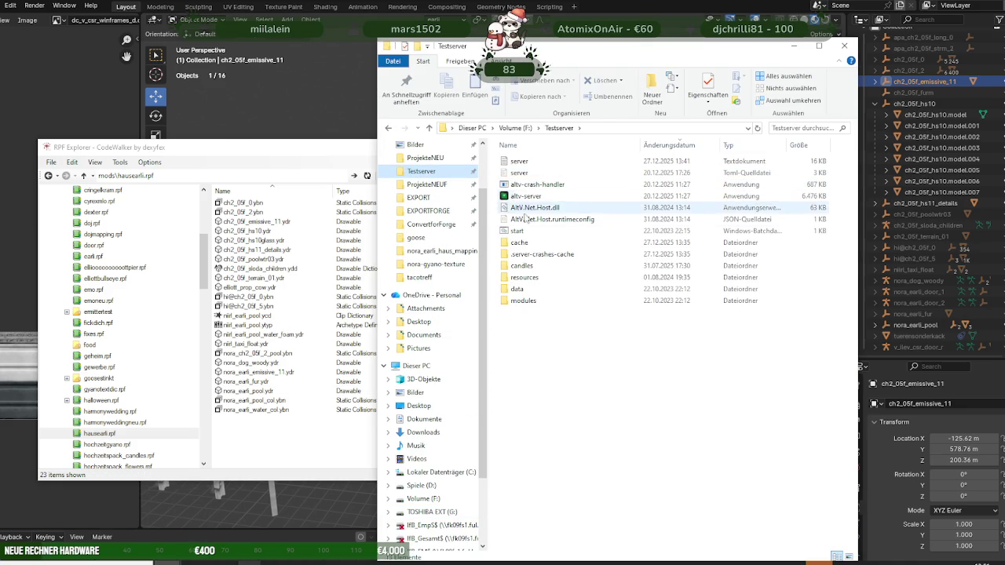
double_click(524, 277)
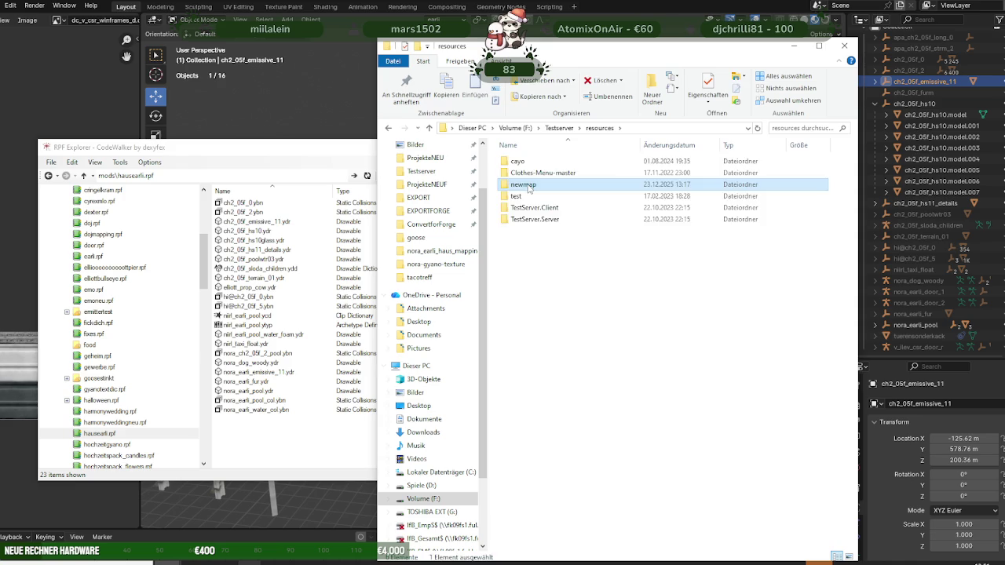
double_click(521, 184)
double_click(524, 162)
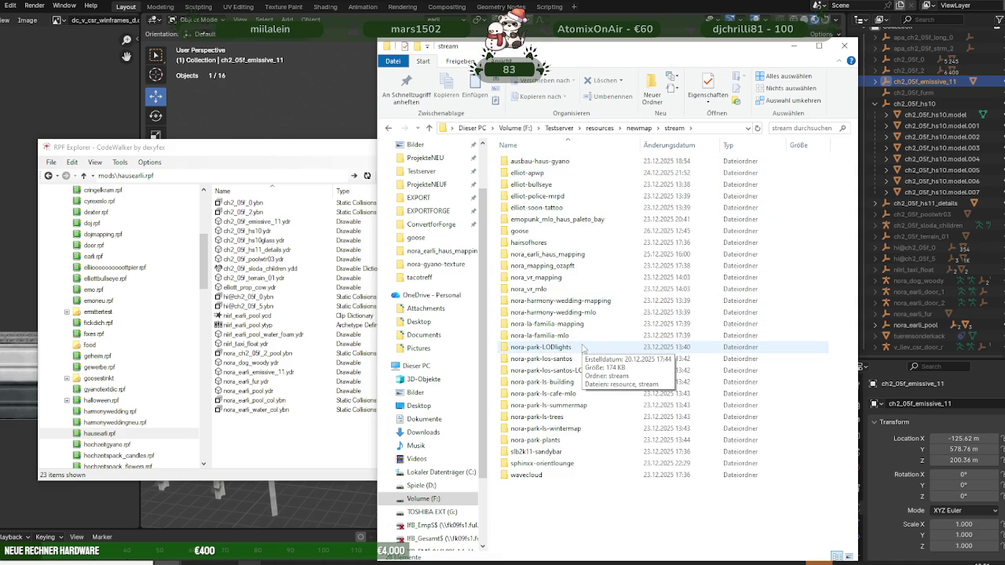
double_click(549, 254)
left_click_drag(259, 372, 664, 476)
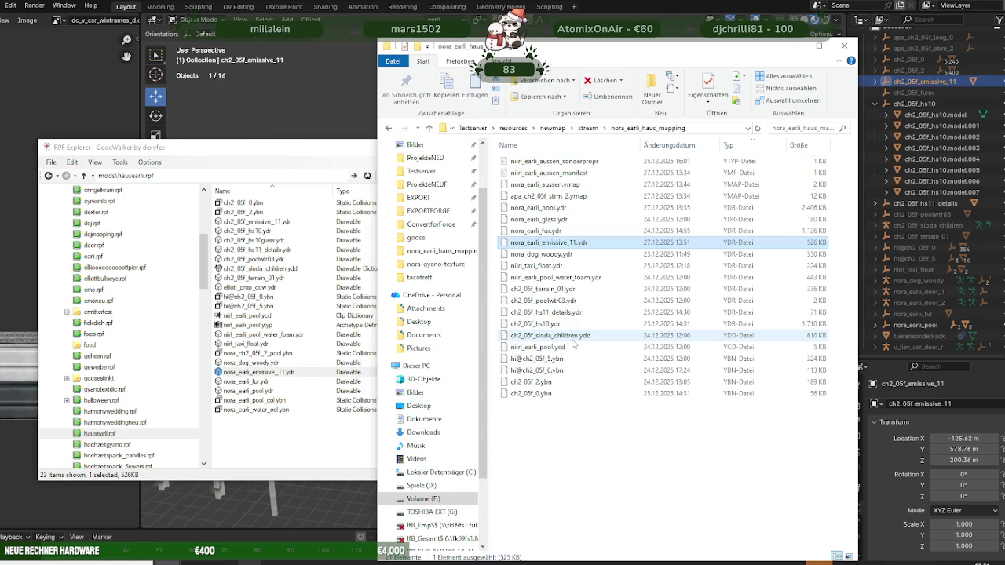
right_click(560, 243)
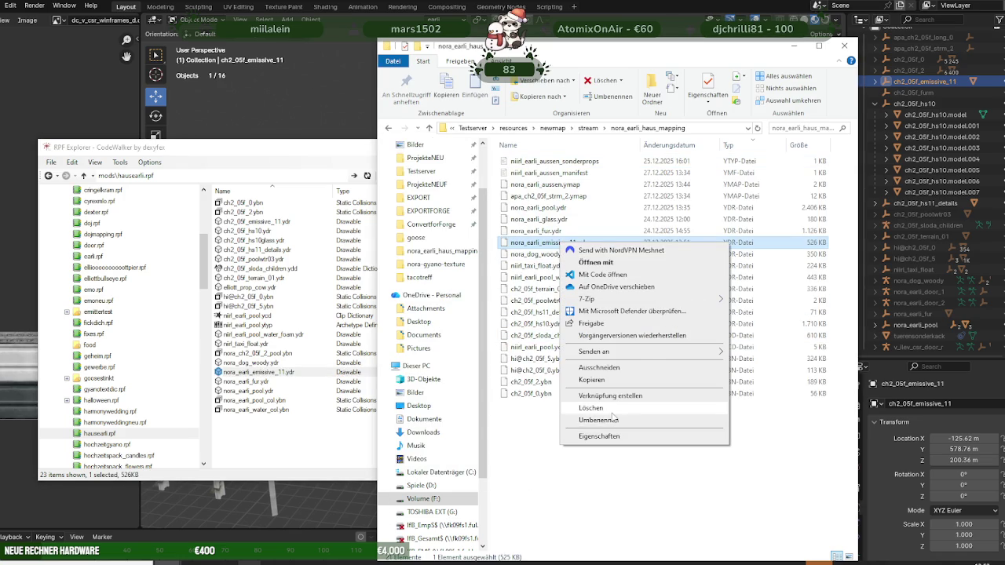
left_click(612, 409)
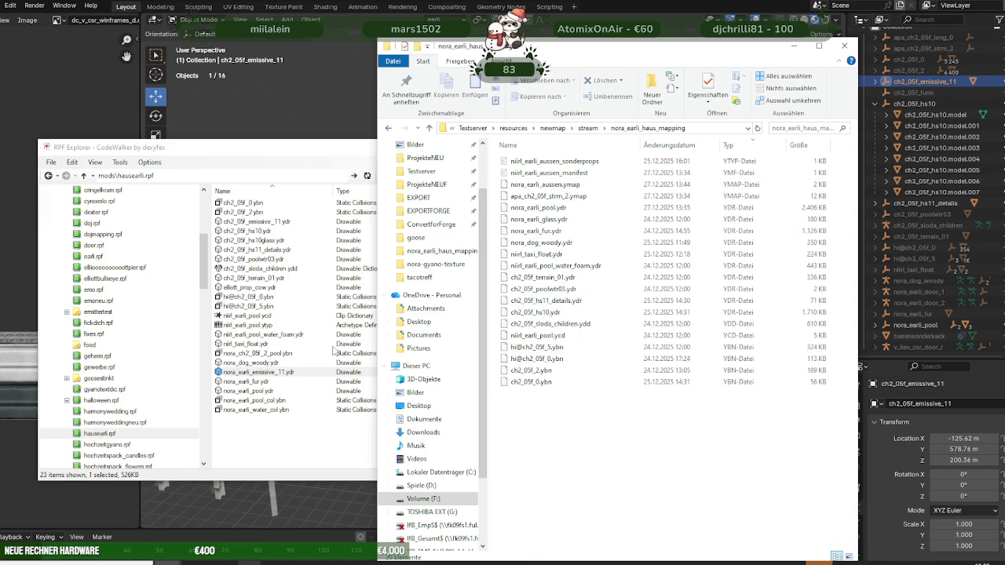
Step: Preview ch2_05f_emissive_11.ydr, then copy it into the nora_earli_haus_mapping folder
double_click(240, 222)
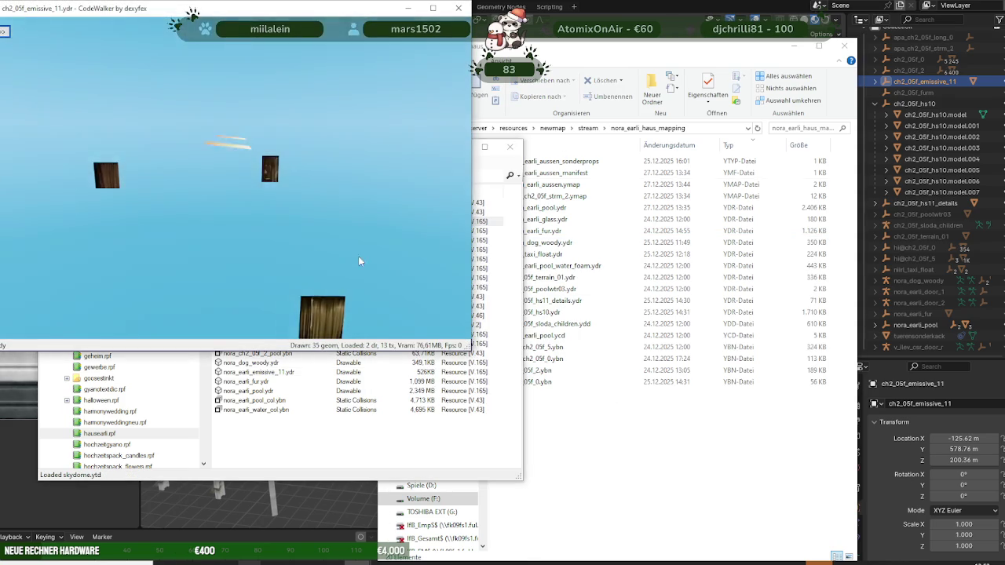
left_click_drag(250, 245, 358, 252)
left_click(458, 8)
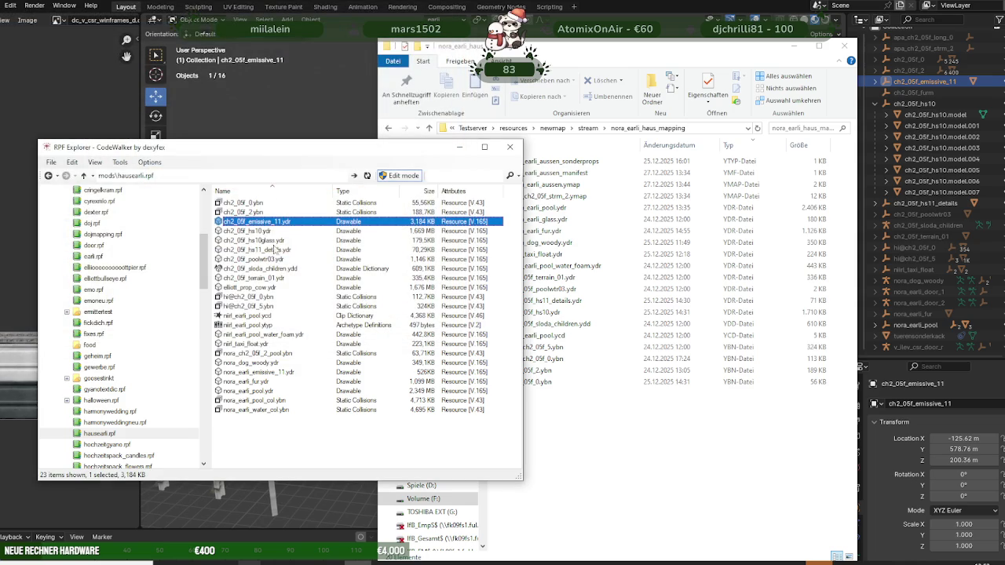
left_click_drag(271, 225, 628, 437)
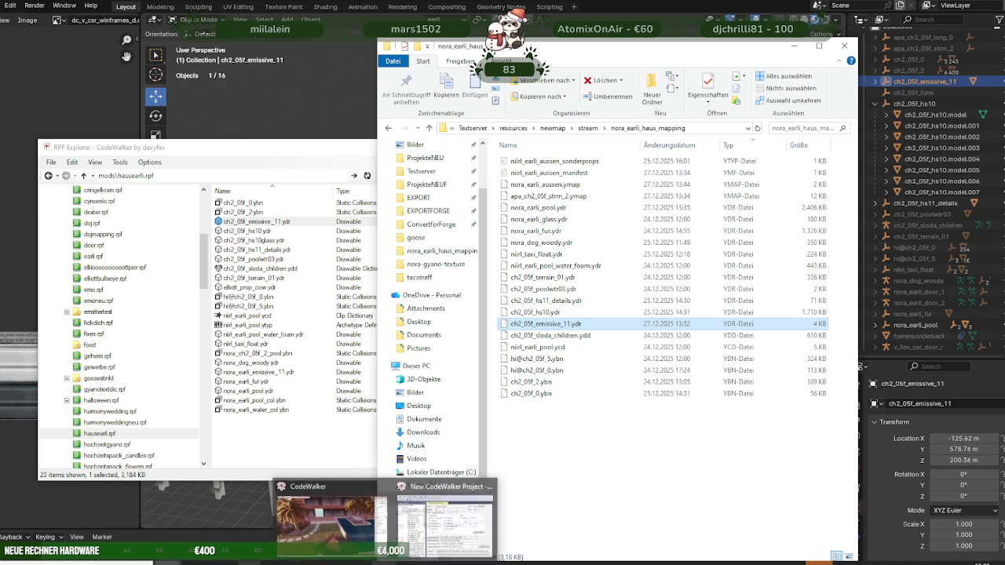
left_click(481, 562)
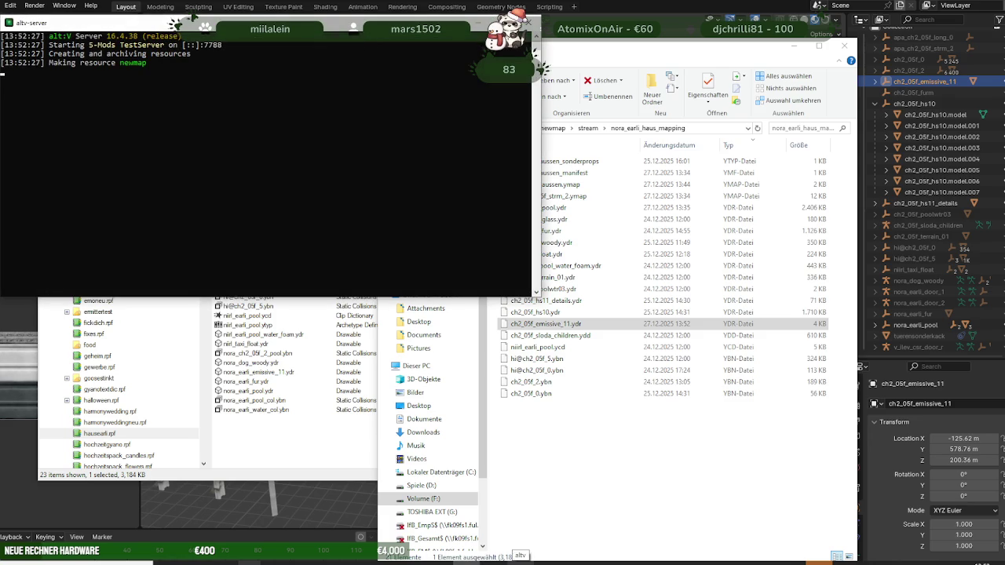
Step: Return to Blender and orbit the villa from a side view to a frontal one
left_click(327, 503)
mouse_move(516, 317)
middle_mouse_down()
mouse_move(450, 301)
mouse_move(447, 268)
middle_mouse_up()
mouse_move(524, 213)
middle_mouse_down()
mouse_move(499, 256)
mouse_move(460, 234)
middle_mouse_up()
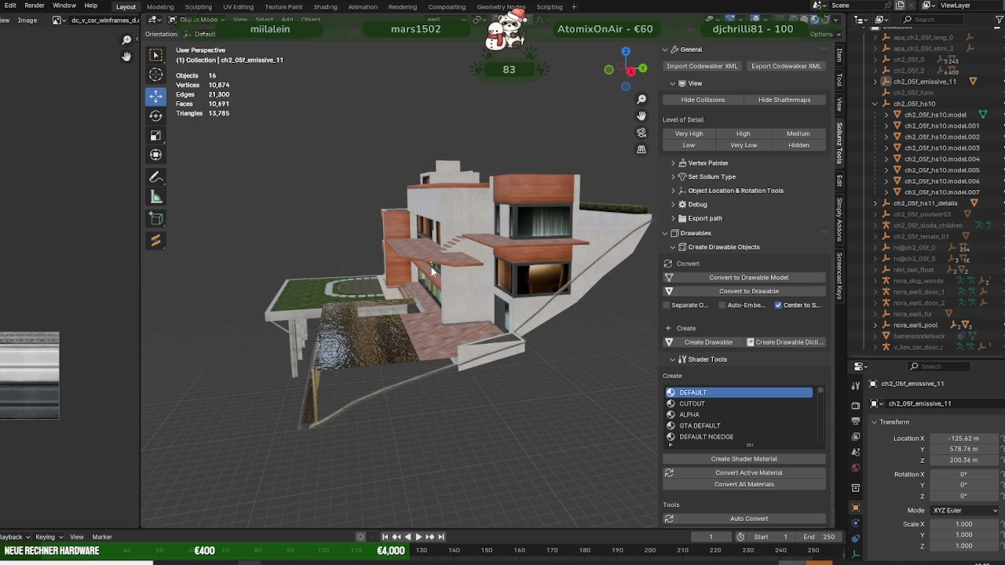
Step: Orbit and zoom around the villa to inspect its facades from low and high angles
mouse_move(442, 303)
middle_mouse_down()
mouse_move(520, 290)
mouse_move(213, 322)
mouse_move(507, 263)
mouse_move(437, 252)
mouse_move(394, 269)
mouse_move(372, 253)
mouse_move(397, 324)
middle_mouse_up()
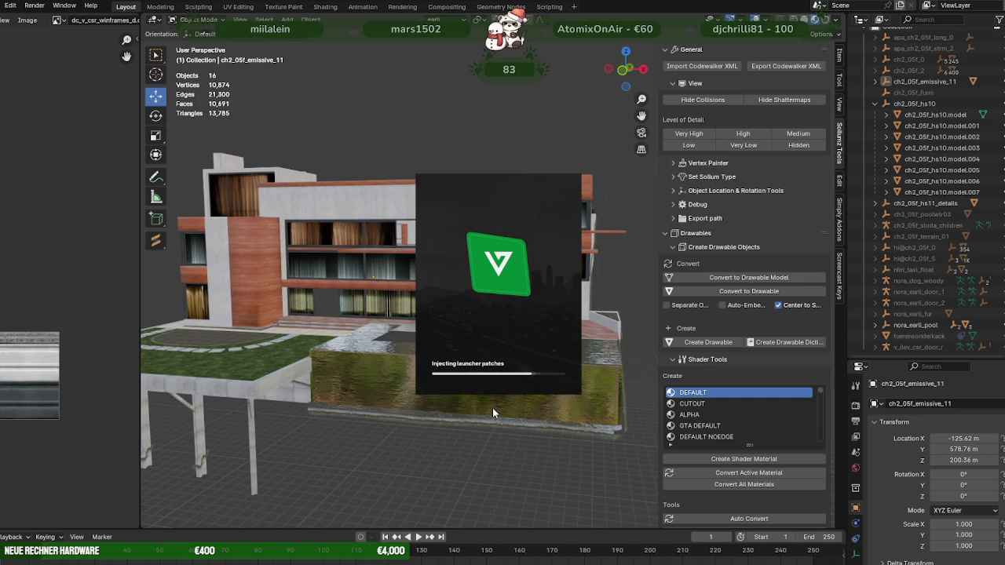
mouse_move(492, 407)
middle_mouse_down()
mouse_move(349, 356)
mouse_move(399, 339)
mouse_move(400, 284)
middle_mouse_up()
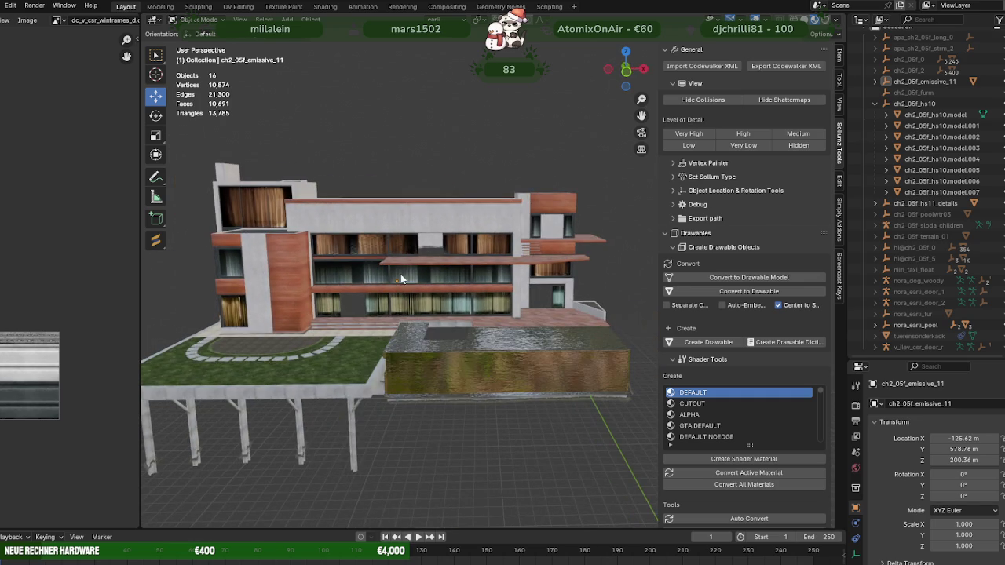
mouse_move(449, 307)
middle_mouse_down()
mouse_move(394, 293)
mouse_move(467, 296)
mouse_move(444, 286)
mouse_move(445, 272)
mouse_move(540, 348)
middle_mouse_up()
scroll(514, 311, "up", 5)
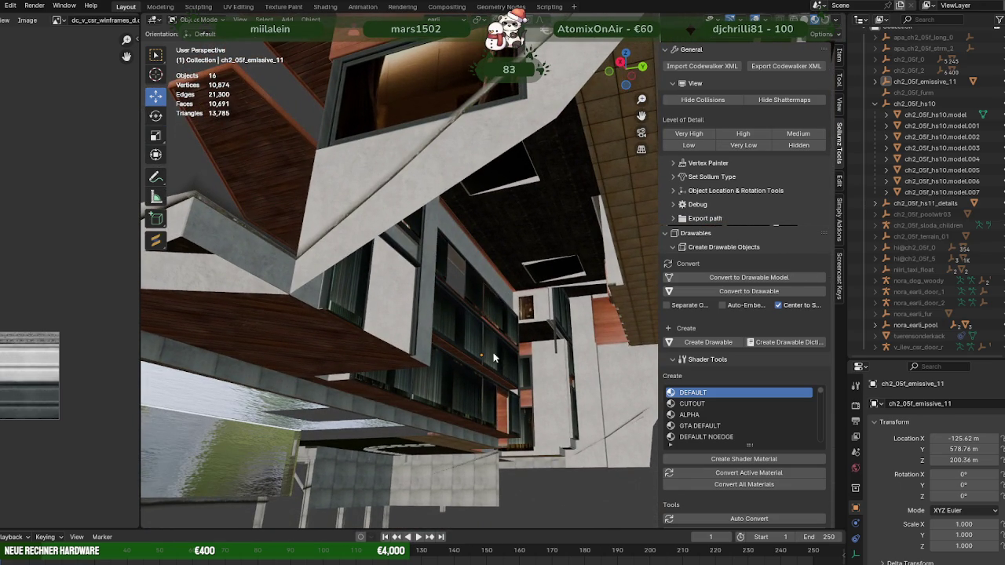
mouse_move(496, 414)
middle_mouse_down()
mouse_move(554, 396)
mouse_move(561, 382)
mouse_move(516, 407)
mouse_move(440, 417)
mouse_move(489, 381)
mouse_move(593, 394)
mouse_move(617, 382)
mouse_move(497, 312)
middle_mouse_up()
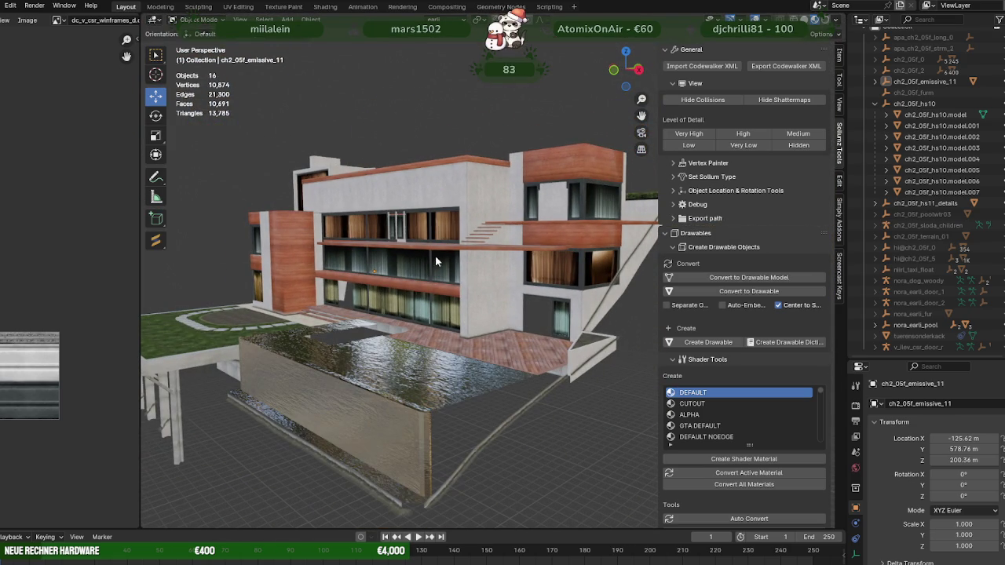
mouse_move(444, 305)
middle_mouse_down()
mouse_move(472, 282)
mouse_move(399, 291)
mouse_move(434, 299)
middle_mouse_up()
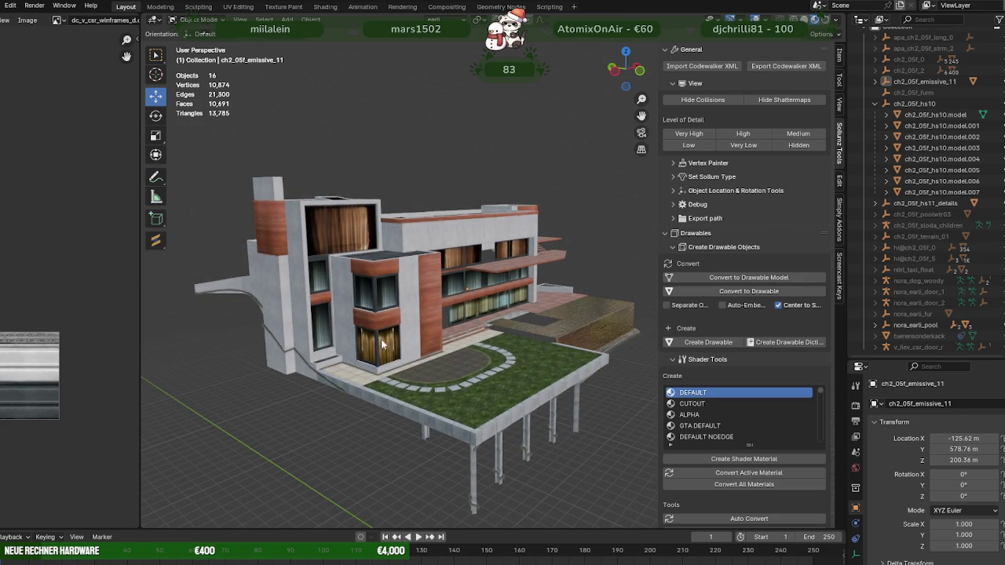
mouse_move(316, 347)
middle_mouse_down()
mouse_move(414, 294)
mouse_move(442, 299)
mouse_move(425, 314)
mouse_move(444, 323)
middle_mouse_up()
scroll(447, 325, "up", 3)
scroll(456, 332, "up", 2)
scroll(414, 339, "up", 2)
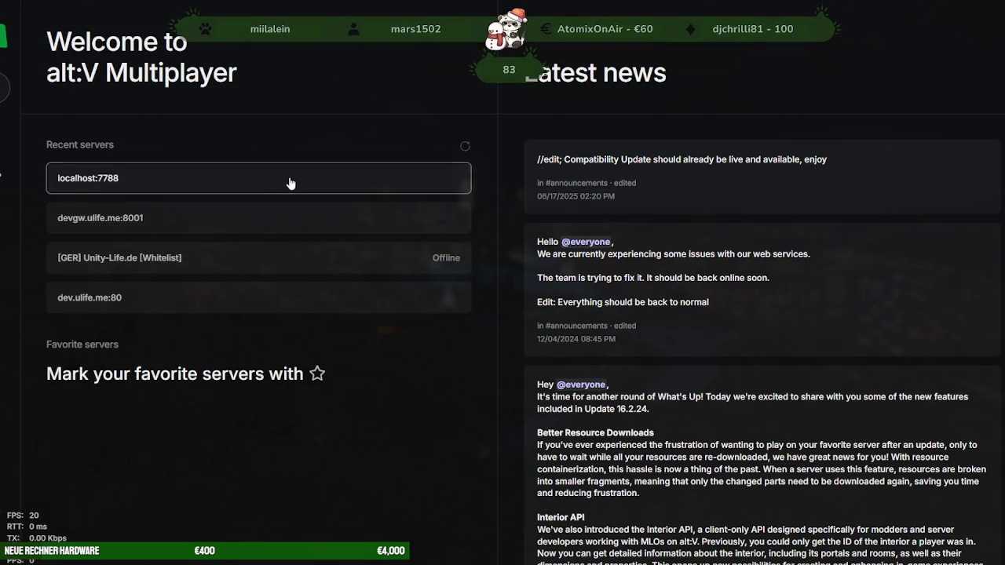
Step: Connect to the recent local server localhost:7788 and load into the game at the villa
left_click(284, 180)
left_click(596, 330)
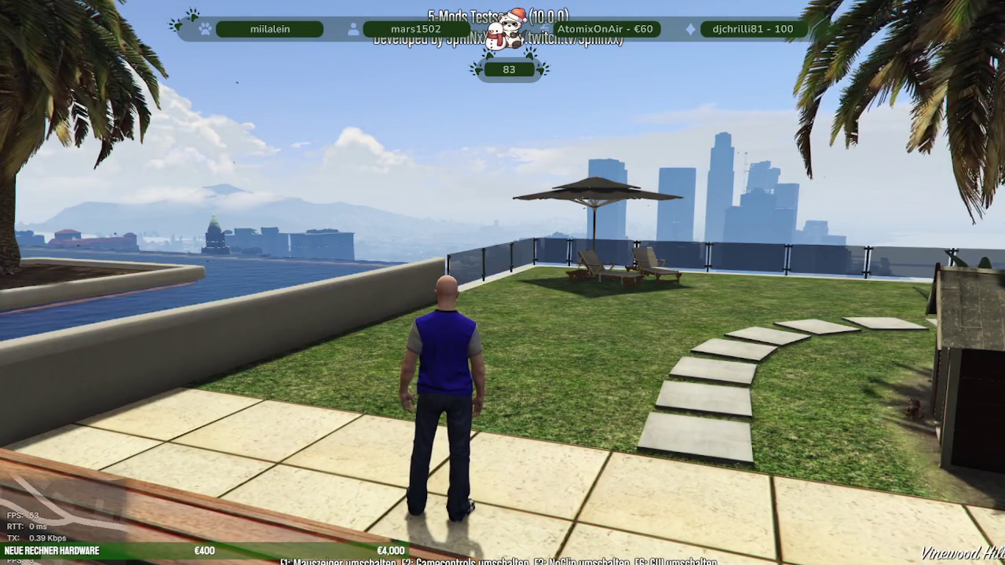
Step: Set the in-game time to night through the F6 mod menu's time settings
key("w")
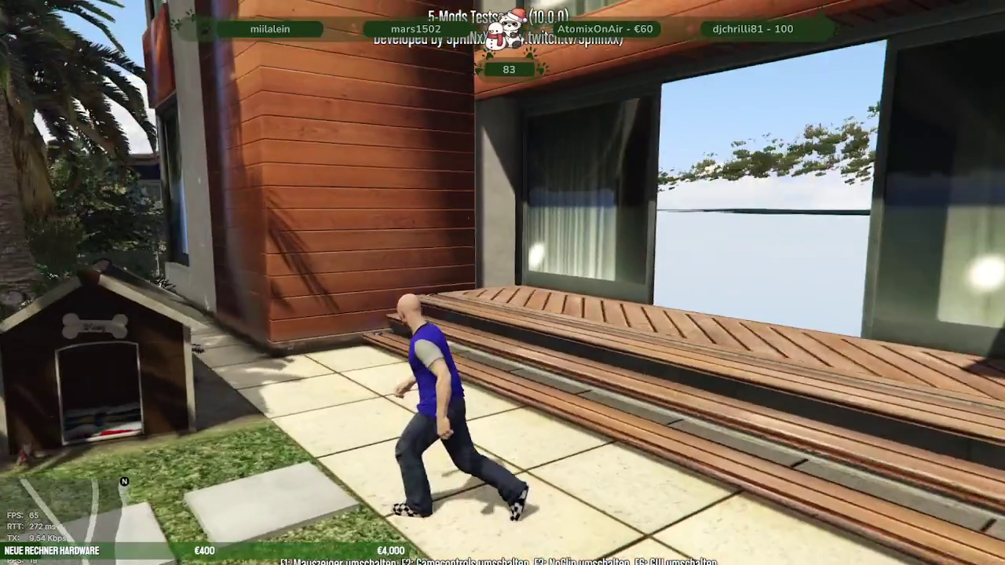
key("s")
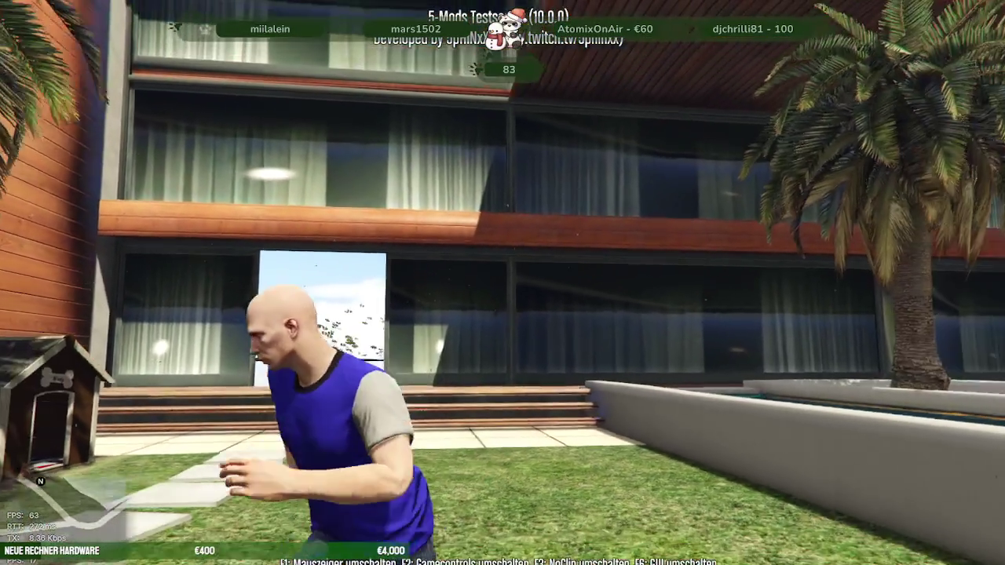
key("F6")
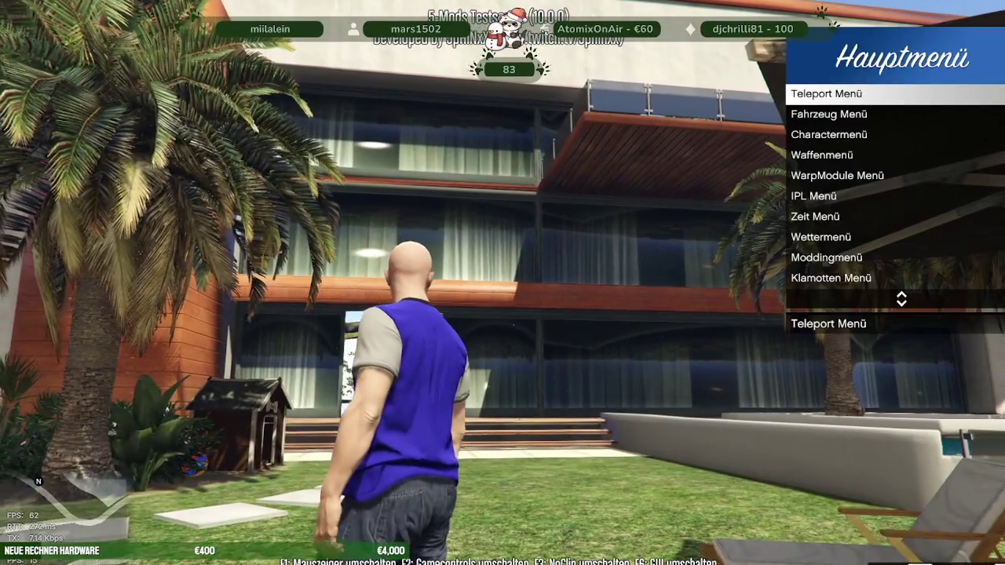
key("Down")
key("Down")
key("Down")
key("Down")
key("Down")
key("Down")
key("Return")
key("Down")
key("Down")
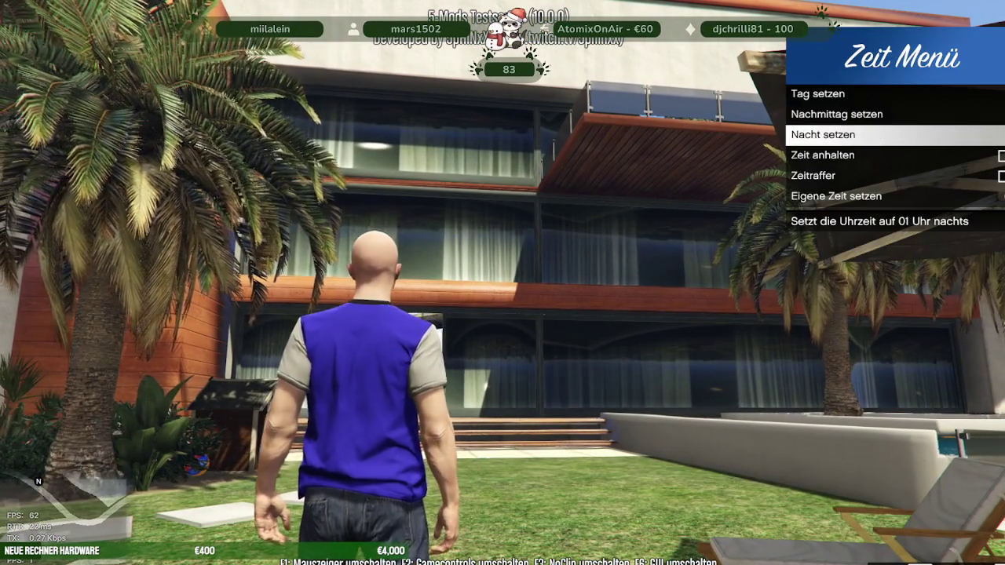
key("Return")
Step: Run along the villa's lit window wall and across the wooden deck toward the doghouse
key("w")
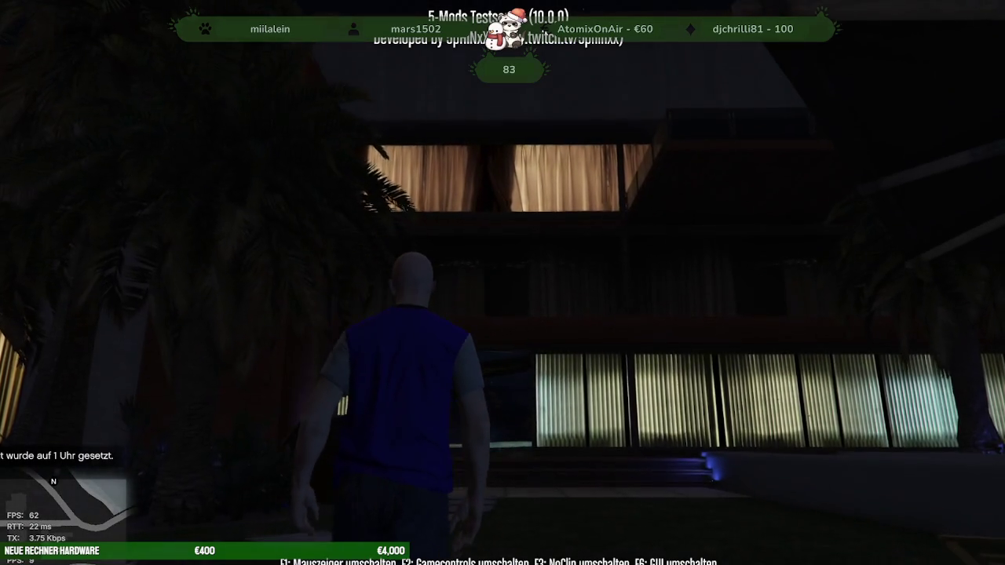
key("w")
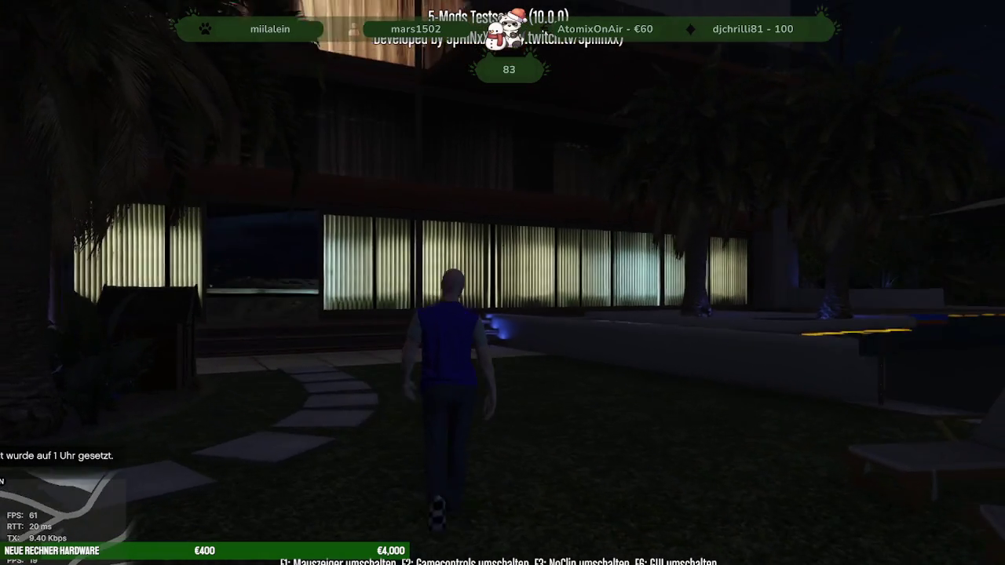
key("w")
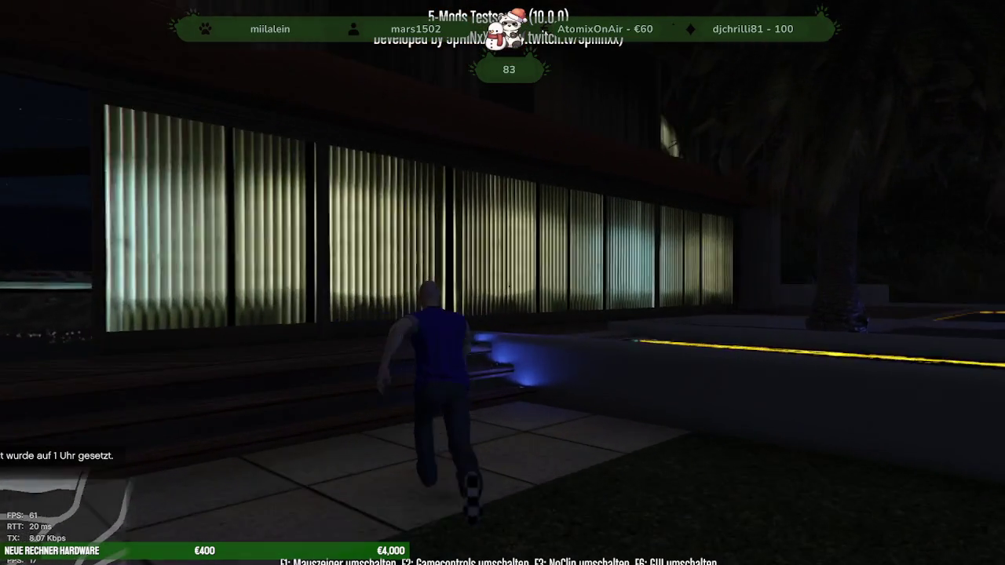
key("w")
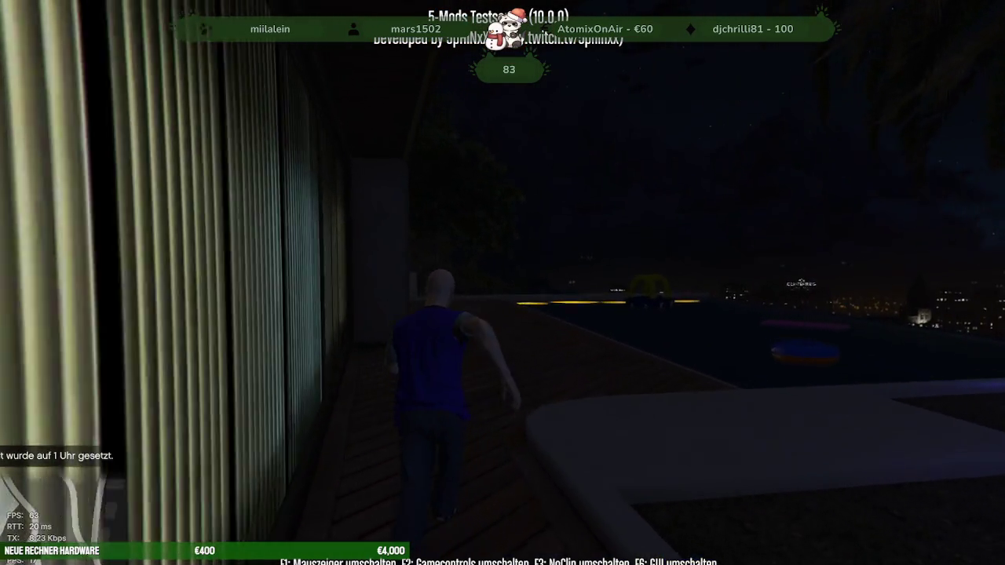
key("w")
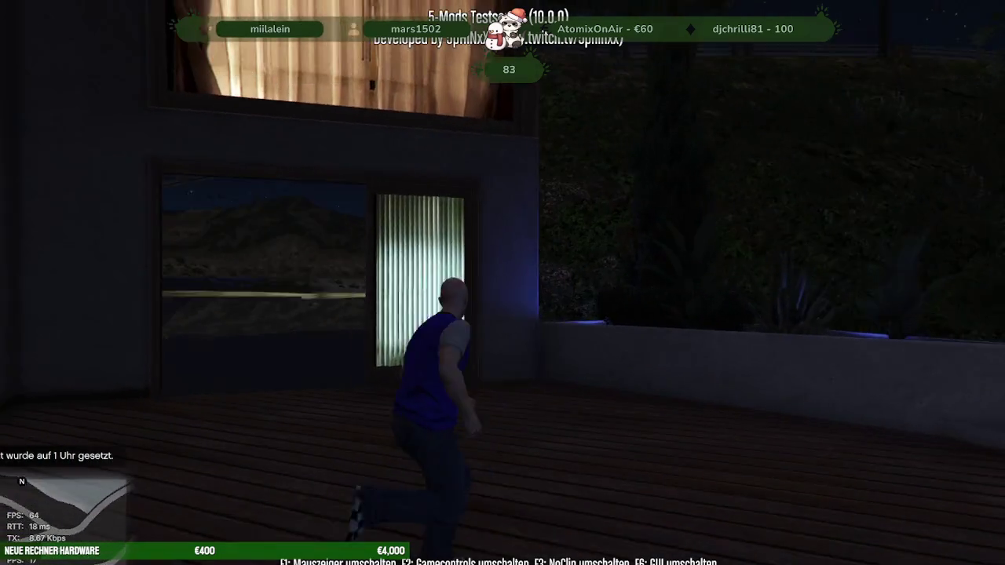
key("w")
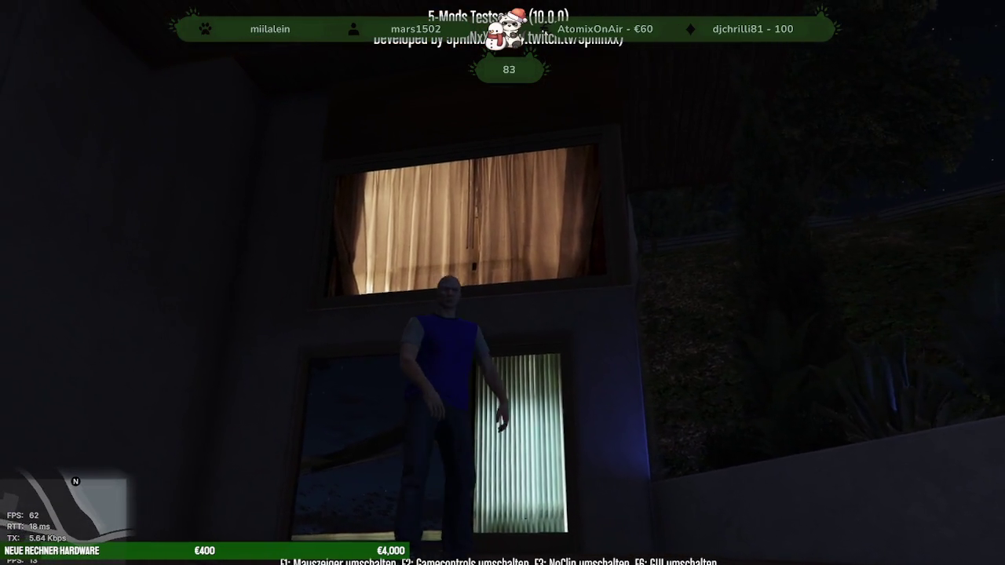
key("w")
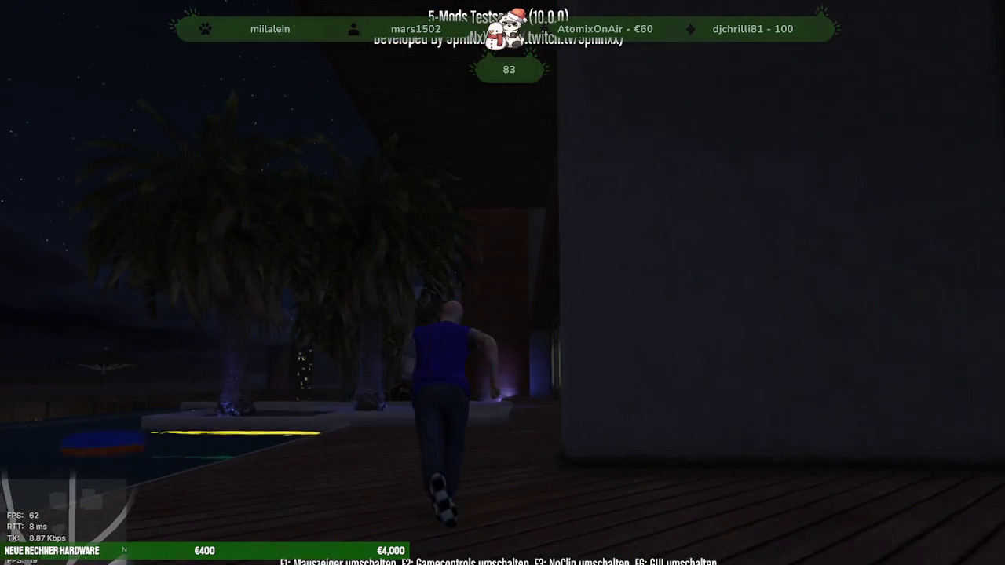
key("w")
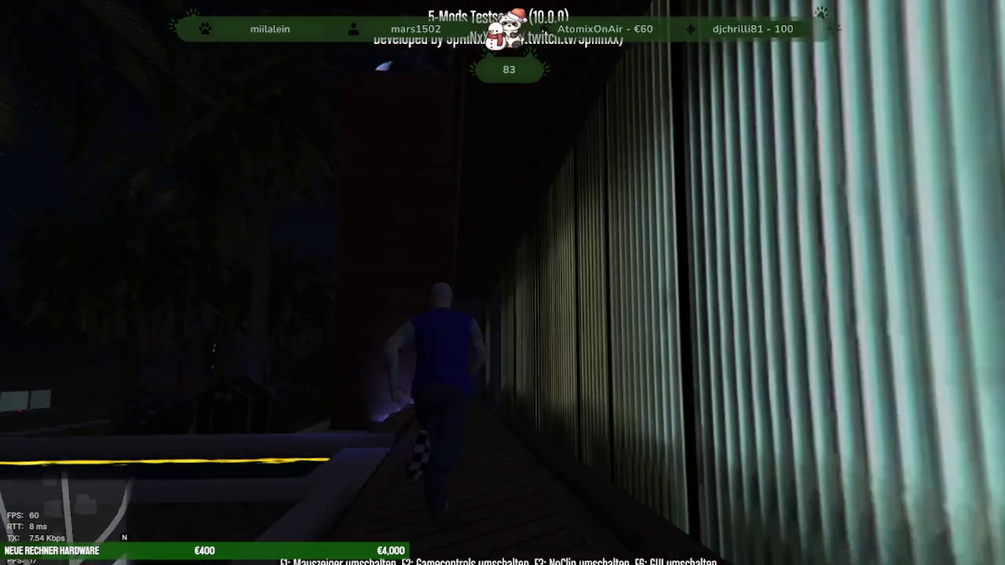
key("w")
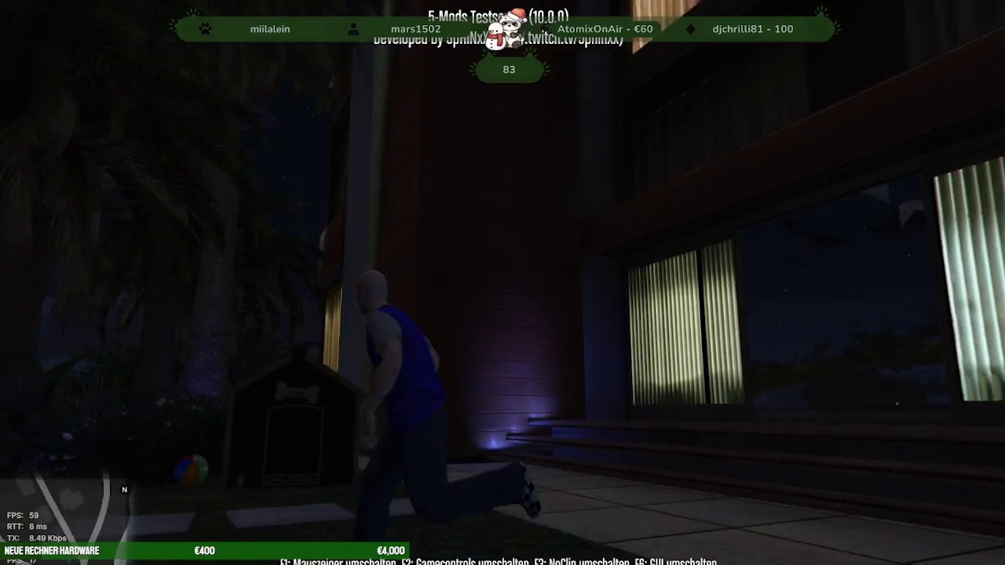
Step: Run down the garden path past the palms, across the patio and up the grassy slope
key("w")
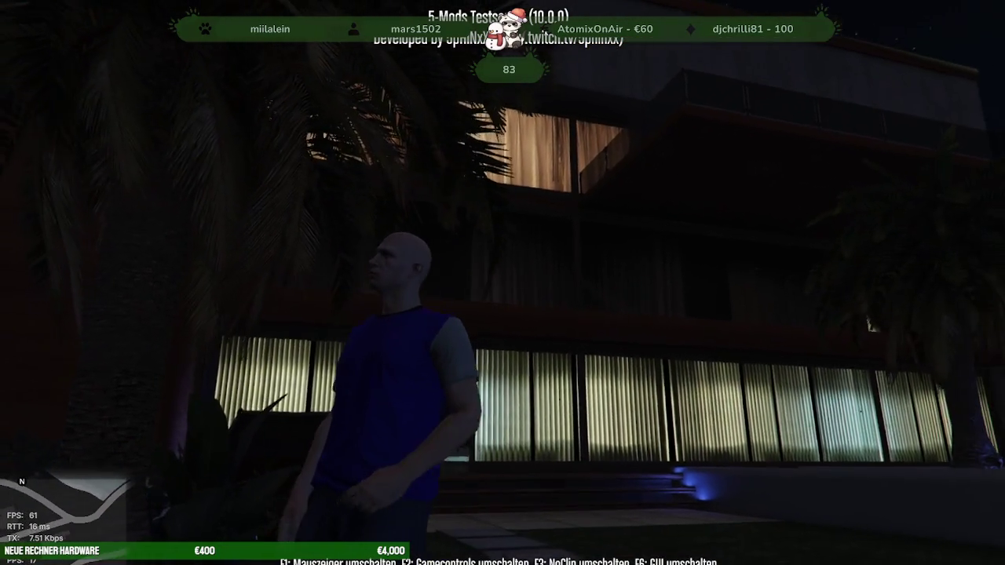
key("w")
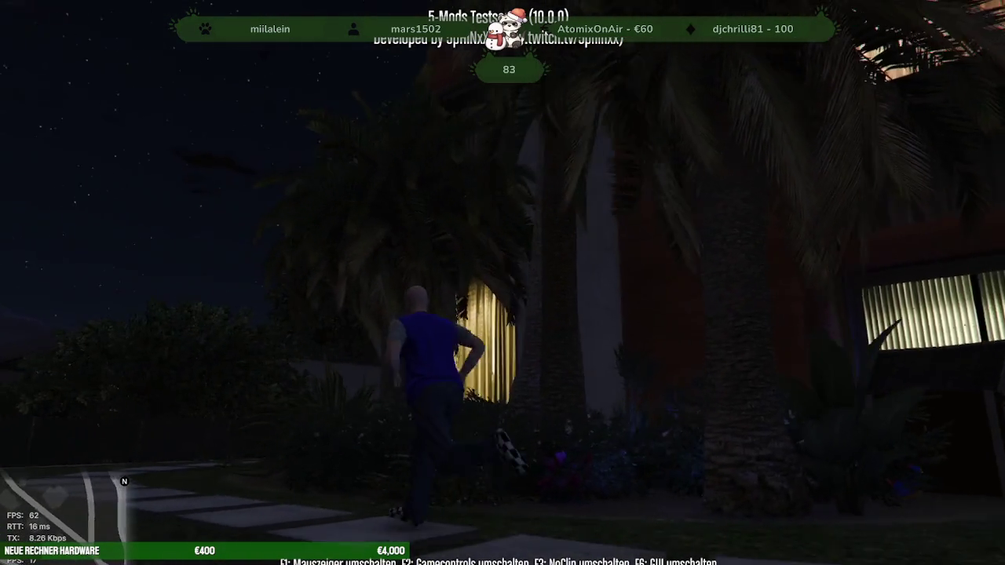
key("w")
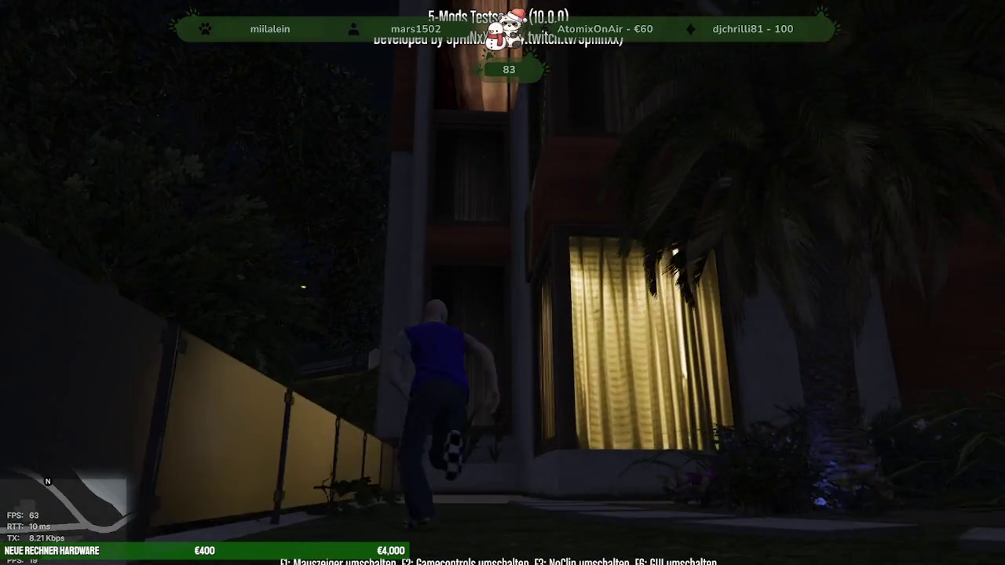
key("w")
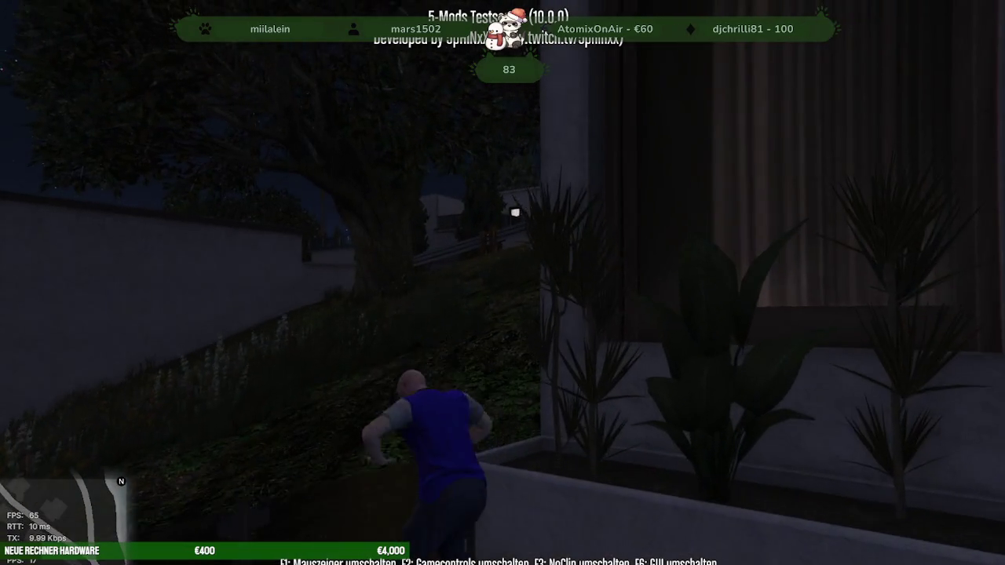
key("w")
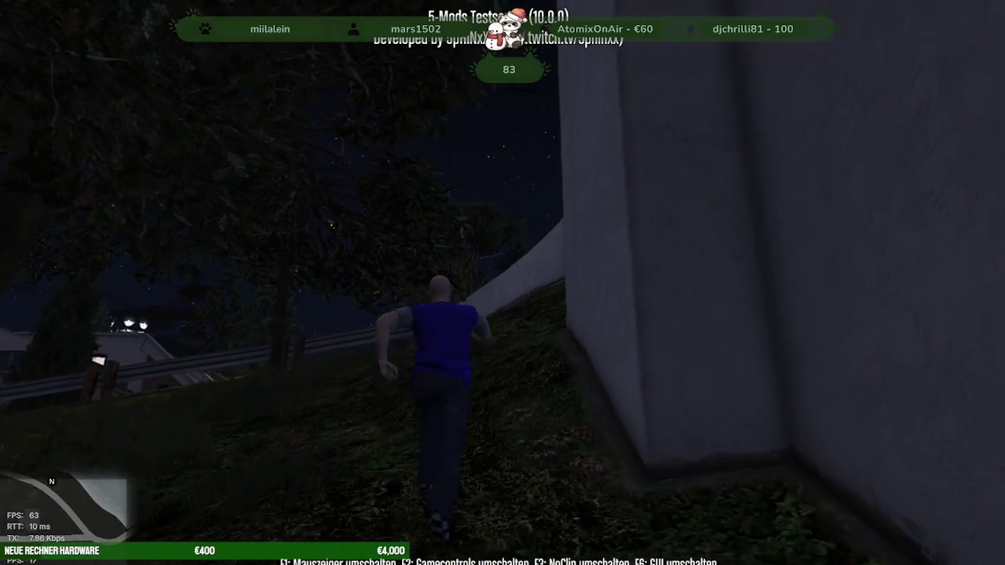
key("w")
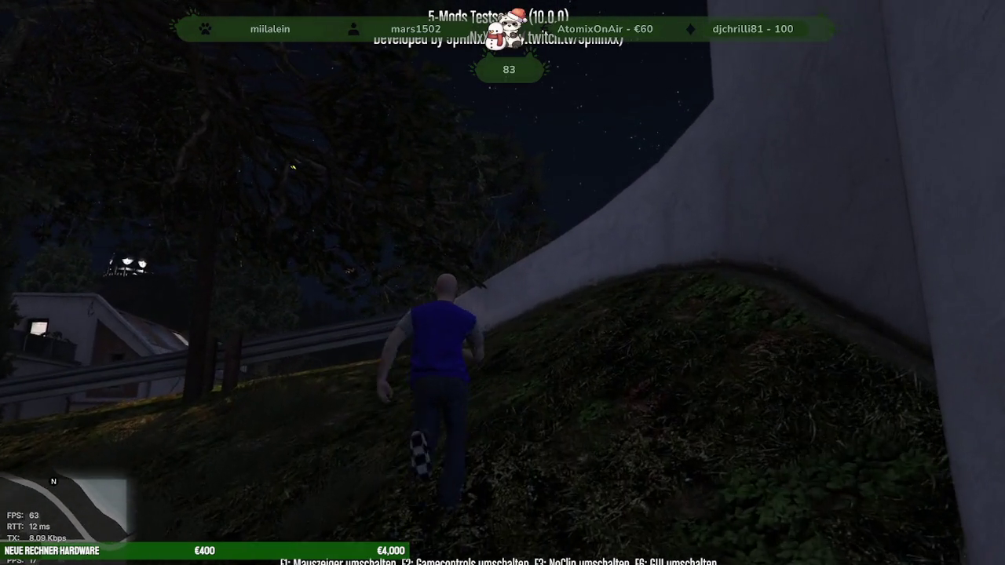
Step: Climb over the low wall and run along the street to the house's glass doors
key("space")
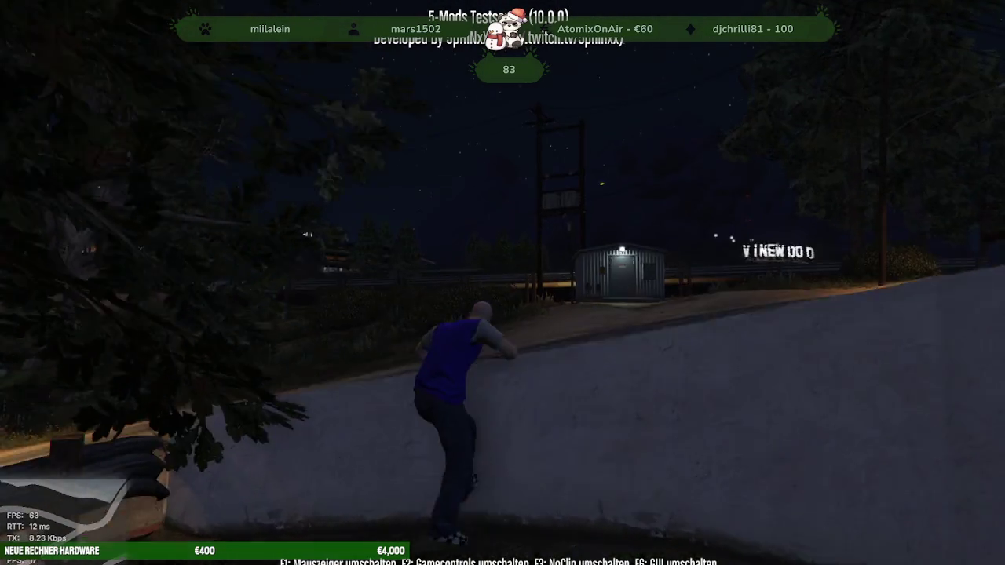
key("w")
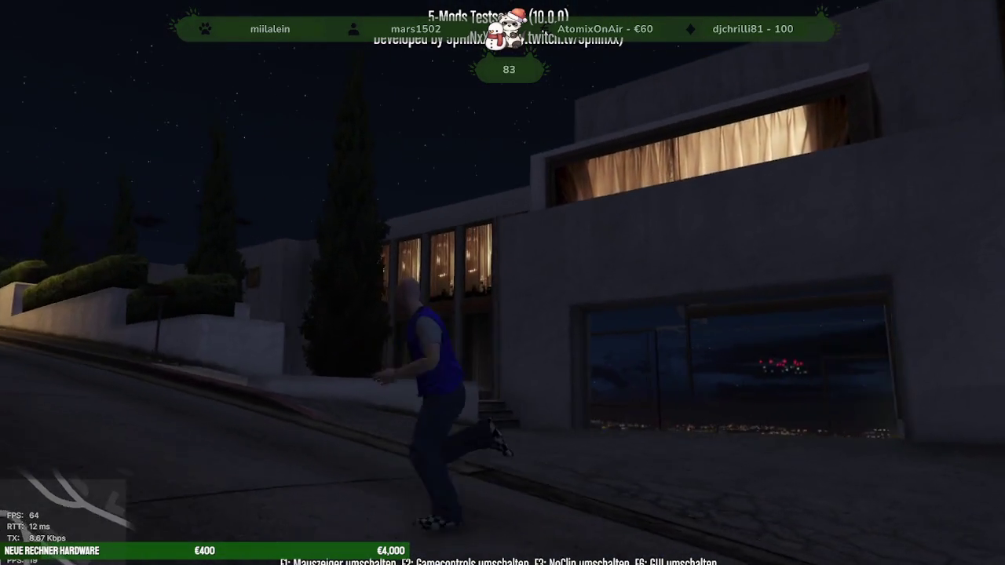
key("w")
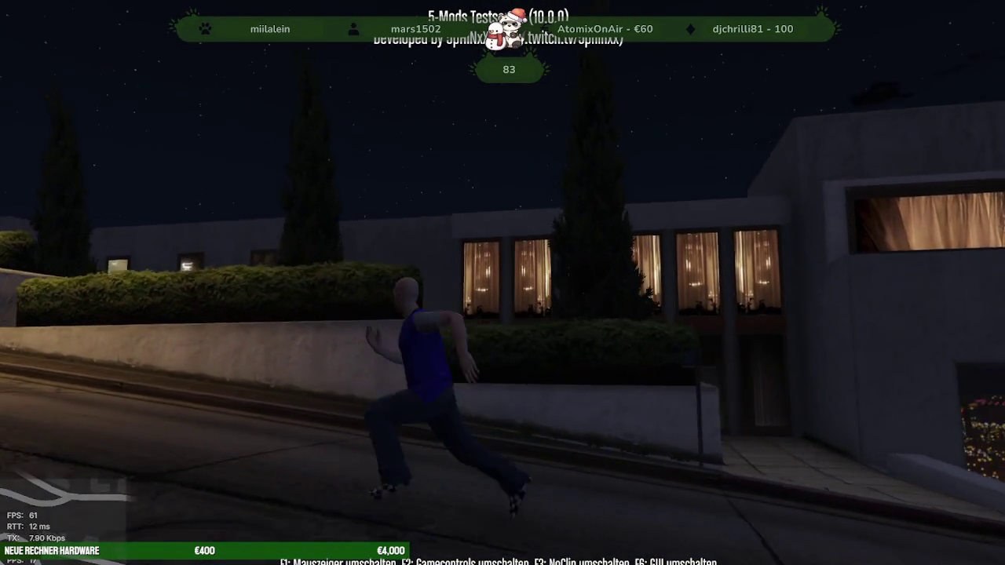
key("w")
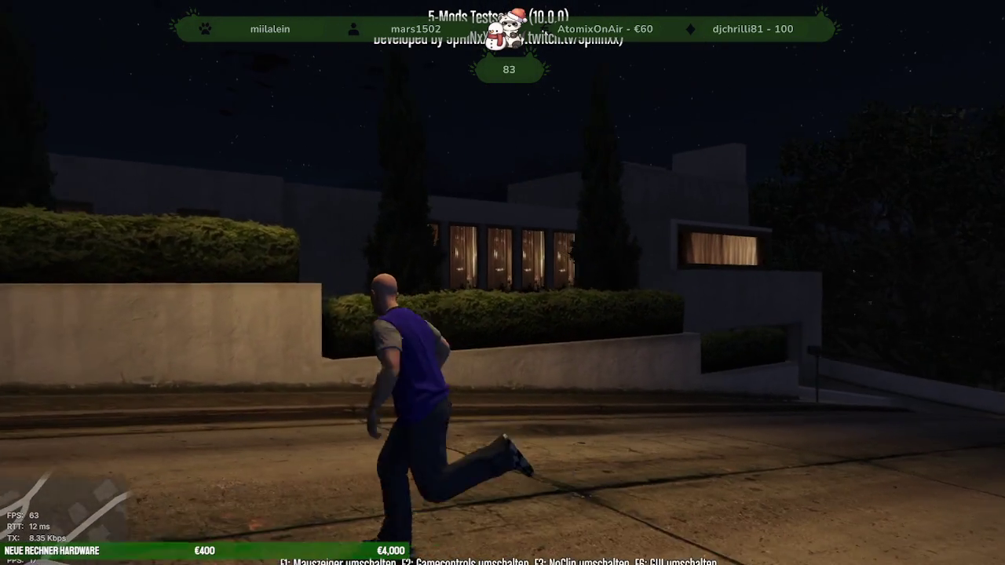
key("w")
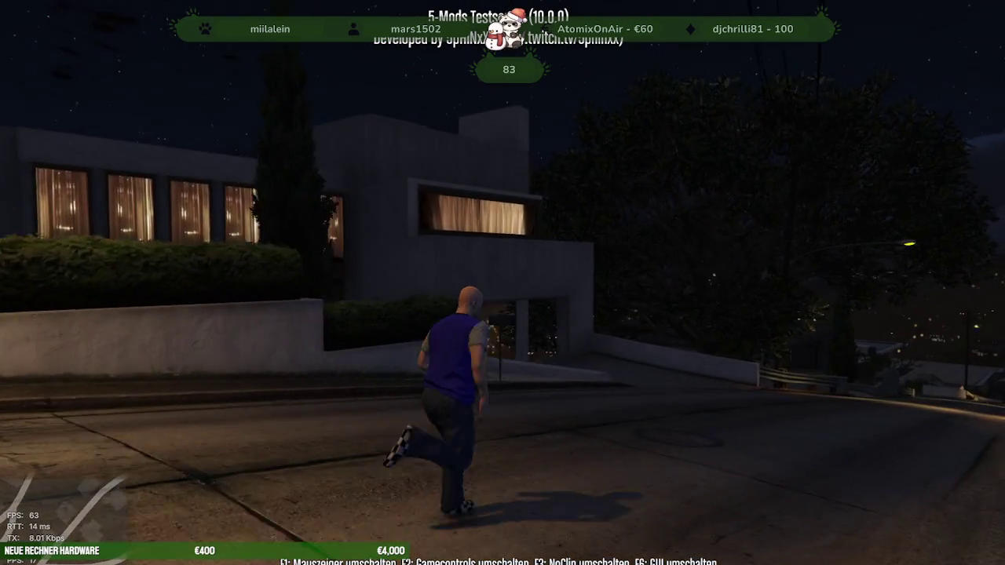
key("w")
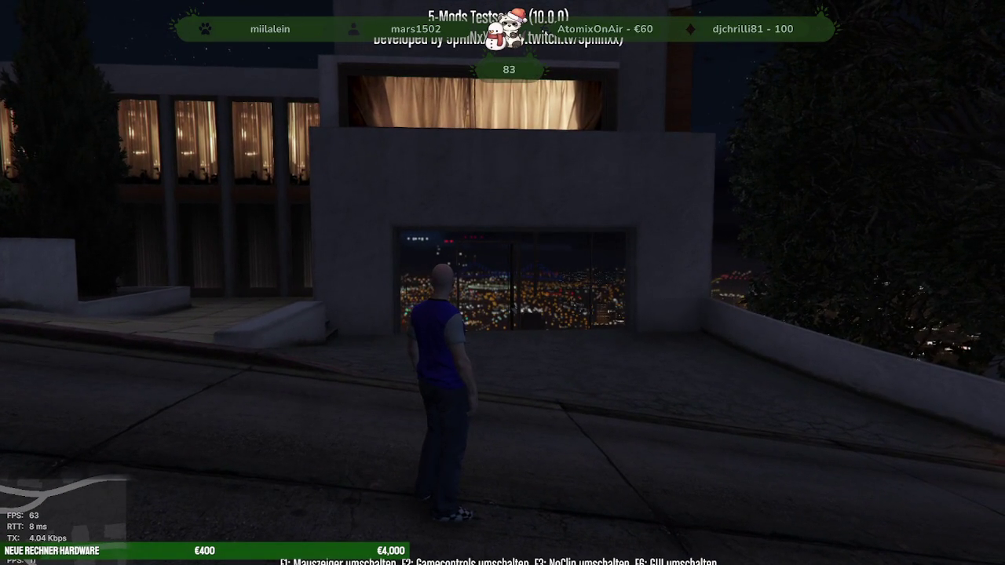
key("w")
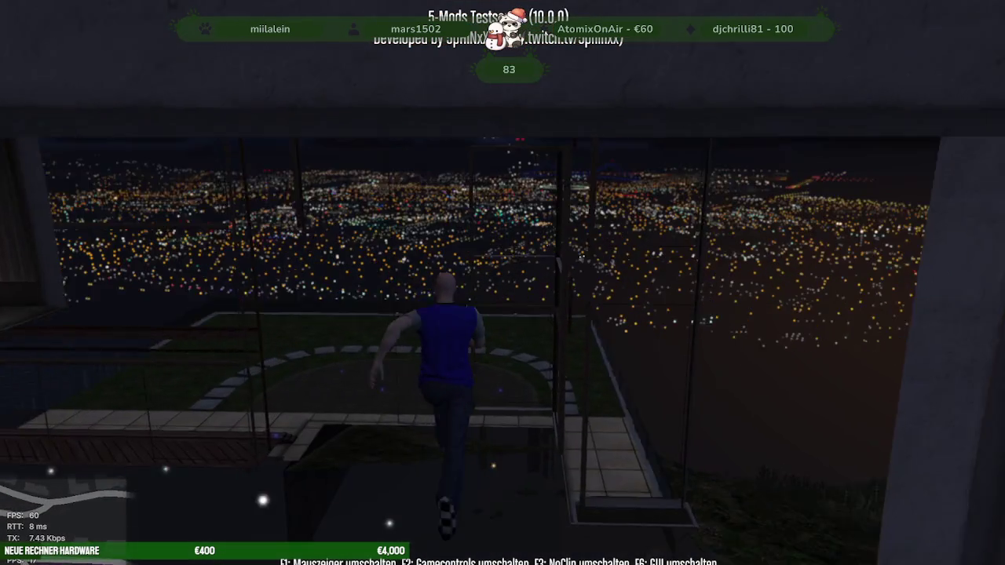
Step: Fly in NoClip mode across Vinewood and land on the lit villa's lawn
key("F3")
key("w")
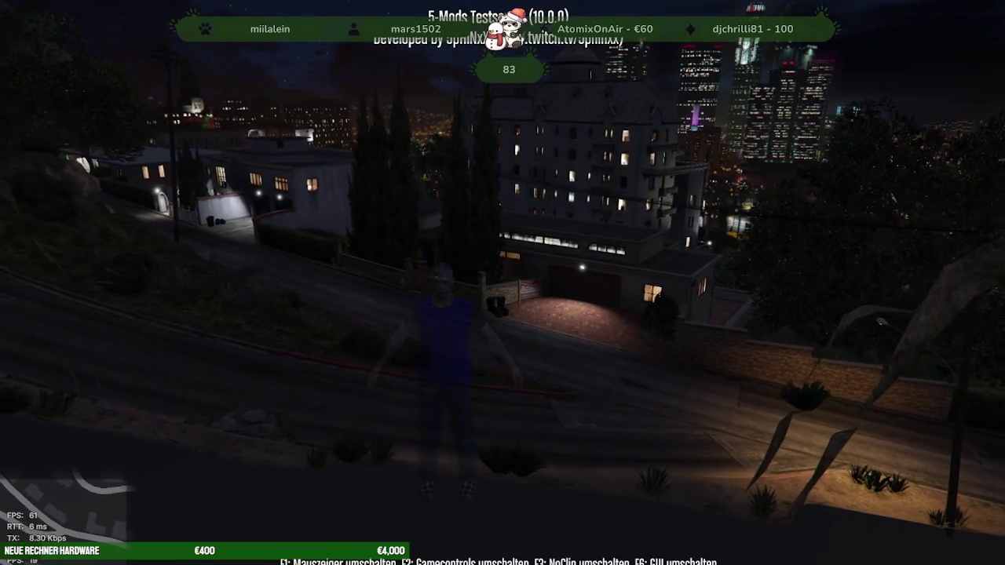
key("w")
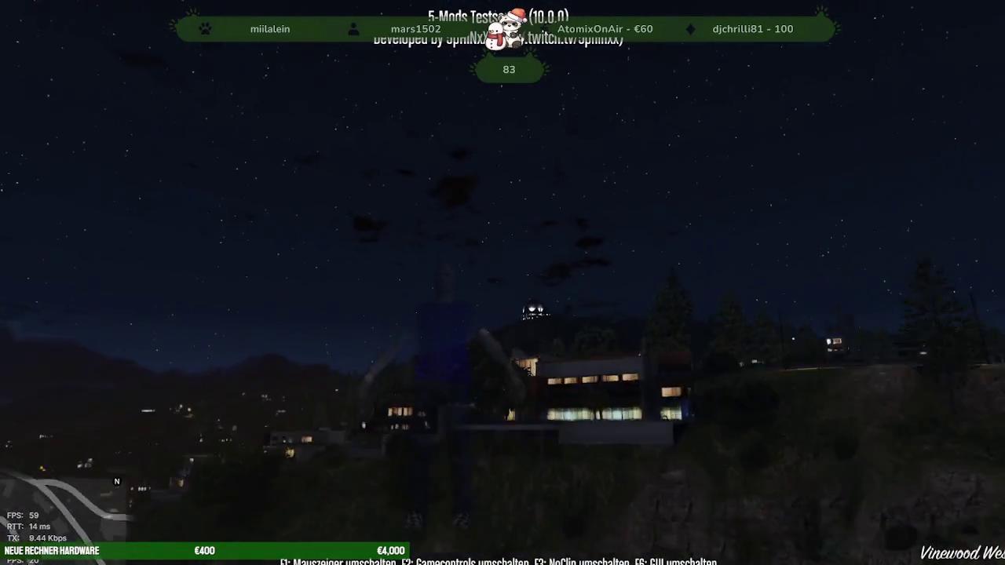
key("w")
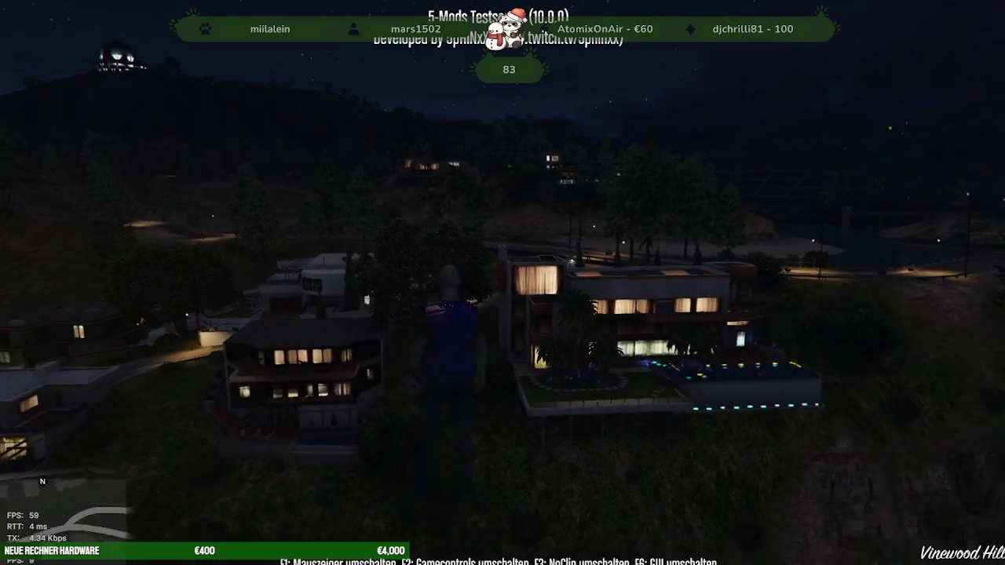
key("w")
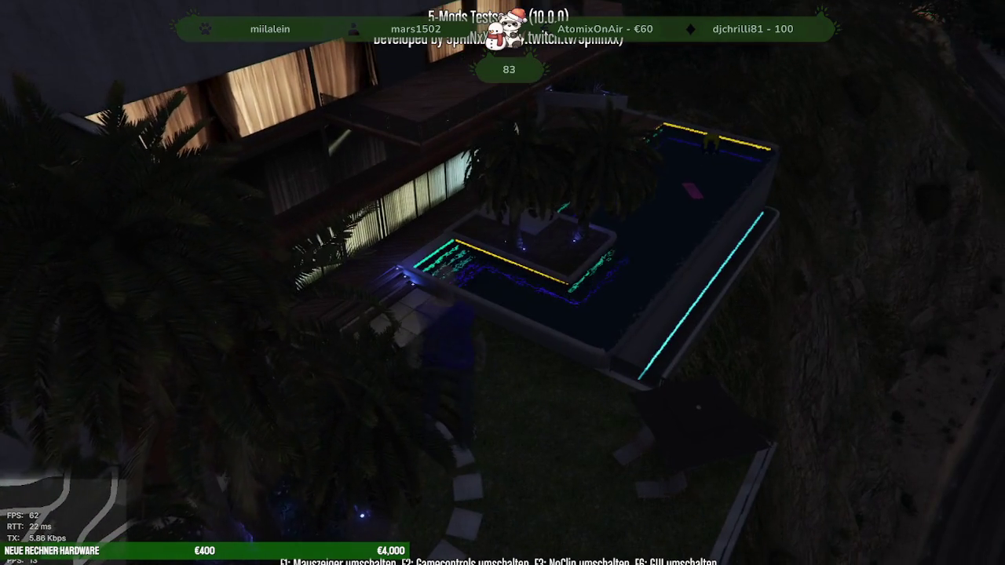
key("F3")
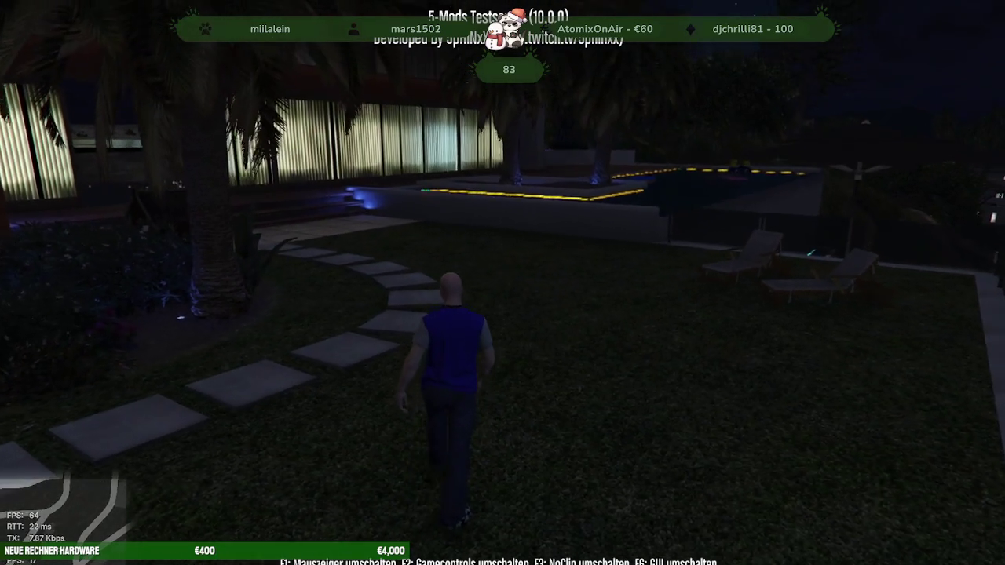
Step: Run along the stepping-stone path to the terrace railing and follow the garden path
key("w")
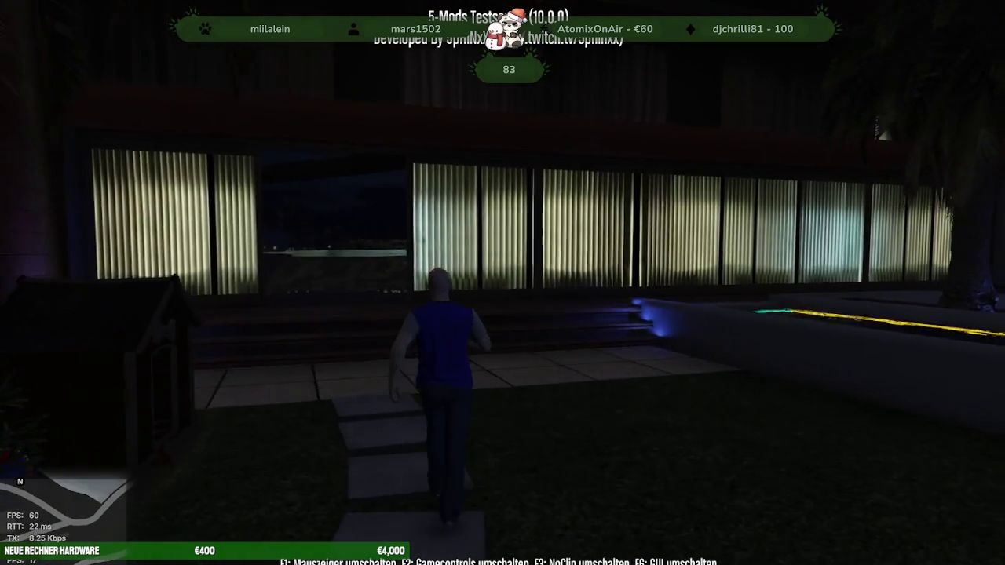
key("w")
key("s")
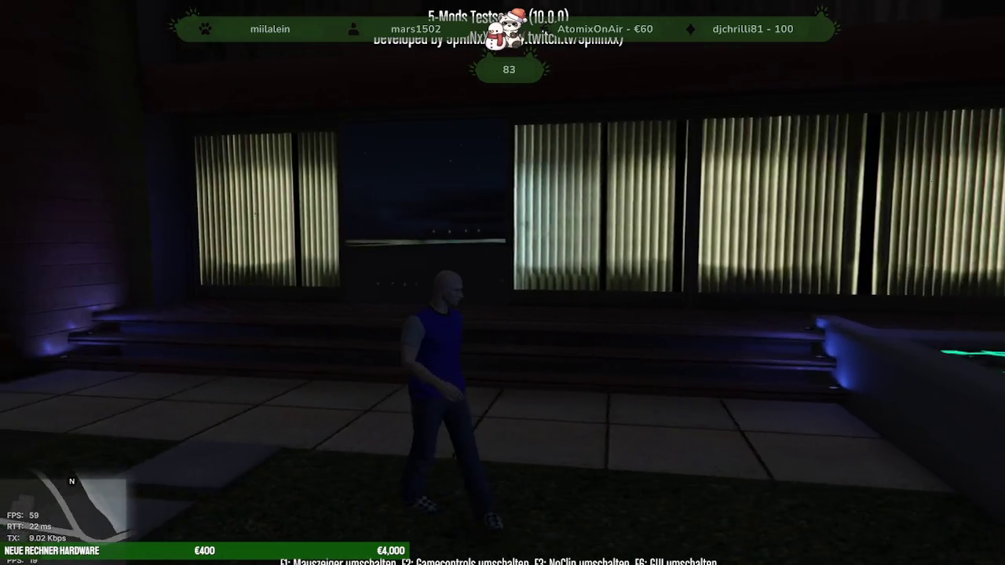
key("w")
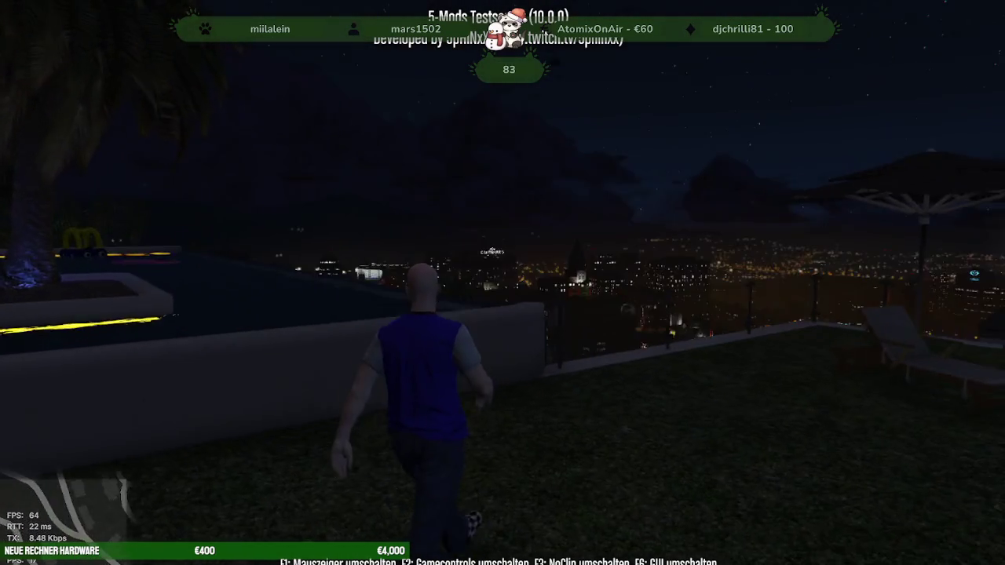
key("d")
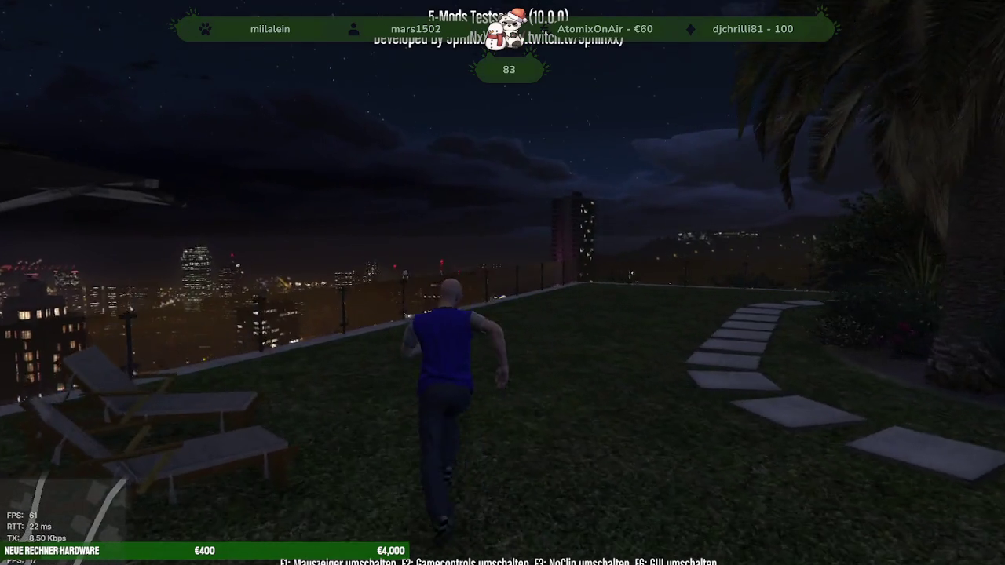
key("w")
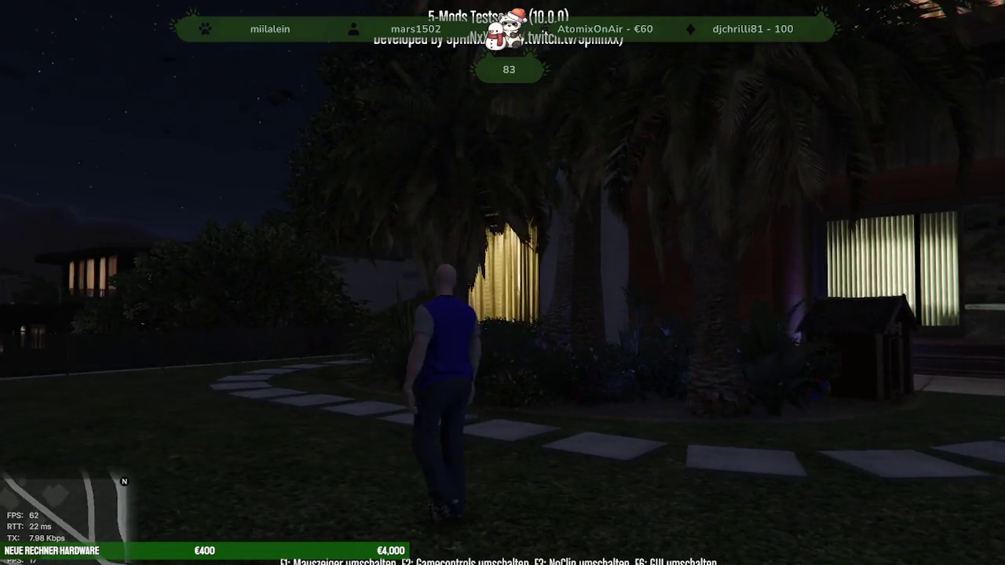
Step: Walk to the pool terrace, look over the city skyline, then run off the deck into the pool
key("w")
key("w")
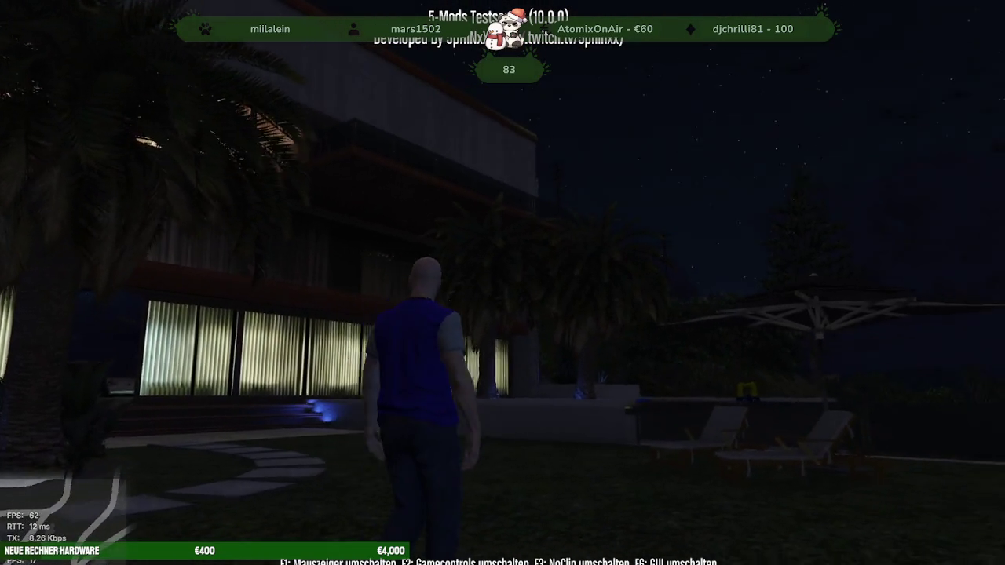
key("w")
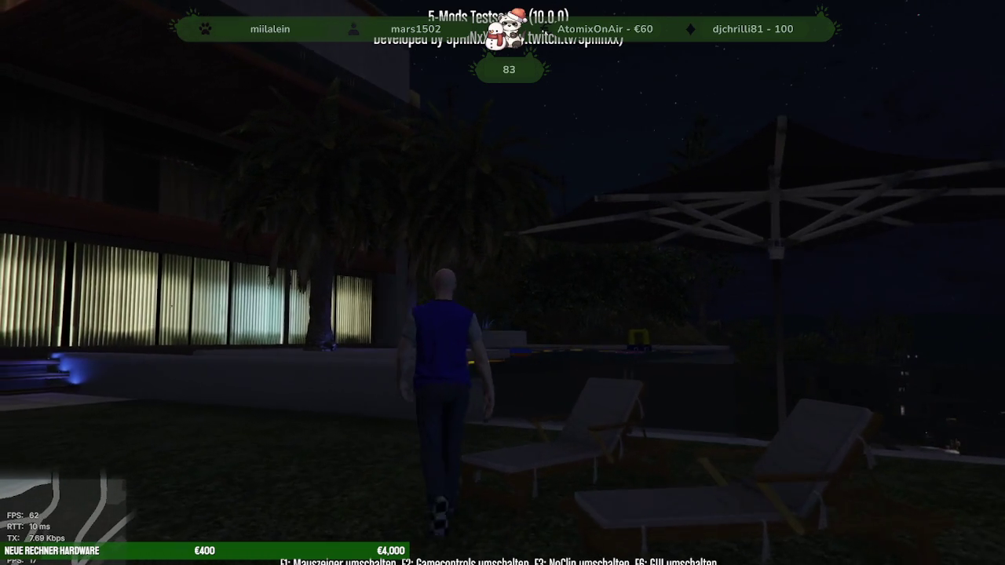
key("w")
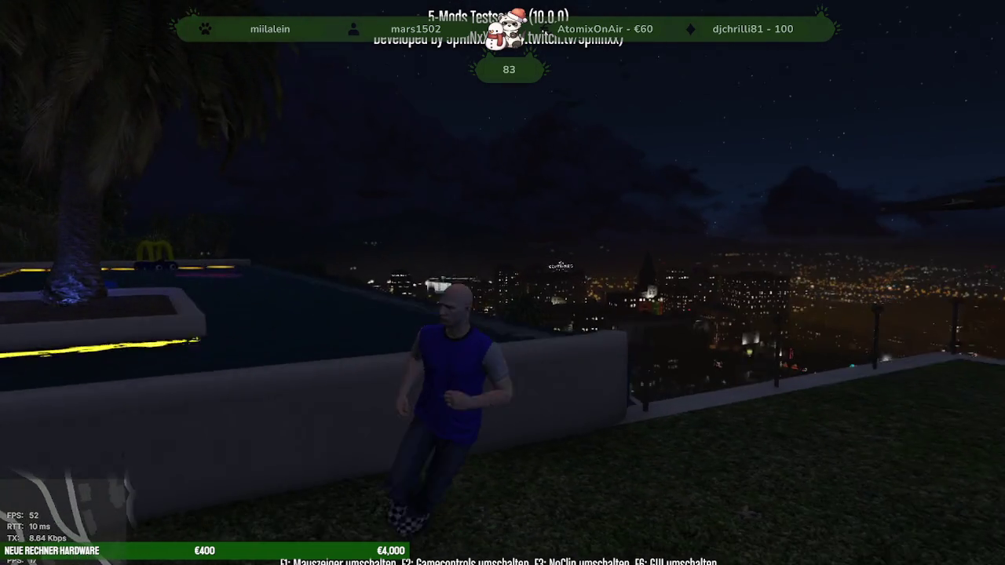
key("w")
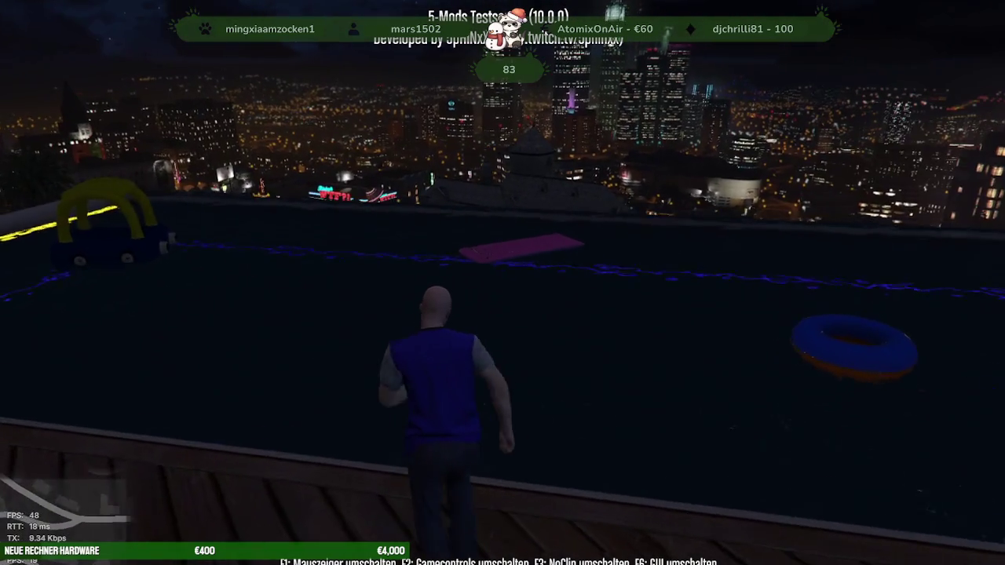
key("w")
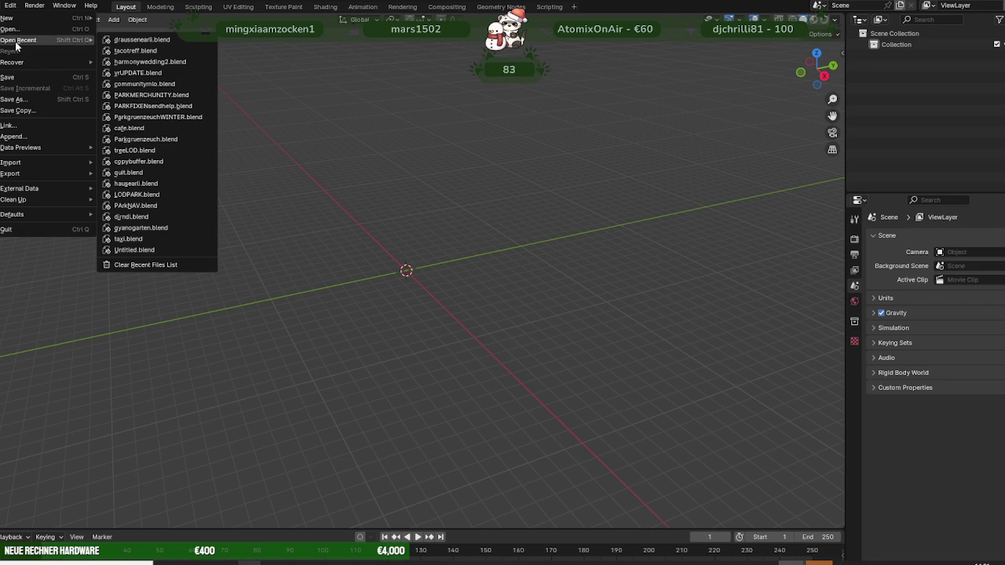
Step: Open hausearli.blend from F:\ProjekteNEUF\earli\, discarding the unsaved untitled scene
left_click(22, 32)
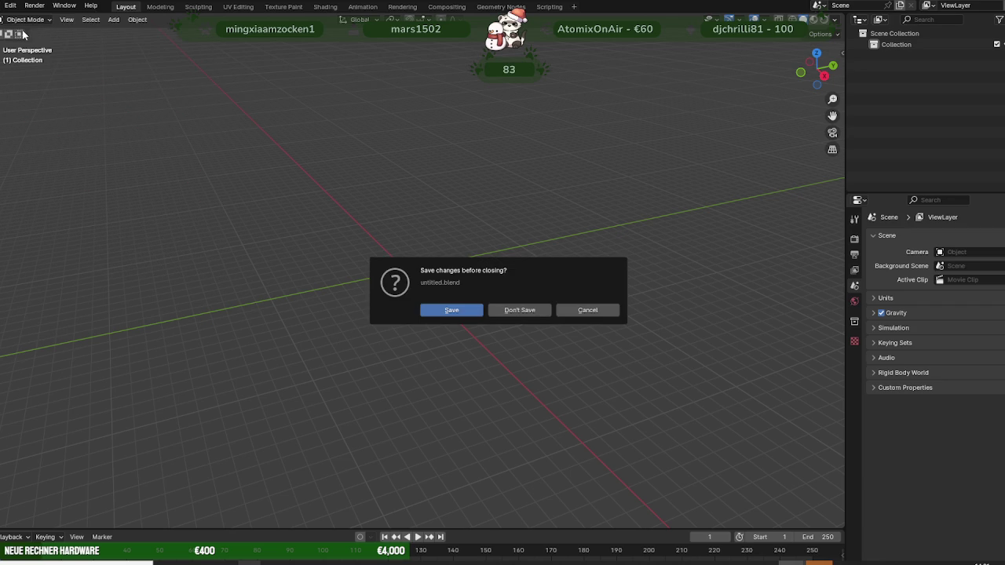
left_click(503, 310)
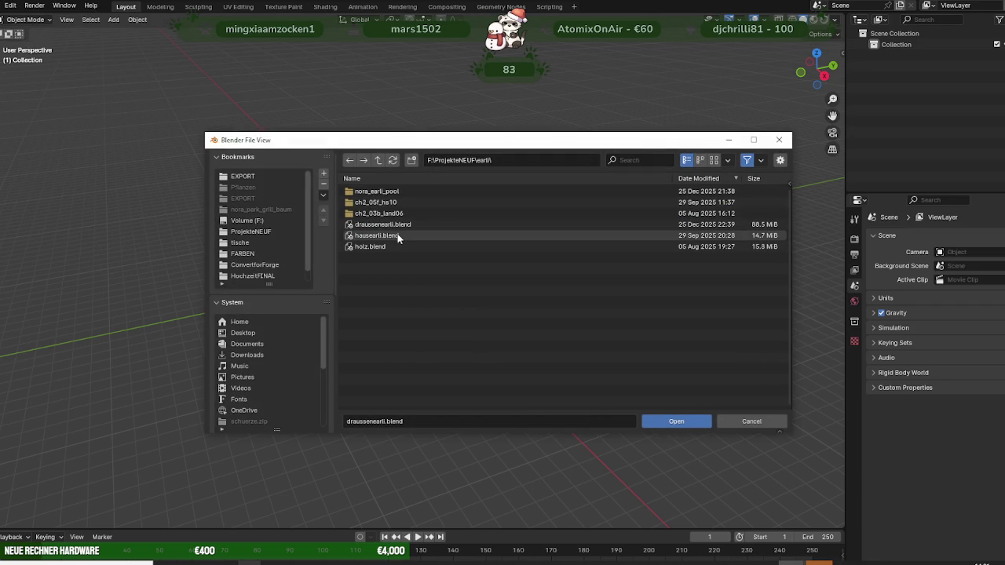
left_click(397, 237)
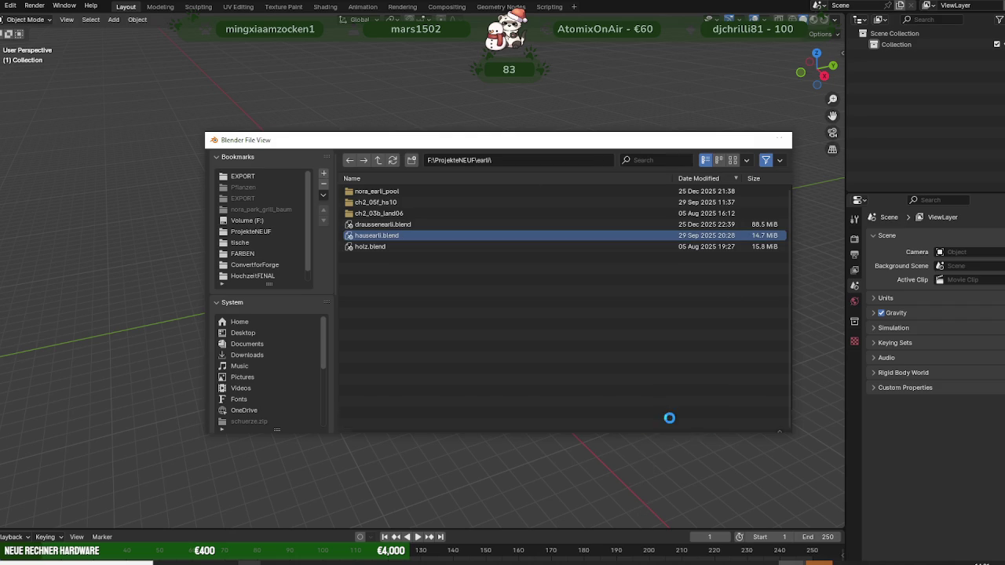
left_click(671, 423)
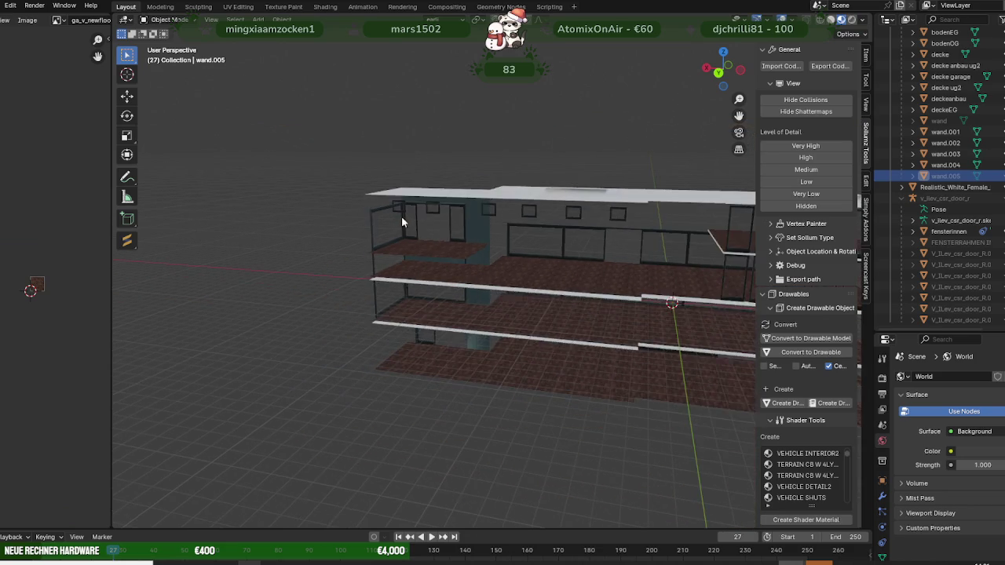
Step: Unhide the ch2_05f_hs10_details railings and delete them with their hierarchy
mouse_move(409, 225)
middle_mouse_down()
mouse_move(635, 217)
mouse_move(592, 203)
mouse_move(518, 221)
mouse_move(447, 211)
mouse_move(511, 197)
mouse_move(489, 218)
mouse_move(427, 225)
middle_mouse_up()
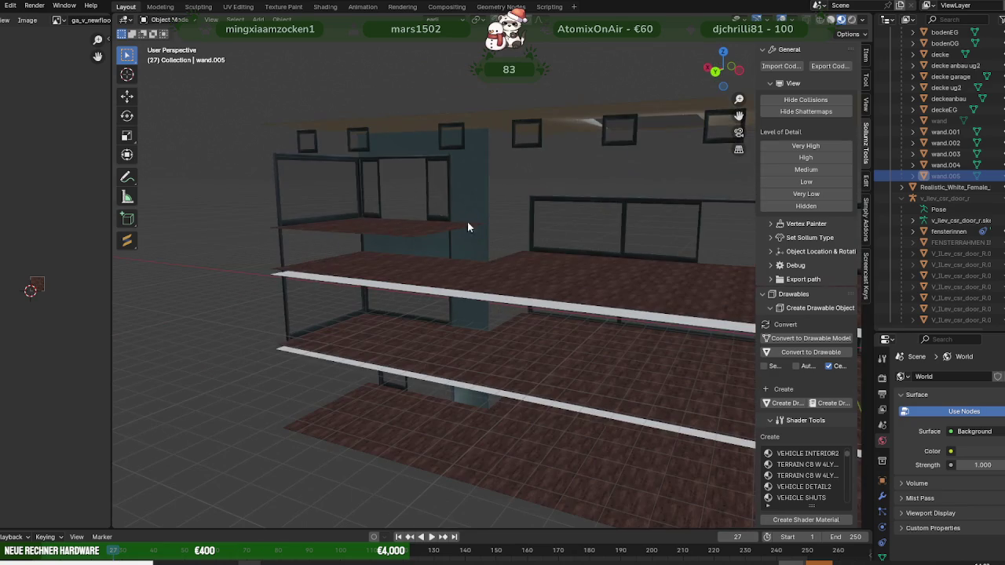
left_click_drag(870, 138, 704, 139)
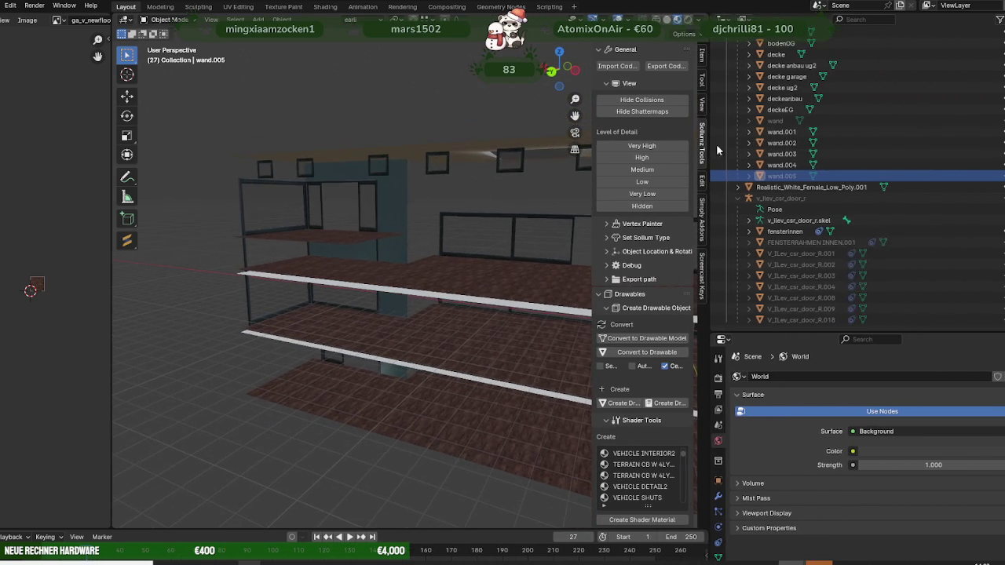
scroll(833, 148, "up", 5)
left_click(782, 67)
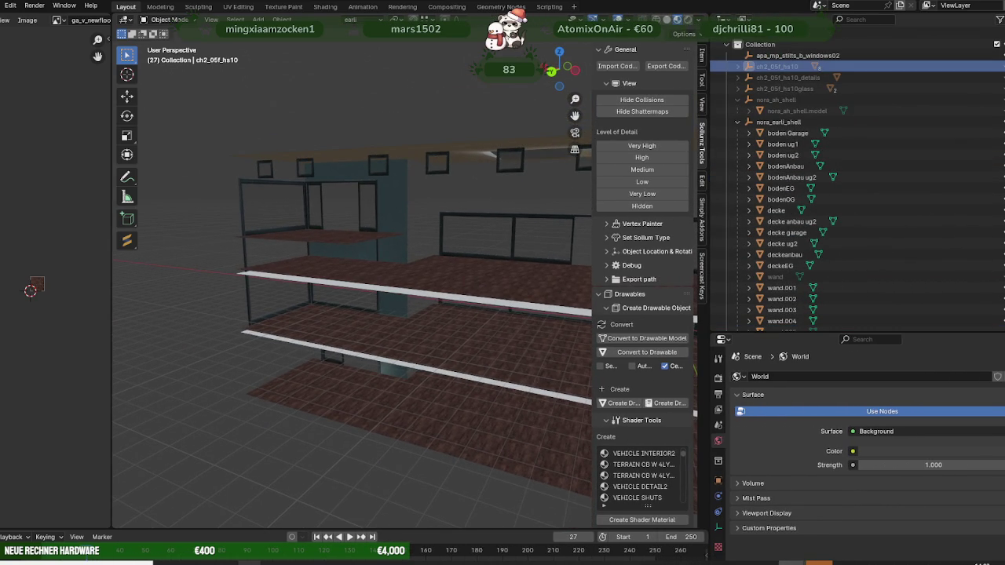
key("alt+h")
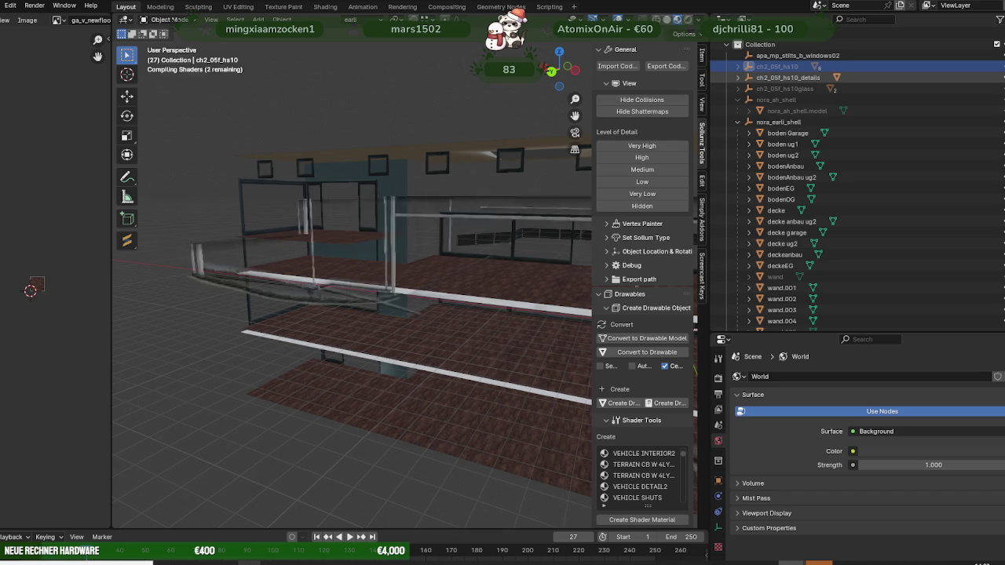
left_click(794, 77)
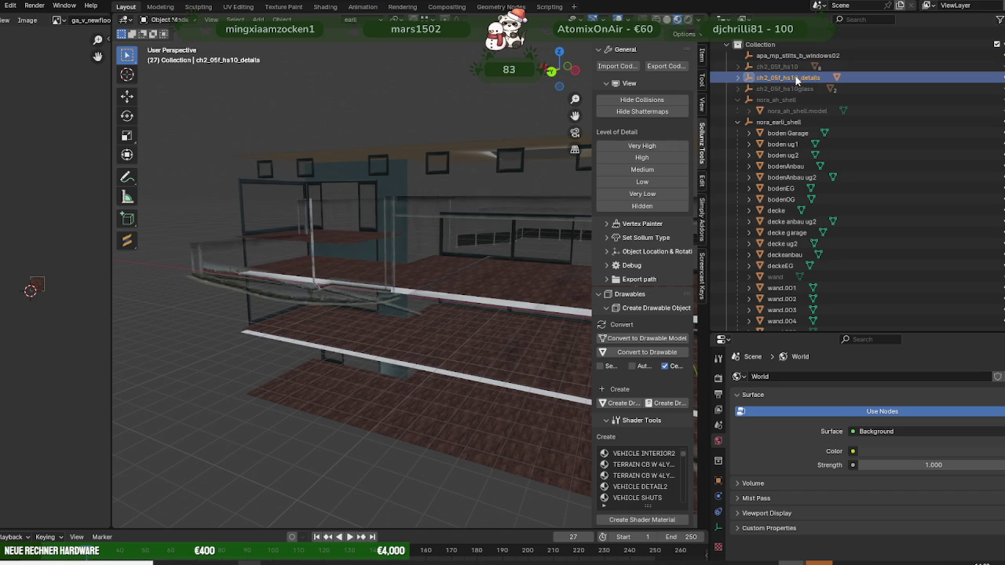
right_click(795, 78)
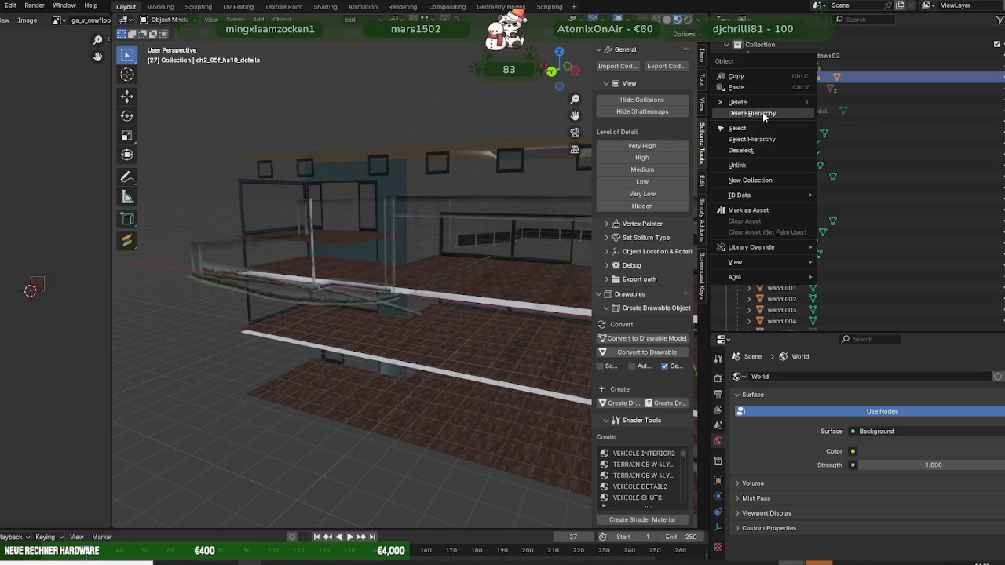
left_click(762, 112)
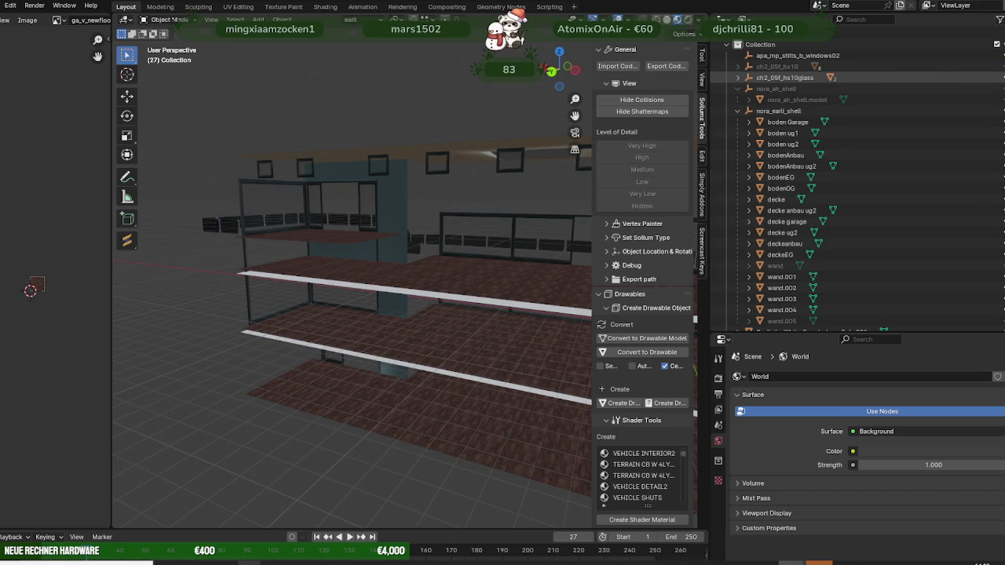
Step: Hide and delete the old ch2_05f_hs10 building object
left_click(796, 66)
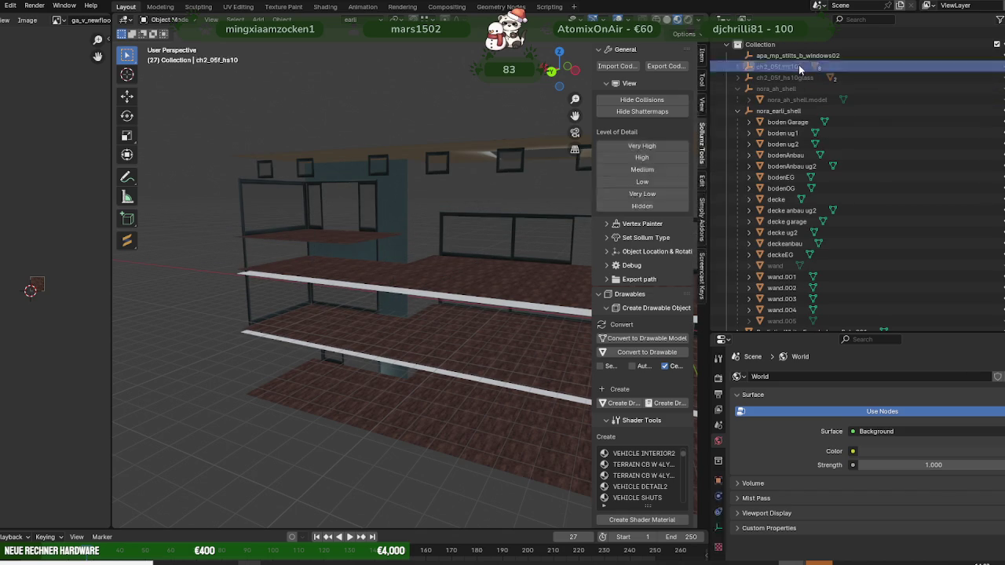
key("h")
right_click(796, 67)
left_click(793, 66)
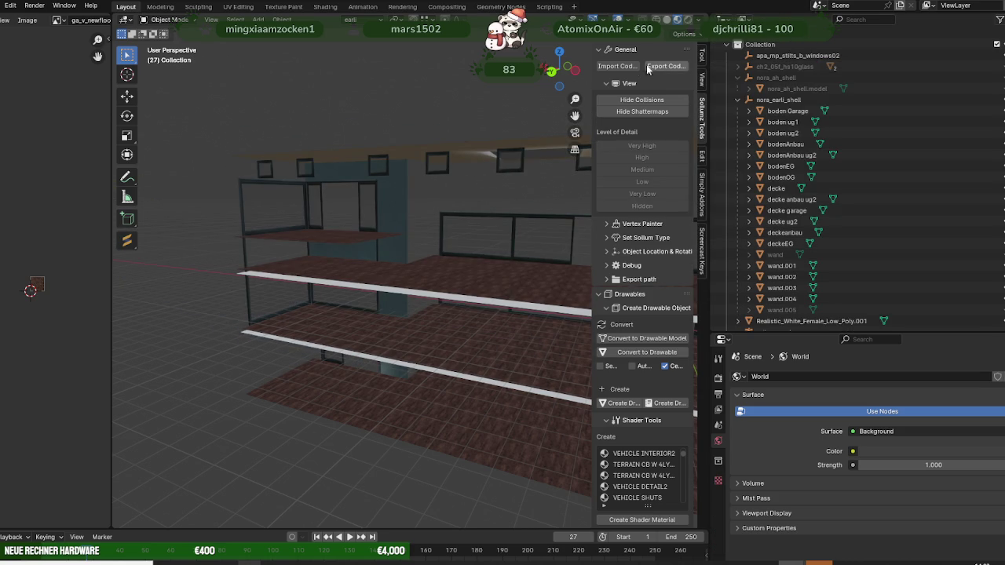
Step: Import ch2_05f_hs10.ydr.xml from F:\ProjekteNEUF\EXPORT\hausearli\ as a CodeWalker XML model
left_click(625, 69)
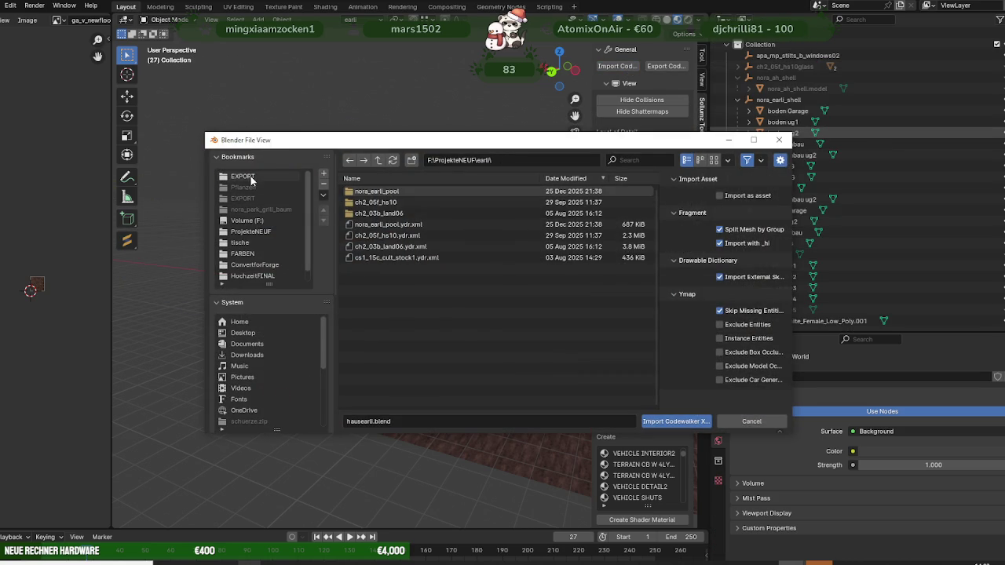
left_click(251, 176)
left_click(250, 231)
left_click(369, 280)
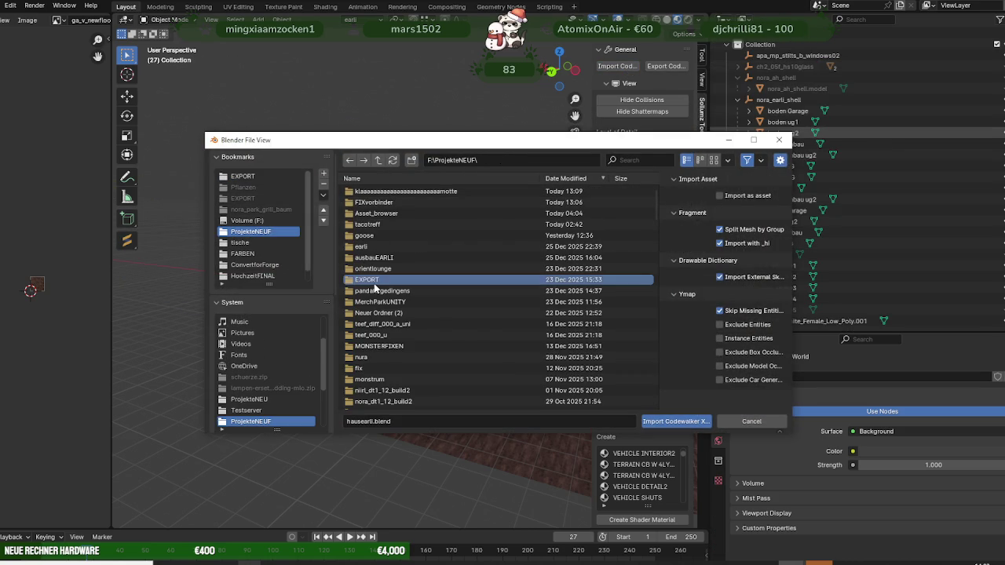
double_click(373, 280)
double_click(373, 191)
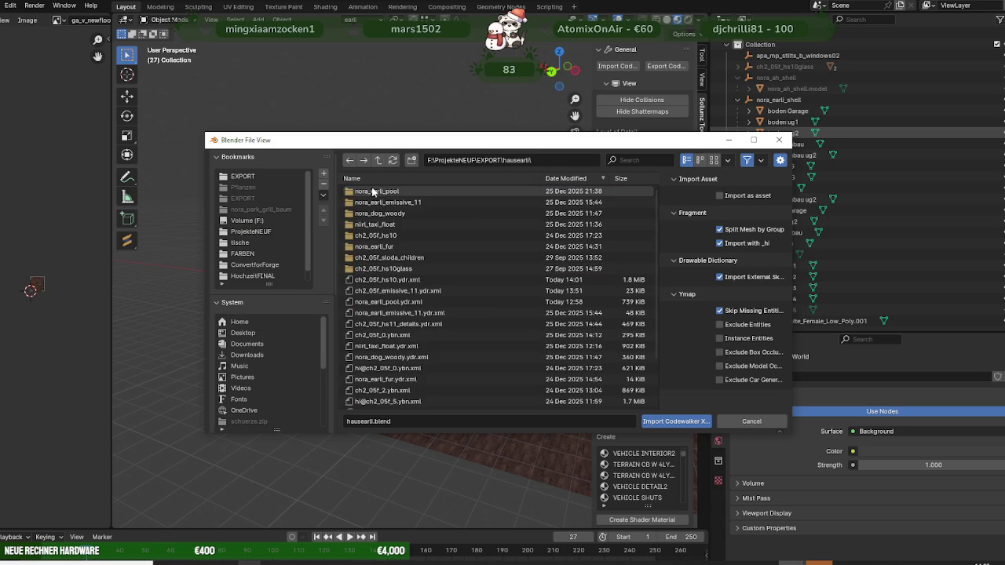
left_click(394, 289)
left_click(670, 421)
Step: Zoom in onto the wooden floor of the imported building and select ch2_05f_hs10
mouse_move(435, 208)
middle_mouse_down()
mouse_move(424, 227)
mouse_move(438, 235)
mouse_move(372, 259)
mouse_move(436, 221)
middle_mouse_up()
scroll(435, 222, "up", 3)
scroll(392, 254, "up", 3)
scroll(441, 257, "up", 2)
scroll(471, 251, "up", 3)
mouse_move(522, 247)
middle_mouse_down()
mouse_move(468, 232)
mouse_move(428, 198)
mouse_move(384, 200)
mouse_move(376, 161)
mouse_move(383, 180)
middle_mouse_up()
left_click(402, 91)
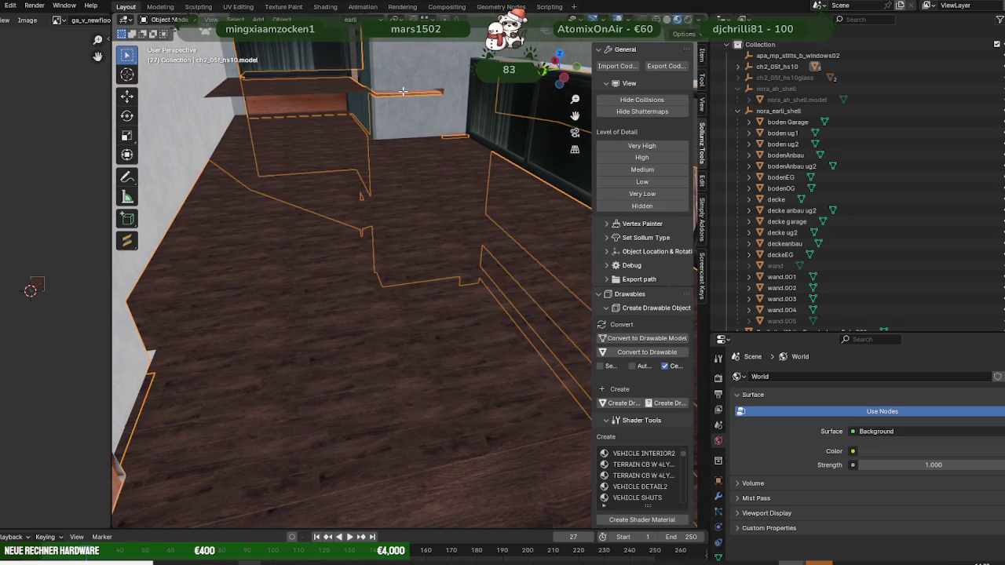
Step: Inspect a wall element of ch2_05f_hs10 in Edit Mode, then return to Object Mode
key("Tab")
left_click(401, 91)
key("KP_Decimal")
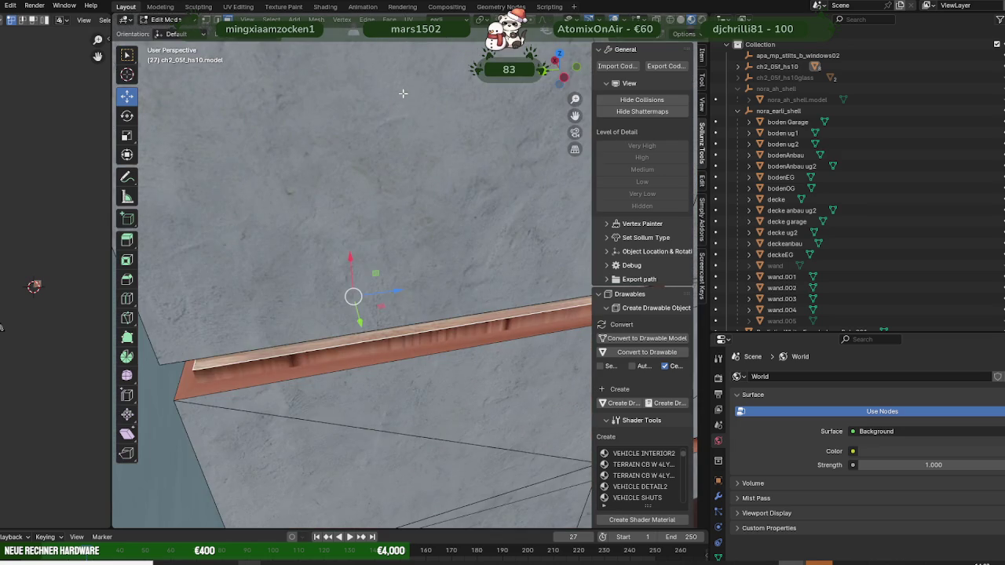
mouse_move(359, 212)
middle_mouse_down()
mouse_move(414, 182)
mouse_move(274, 184)
mouse_move(294, 187)
mouse_move(313, 236)
mouse_move(267, 255)
middle_mouse_up()
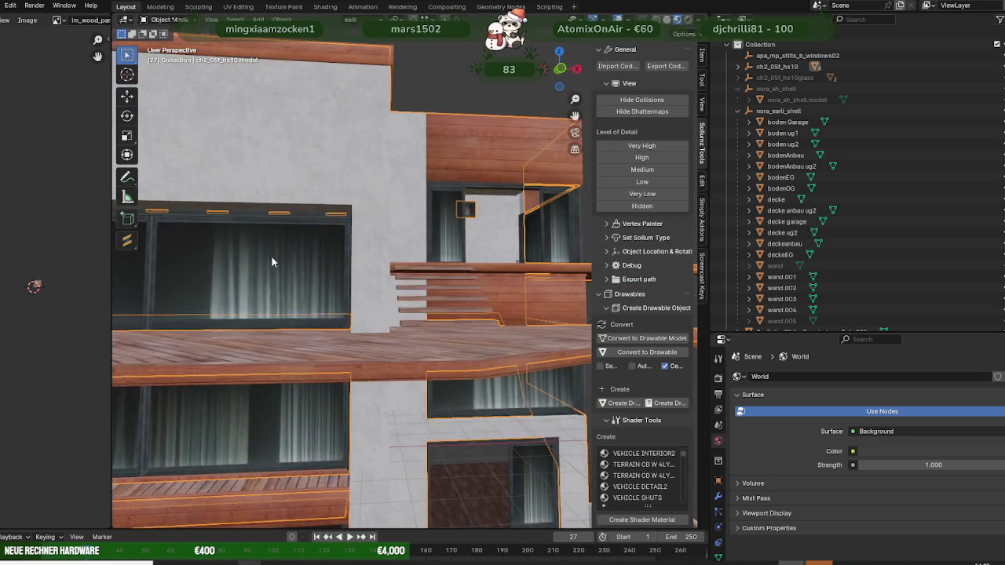
scroll(267, 255, "up", 2)
key("Tab")
Step: Hide ch2_05f_hs10 to view the terraces and stair opening, then show it again
mouse_move(356, 232)
middle_mouse_down()
mouse_move(347, 280)
mouse_move(309, 289)
mouse_move(351, 261)
mouse_move(272, 261)
mouse_move(295, 223)
mouse_move(374, 294)
mouse_move(478, 242)
middle_mouse_up()
left_click(998, 65)
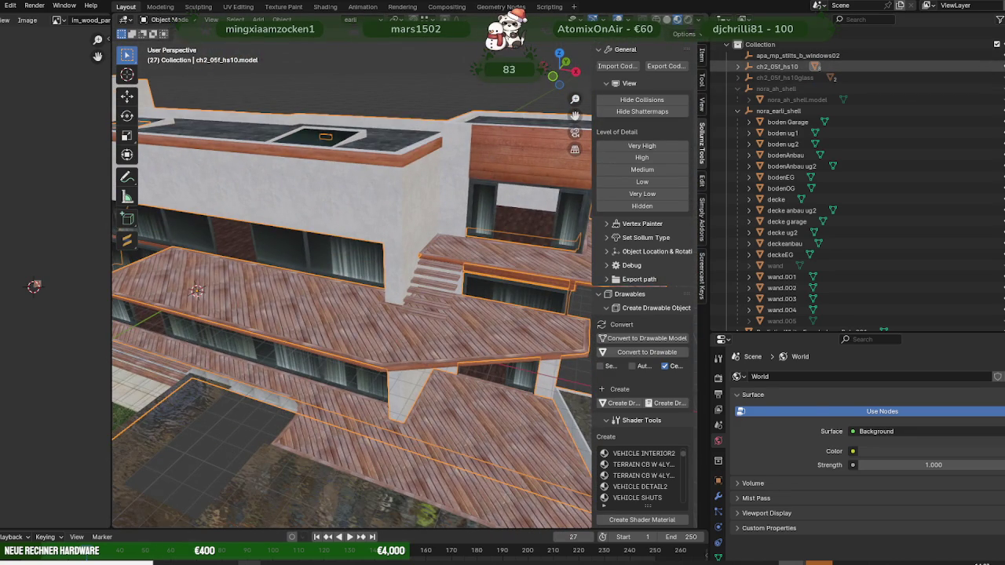
mouse_move(444, 183)
middle_mouse_down()
mouse_move(405, 237)
mouse_move(479, 233)
mouse_move(317, 208)
mouse_move(372, 219)
mouse_move(355, 222)
mouse_move(365, 237)
mouse_move(337, 252)
mouse_move(355, 263)
middle_mouse_up()
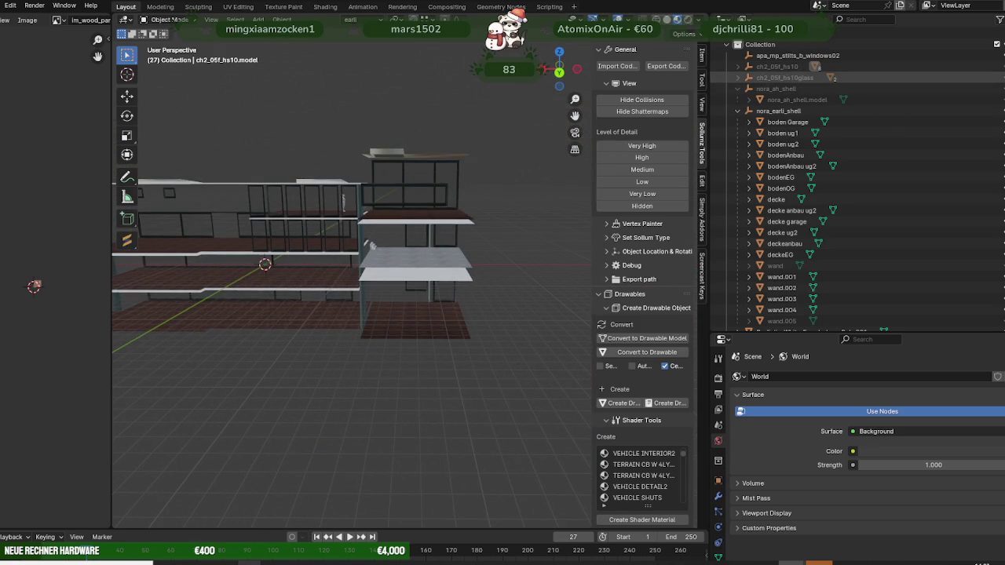
left_click(815, 66)
scroll(506, 235, "up", 2)
scroll(504, 235, "up", 2)
scroll(512, 231, "up", 3)
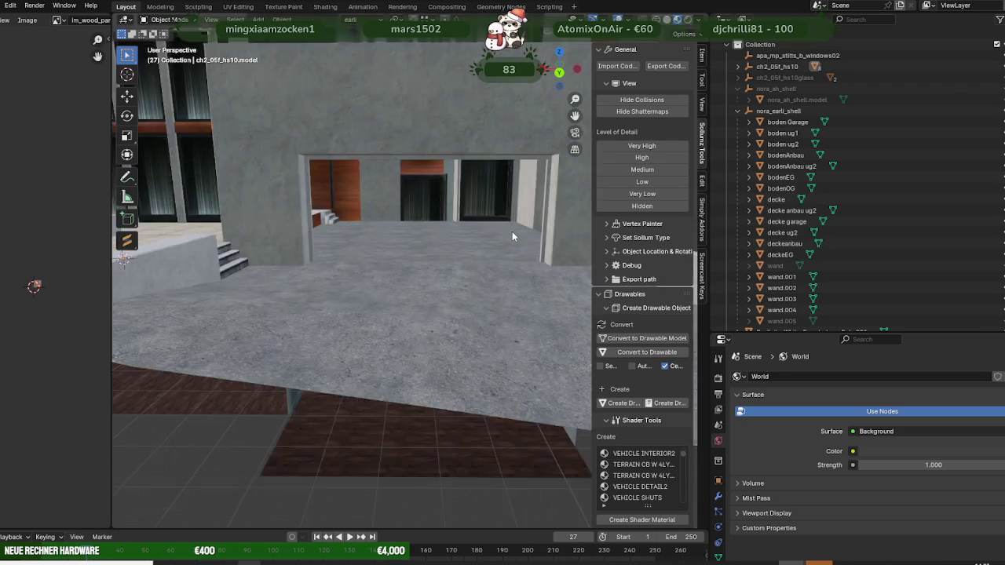
scroll(487, 232, "up", 3)
Step: Inspect the doorway, then leave ch2_05f_hs10 hidden and view the remaining floor slabs
mouse_move(487, 231)
middle_mouse_down()
mouse_move(474, 235)
mouse_move(502, 235)
mouse_move(483, 235)
middle_mouse_up()
left_click(815, 66)
scroll(366, 212, "down", 2)
mouse_move(366, 212)
middle_mouse_down()
mouse_move(281, 184)
mouse_move(240, 194)
mouse_move(236, 211)
mouse_move(349, 234)
mouse_move(303, 225)
mouse_move(418, 220)
mouse_move(325, 251)
mouse_move(383, 270)
mouse_move(290, 225)
mouse_move(282, 246)
mouse_move(295, 241)
middle_mouse_up()
middle_click_drag(363, 207, 385, 206)
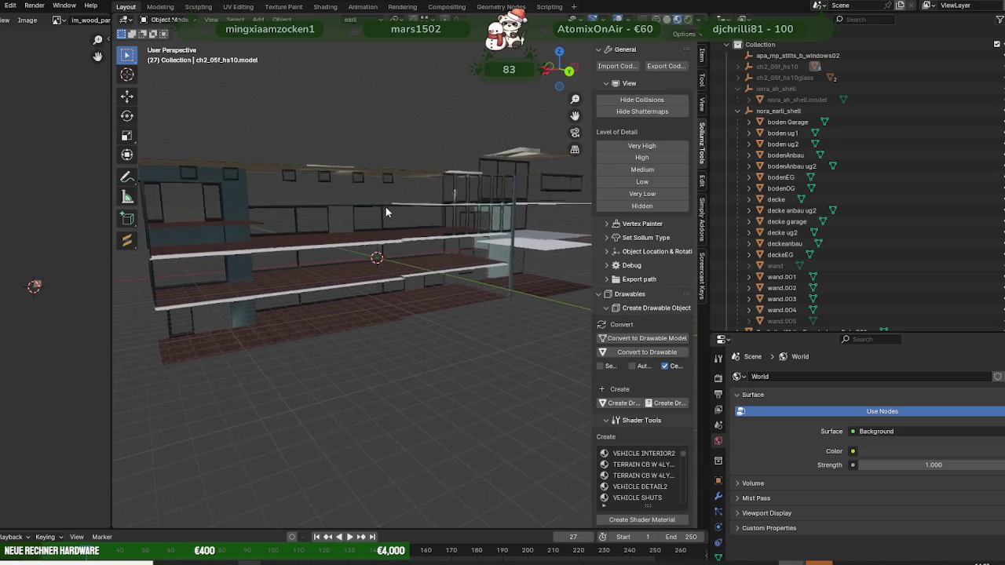
Step: Select the human reference figure in Edit Mode and move it onto the building floors
left_click(244, 249)
middle_click_drag(456, 196, 407, 204)
scroll(439, 193, "up", 3)
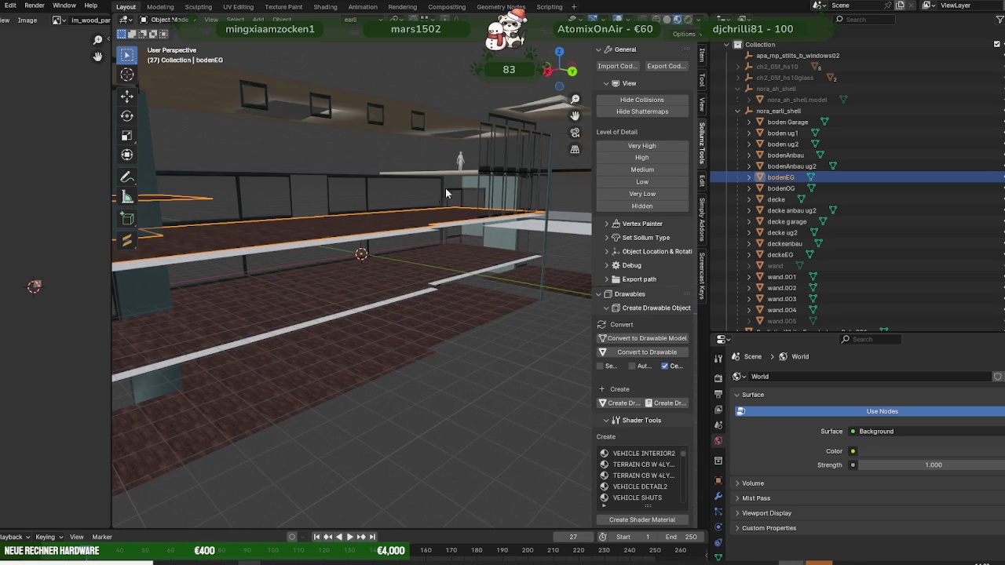
left_click(460, 164)
key("Tab")
middle_click_drag(460, 163, 535, 159)
left_click(209, 254)
middle_click_drag(210, 255, 308, 126)
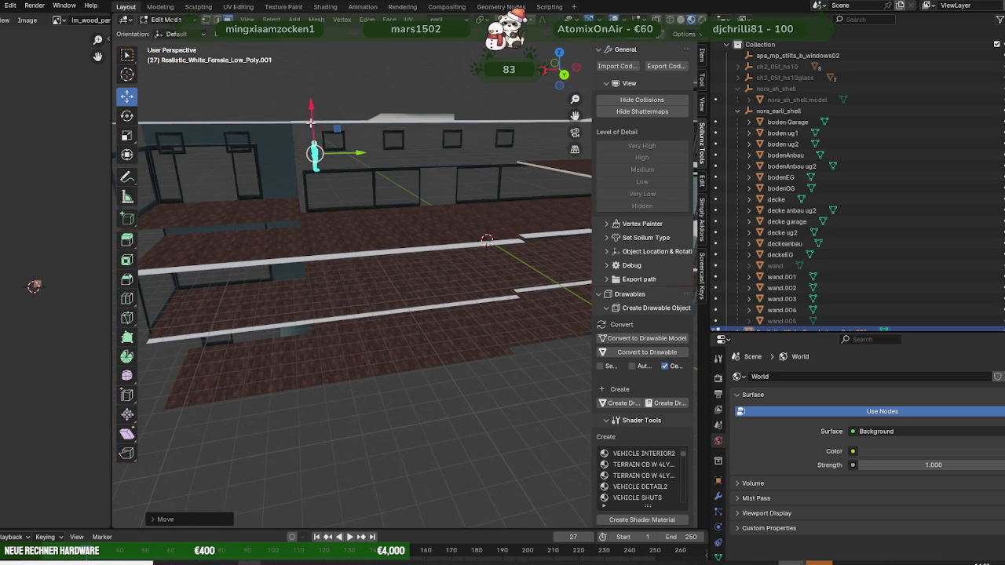
key("KP_Decimal")
Step: Slide the reference figure sideways across the floor, checking it from low and overhead angles
scroll(308, 174, "down", 3)
scroll(302, 222, "up", 5)
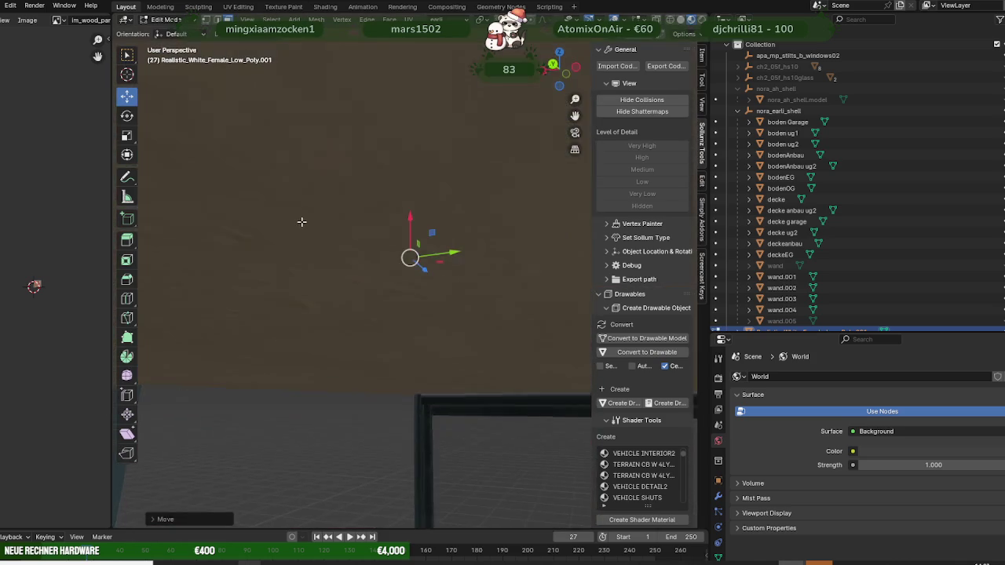
scroll(301, 222, "down", 3)
scroll(351, 249, "down", 2)
scroll(351, 249, "down", 3)
scroll(375, 229, "down", 2)
mouse_move(374, 228)
middle_mouse_down()
mouse_move(366, 218)
mouse_move(348, 246)
middle_mouse_up()
left_click_drag(442, 250, 345, 275)
middle_click_drag(346, 274, 382, 277)
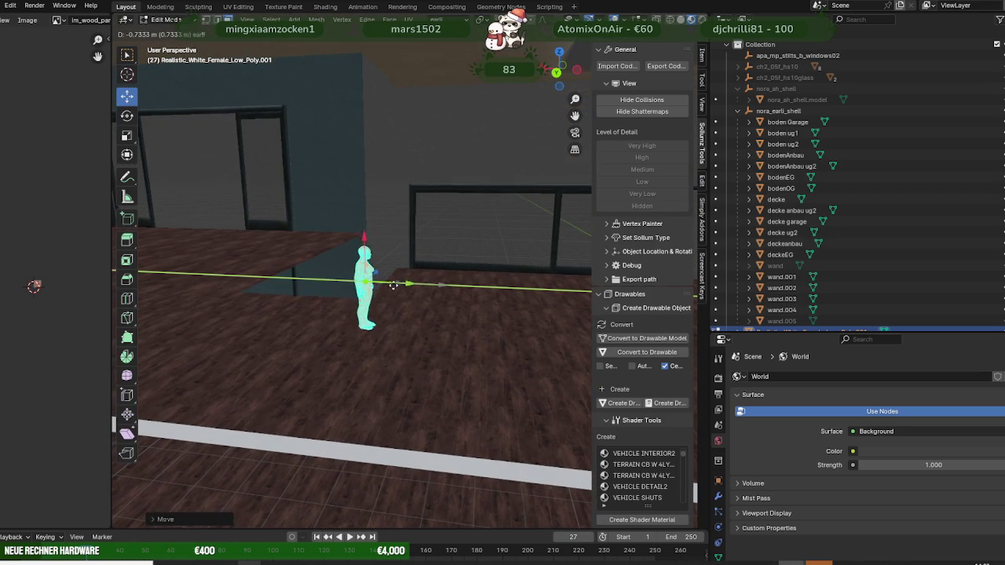
middle_click_drag(356, 335, 368, 274)
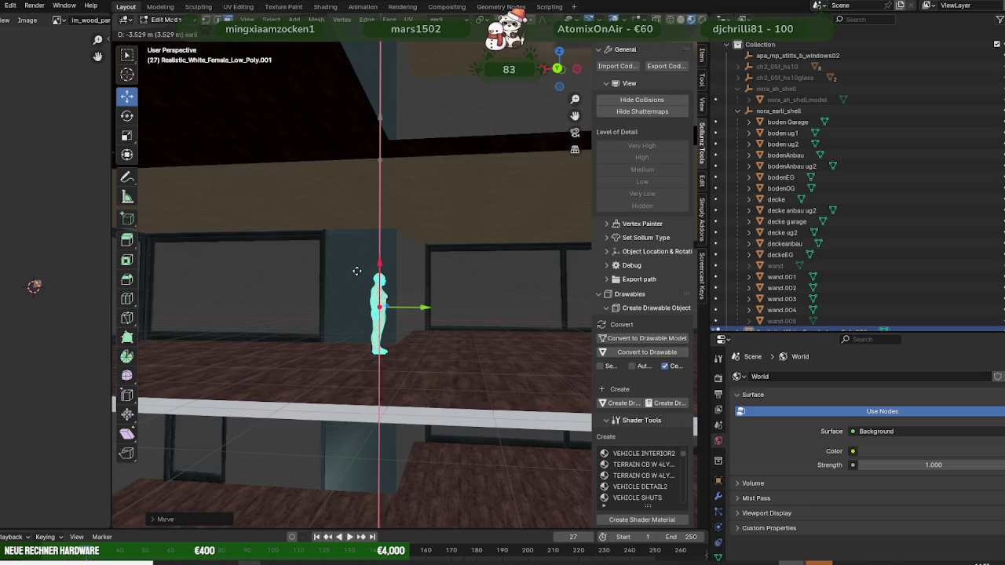
scroll(357, 275, "down", 5)
middle_click_drag(364, 280, 392, 222)
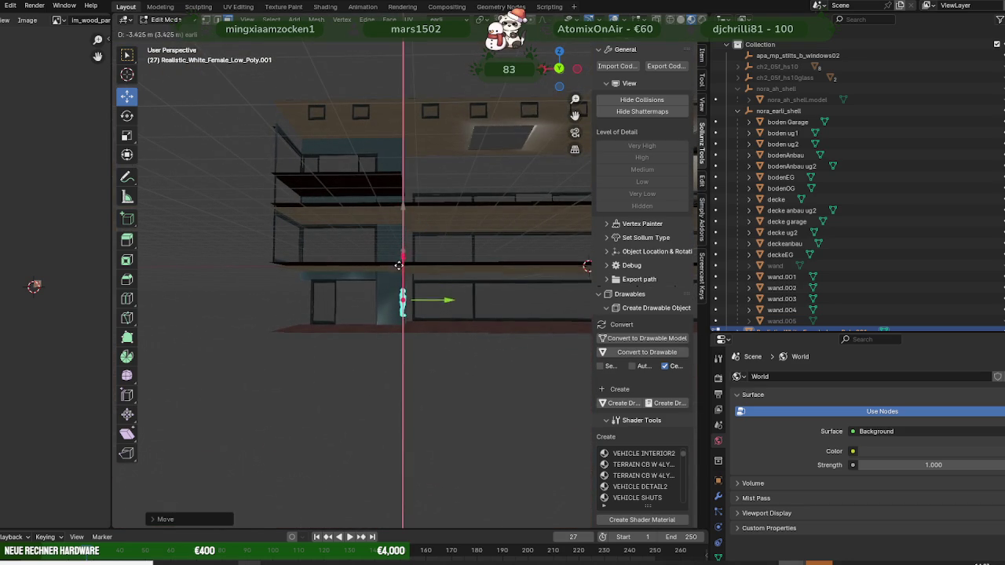
mouse_move(399, 261)
middle_mouse_down()
mouse_move(377, 271)
mouse_move(373, 293)
middle_mouse_up()
left_click(366, 236)
Step: Lower the reference figure vertically onto the right-hand section's floor to check storey height
mouse_move(366, 235)
middle_mouse_down()
mouse_move(369, 226)
mouse_move(392, 246)
mouse_move(369, 259)
middle_mouse_up()
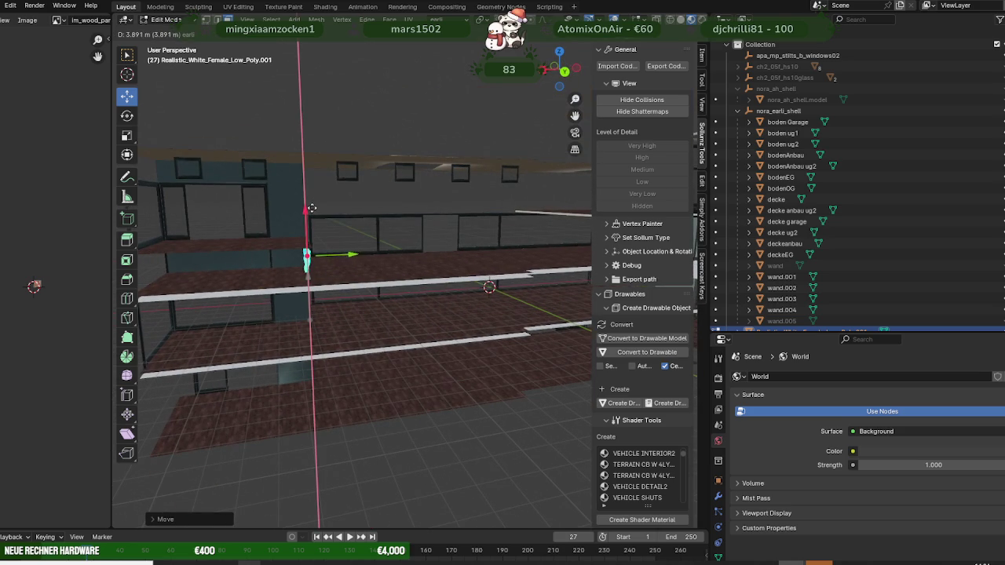
left_click(313, 205)
mouse_move(312, 205)
middle_mouse_down()
mouse_move(349, 259)
mouse_move(428, 292)
mouse_move(360, 279)
middle_mouse_up()
scroll(511, 282, "down", 2)
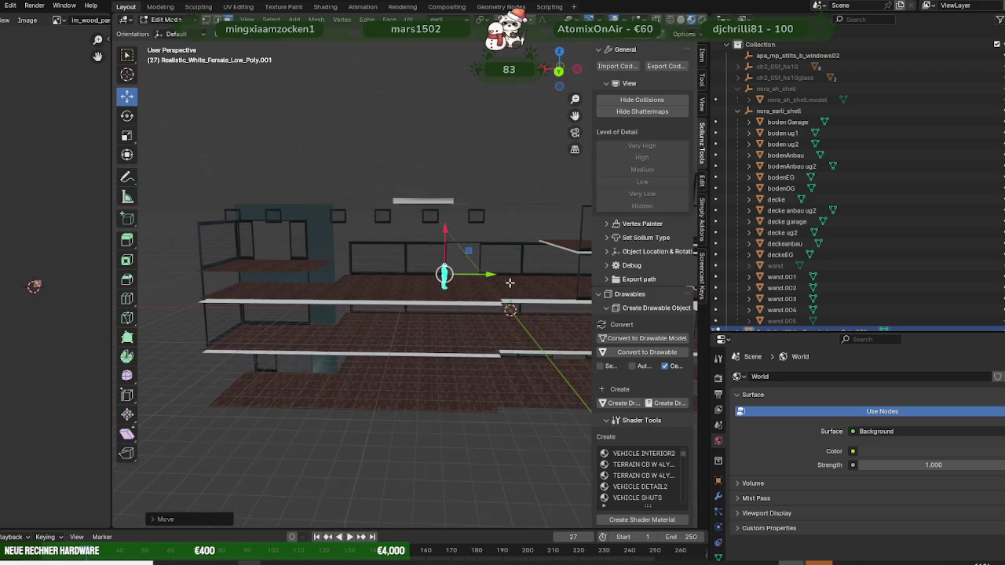
middle_click_drag(510, 280, 367, 279, "shift")
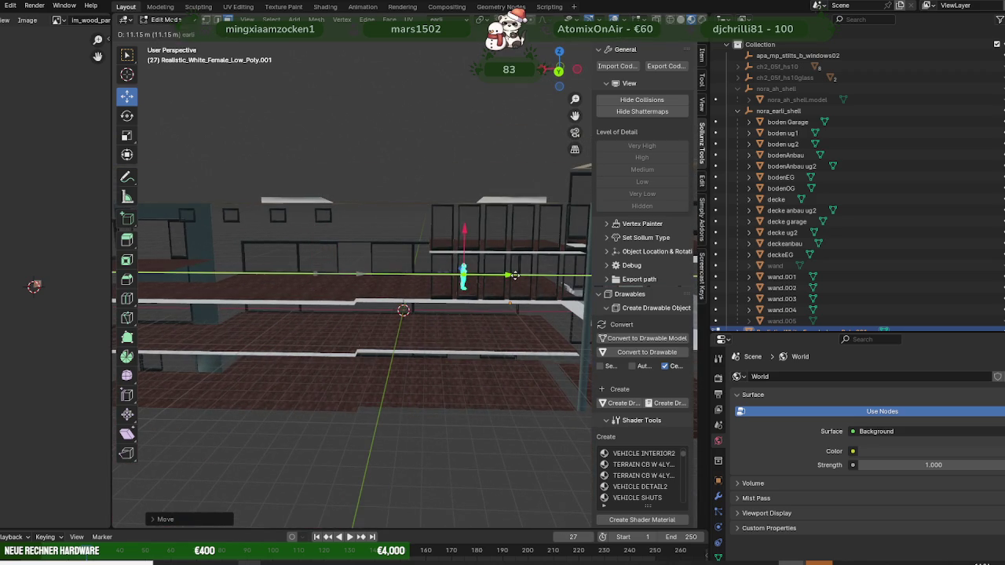
key("KP_Decimal")
middle_click_drag(487, 287, 439, 268)
left_click_drag(409, 222, 409, 232)
scroll(422, 254, "down", 2)
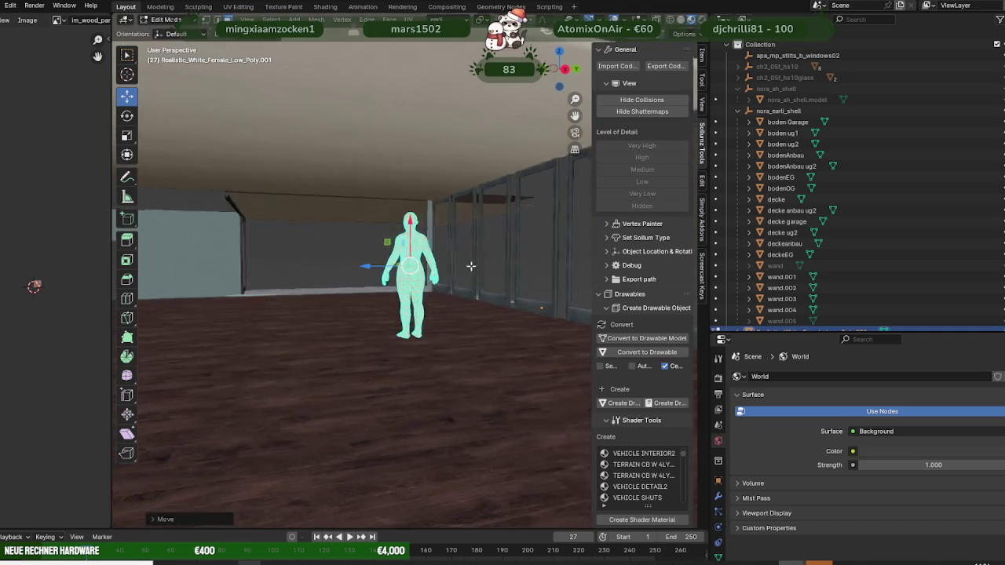
mouse_move(422, 253)
middle_mouse_down()
mouse_move(295, 255)
mouse_move(422, 302)
mouse_move(369, 340)
mouse_move(420, 303)
mouse_move(446, 315)
middle_mouse_up()
scroll(295, 255, "down", 4)
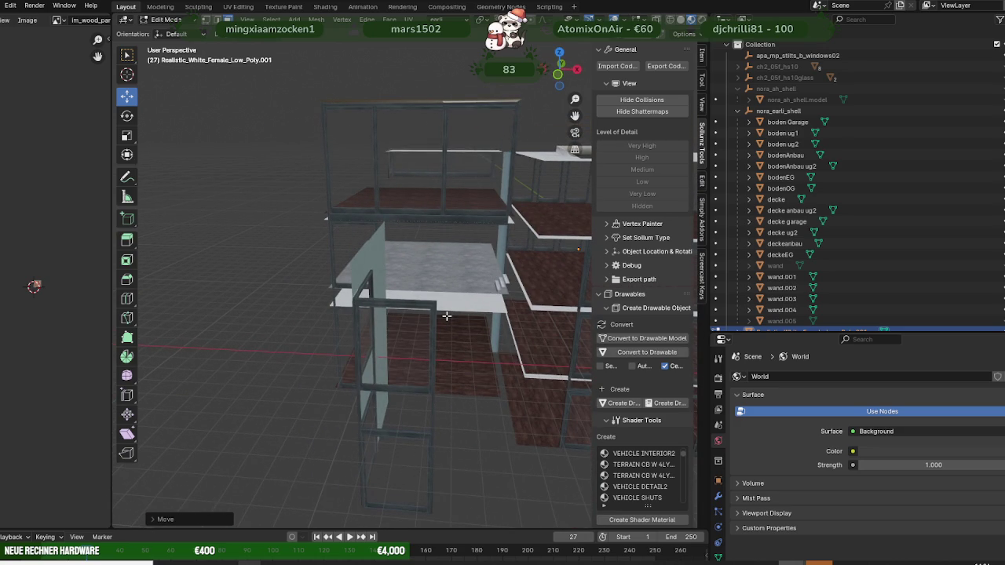
Step: Select the bodenEG ground-floor slab and view it from a level side angle
mouse_move(446, 316)
middle_mouse_down()
mouse_move(349, 302)
mouse_move(317, 267)
mouse_move(325, 285)
middle_mouse_up()
left_click(325, 285)
mouse_move(214, 277)
middle_mouse_down()
mouse_move(307, 287)
mouse_move(321, 312)
mouse_move(378, 270)
middle_mouse_up()
scroll(322, 292, "up", 3)
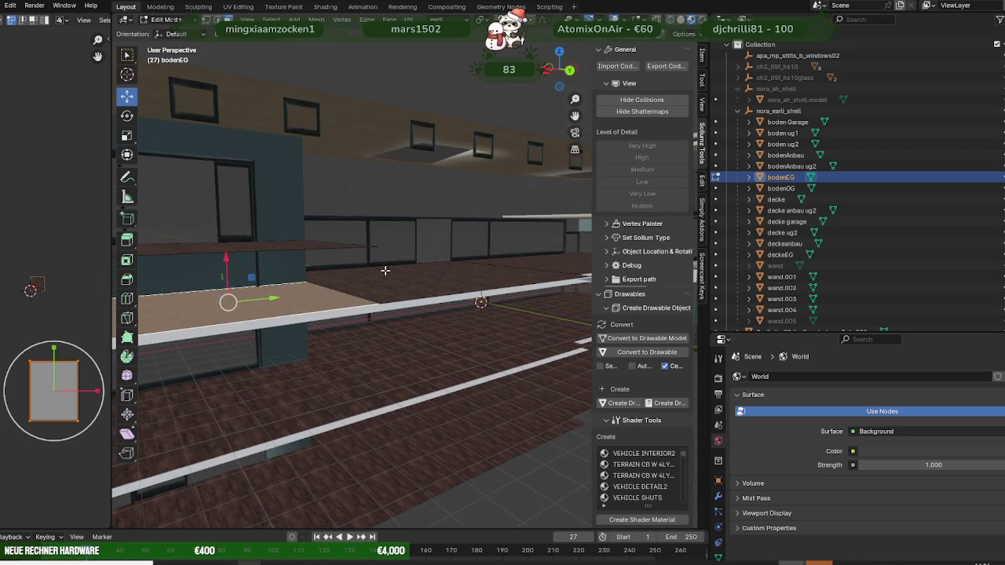
Step: Orbit around the bodenEG floor to inspect the ceiling, gallery, railings and glass building
mouse_move(317, 269)
middle_mouse_down()
mouse_move(357, 285)
mouse_move(383, 320)
mouse_move(426, 307)
mouse_move(440, 314)
mouse_move(401, 313)
mouse_move(453, 314)
mouse_move(424, 294)
middle_mouse_up()
scroll(357, 285, "down", 5)
scroll(424, 294, "up", 3)
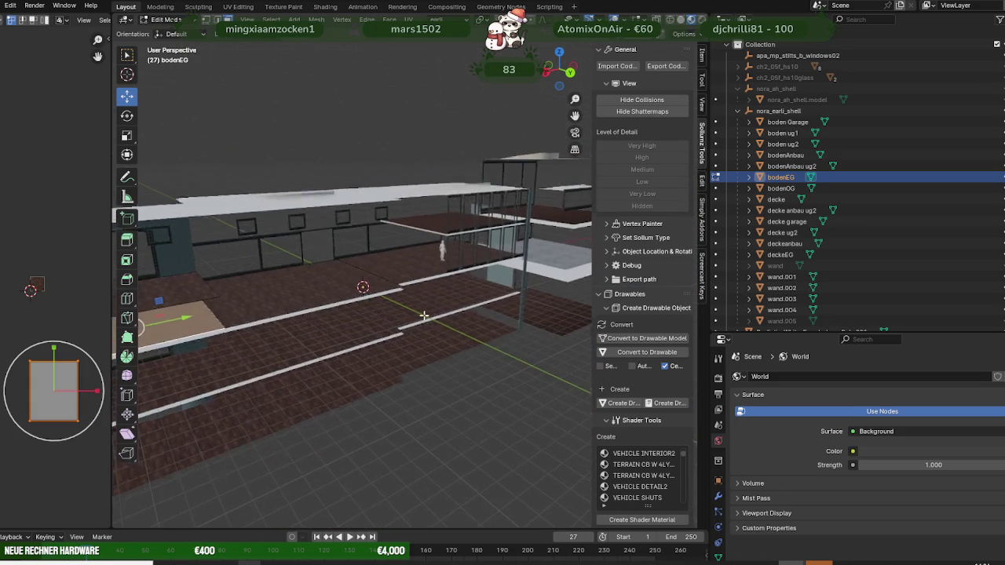
scroll(453, 334, "up", 2)
middle_click_drag(452, 334, 457, 319)
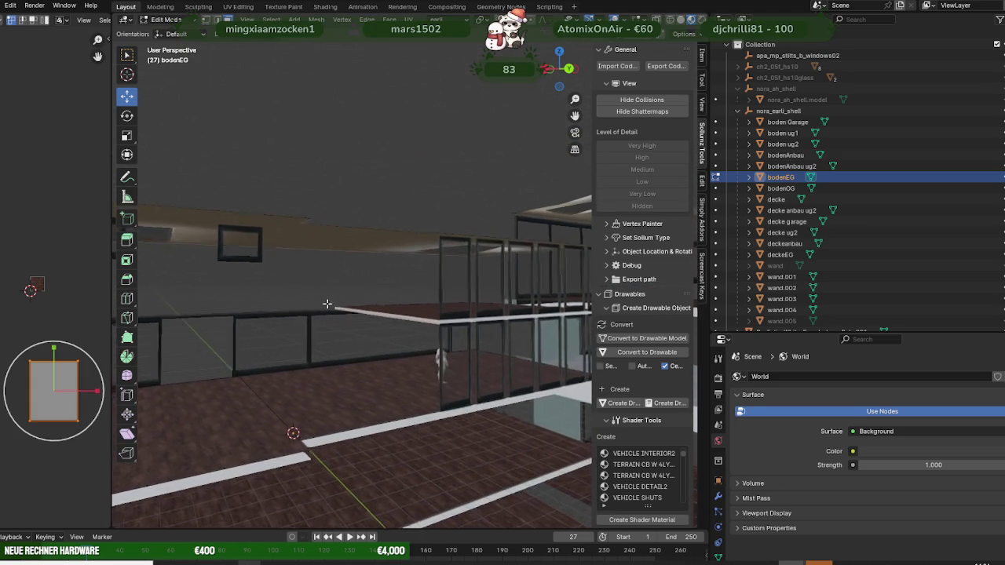
middle_click_drag(331, 304, 346, 289)
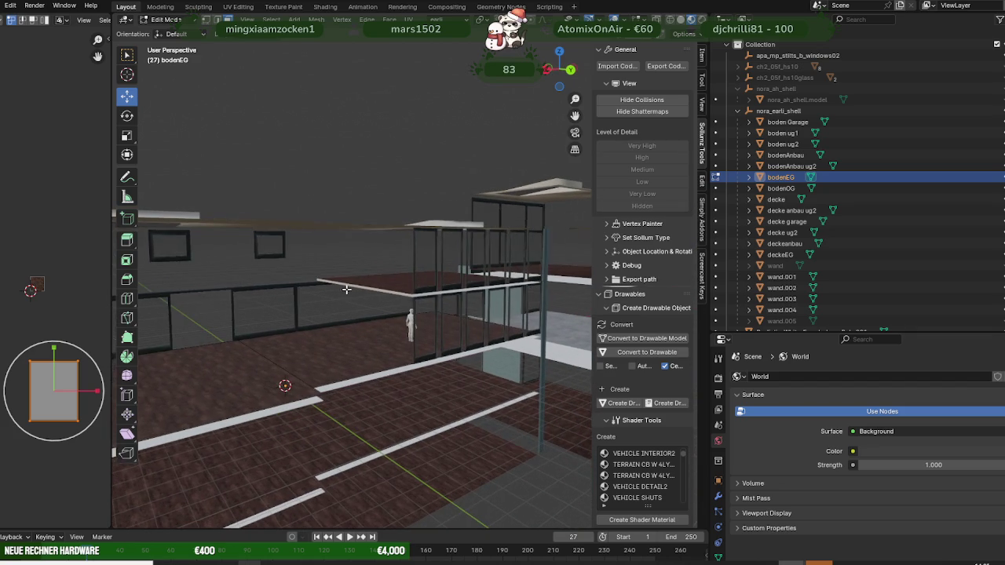
Step: Select the bodenOG upper-floor slab, view it from above and below, and return to Object Mode
left_click(378, 284)
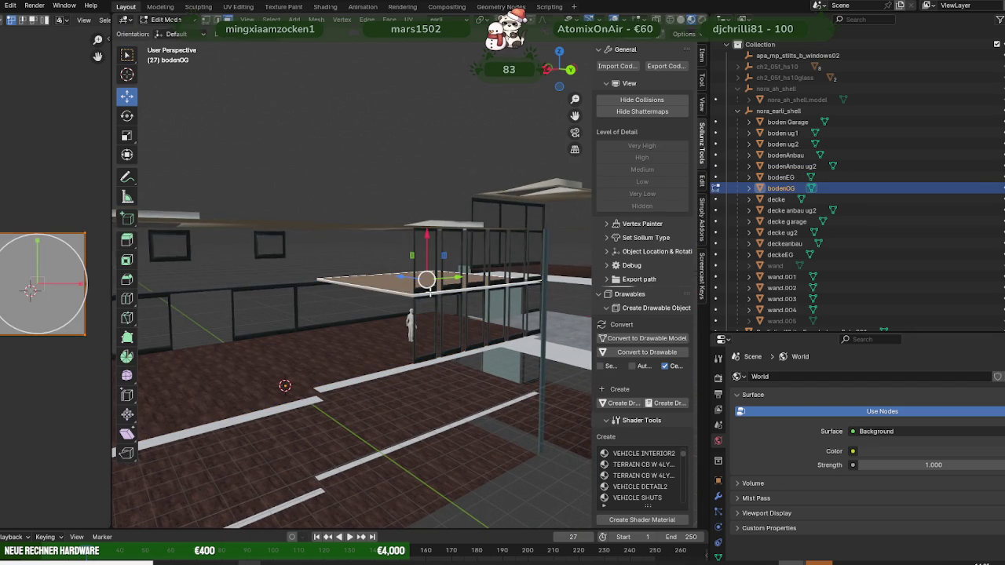
middle_click_drag(431, 292, 559, 296)
mouse_move(400, 291)
middle_mouse_down()
mouse_move(400, 281)
mouse_move(441, 291)
mouse_move(441, 270)
mouse_move(444, 277)
middle_mouse_up()
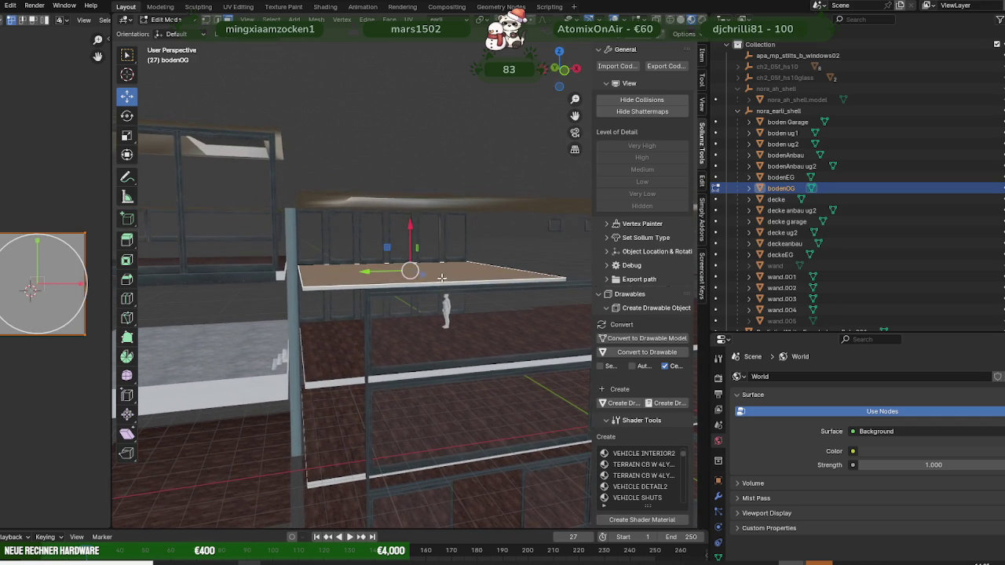
key("Tab")
middle_click_drag(443, 314, 449, 310)
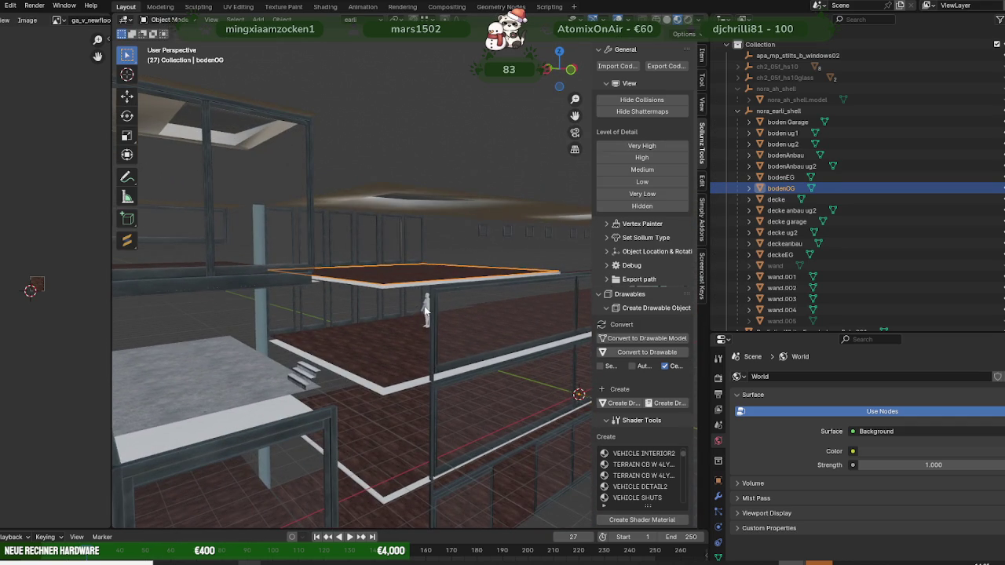
Step: Select the human reference figure in Edit Mode, raise it and slide it sideways onto the upper floor
left_click(424, 311)
key("Tab")
left_click_drag(429, 283, 428, 235)
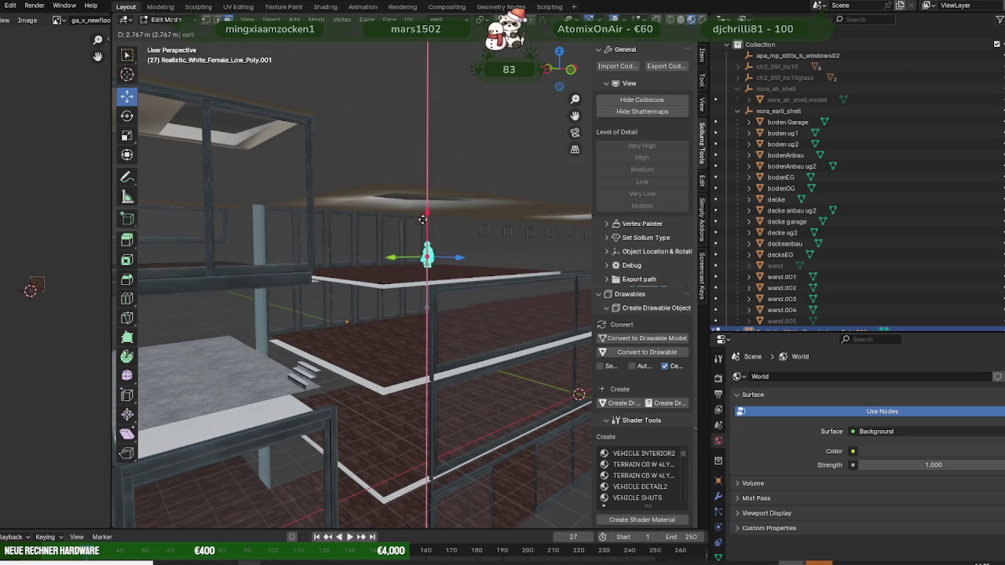
middle_click_drag(428, 236, 408, 236)
left_click_drag(392, 236, 176, 251)
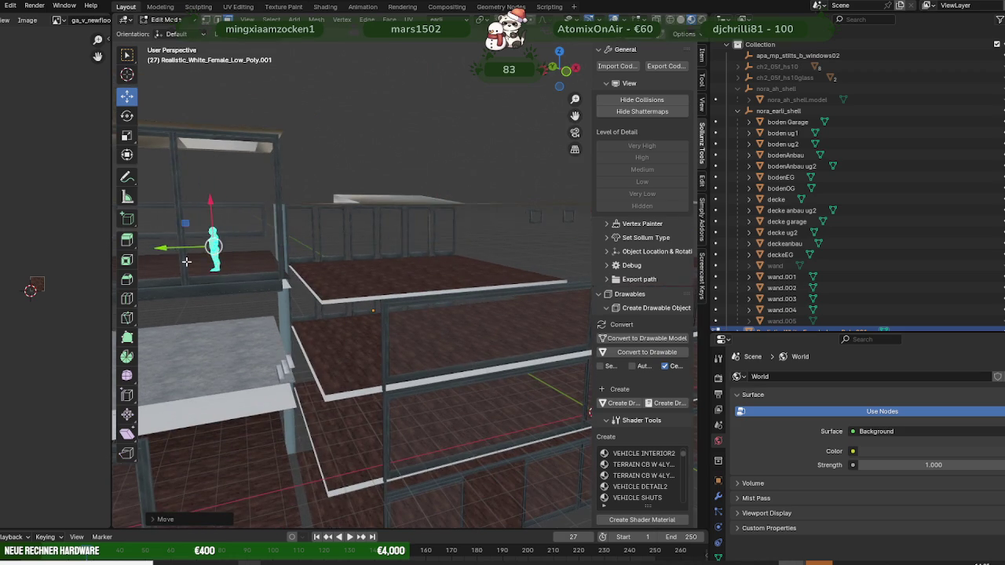
Step: Slide the figure about 5.569 m further beside the railing, then frame and nudge it
middle_click_drag(176, 258, 424, 276)
left_click_drag(428, 274, 269, 261)
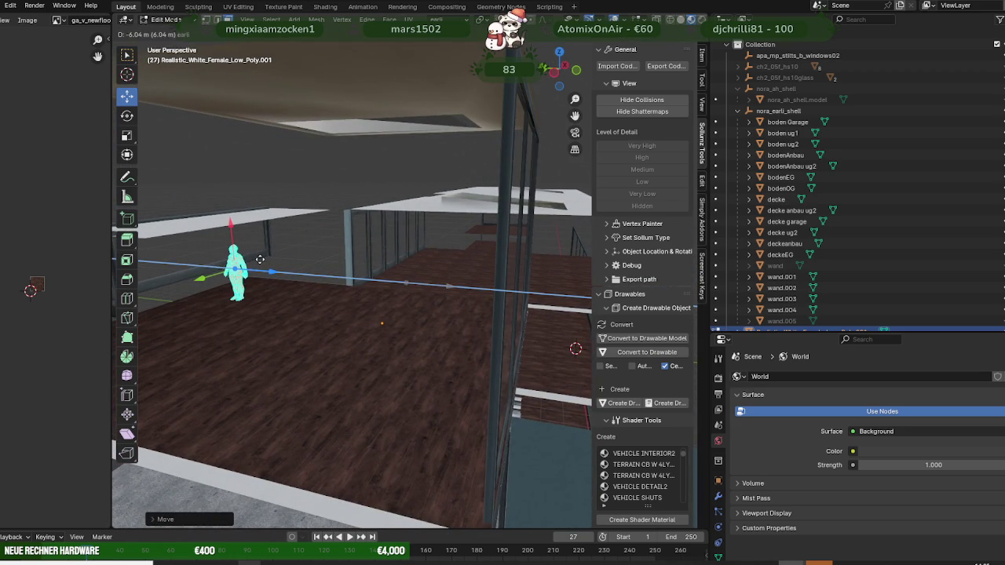
key("KP_Decimal")
middle_click_drag(384, 323, 393, 290)
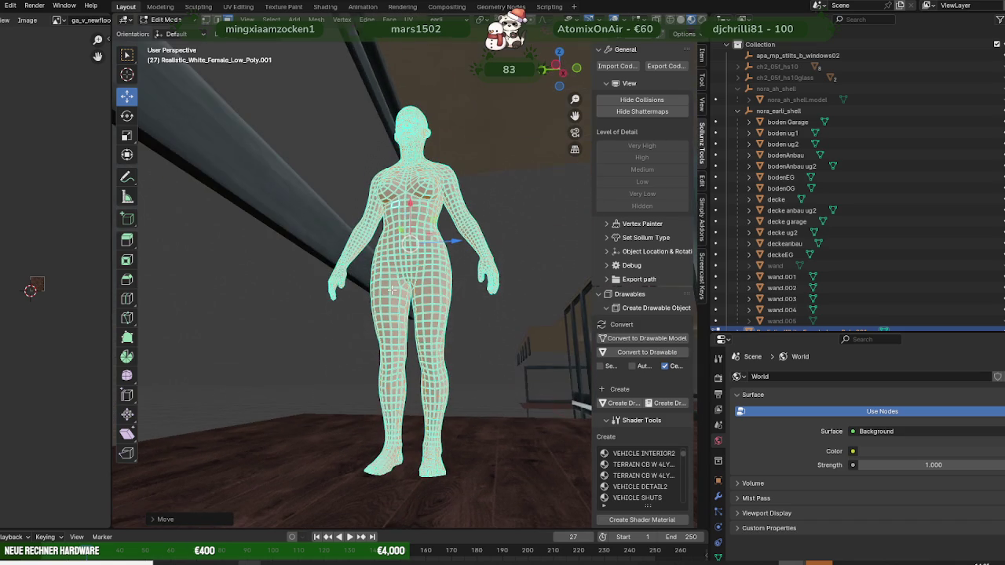
left_click_drag(409, 204, 412, 203)
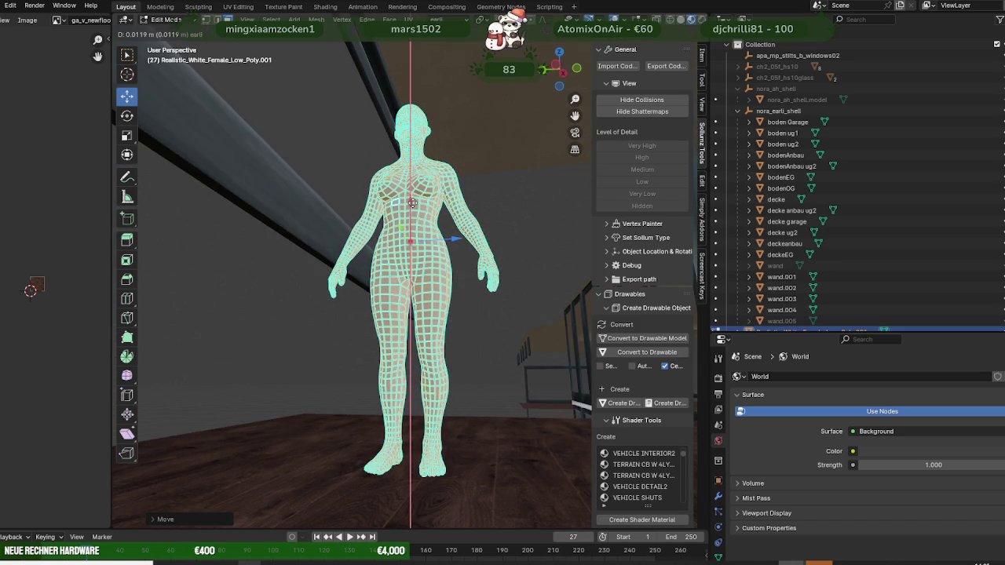
mouse_move(392, 306)
middle_mouse_down()
mouse_move(448, 327)
mouse_move(510, 323)
mouse_move(352, 310)
mouse_move(354, 321)
mouse_move(325, 311)
mouse_move(366, 350)
mouse_move(384, 338)
mouse_move(286, 270)
mouse_move(343, 341)
mouse_move(362, 336)
middle_mouse_up()
Step: Select the bodenAnbau slab's floor face and orbit to a level view to check it
left_click(361, 336)
left_click(361, 336)
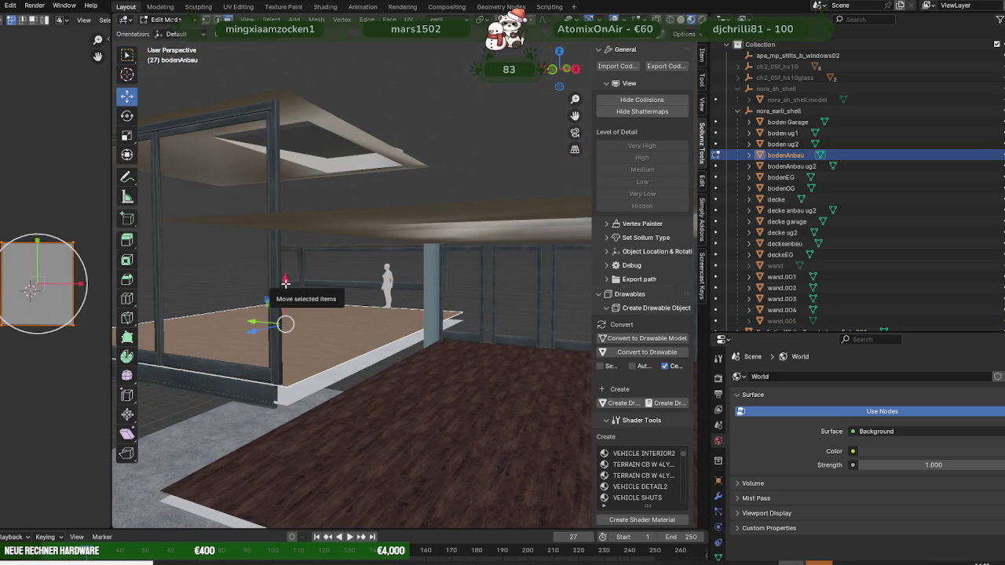
mouse_move(281, 320)
middle_mouse_down()
mouse_move(289, 366)
mouse_move(345, 355)
mouse_move(227, 361)
mouse_move(366, 340)
mouse_move(301, 364)
middle_mouse_up()
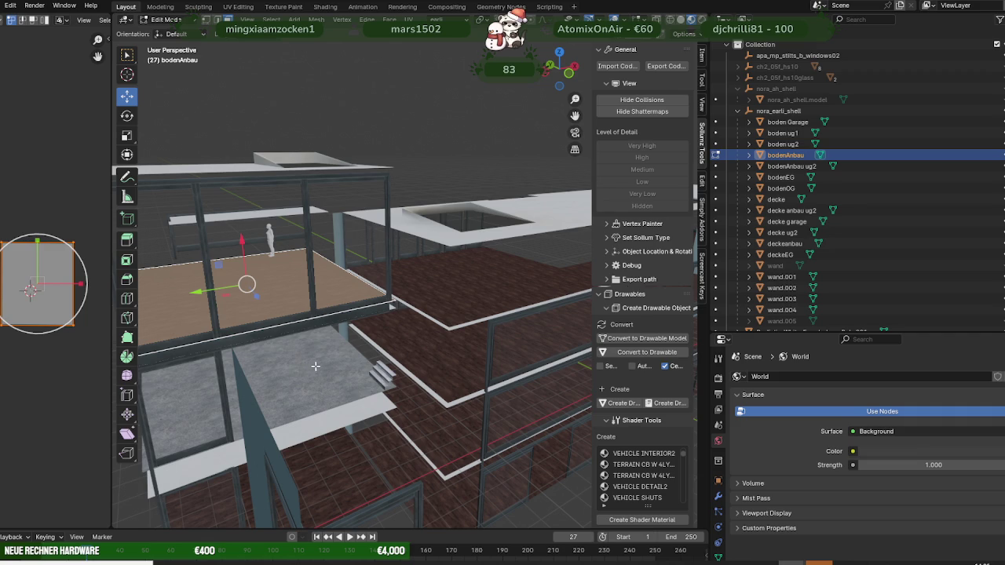
middle_click_drag(315, 366, 309, 359)
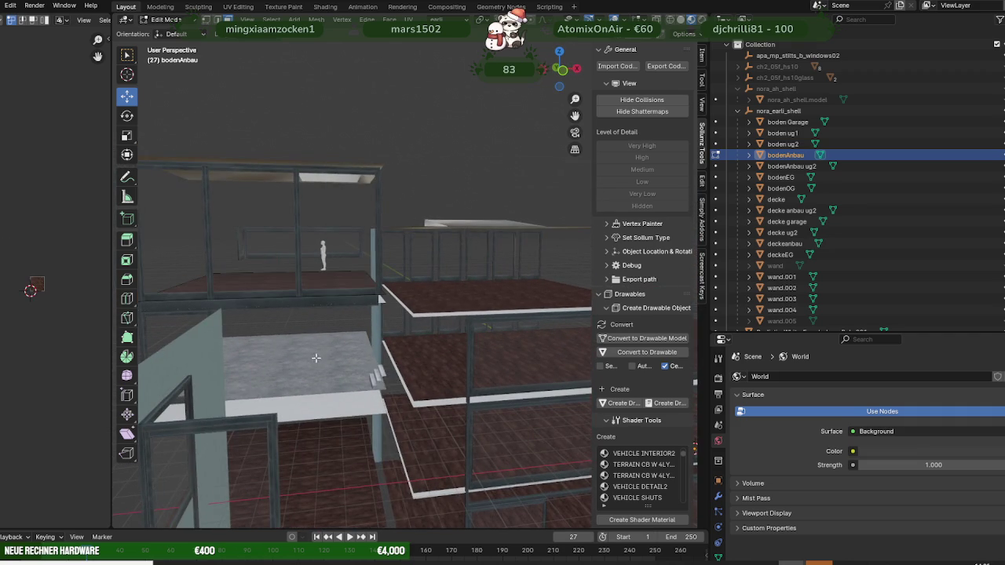
scroll(291, 362, "down", 2)
Step: Leave bodenAnbau, select the boden Garage slab in Object Mode, and orbit around the building
key("Tab")
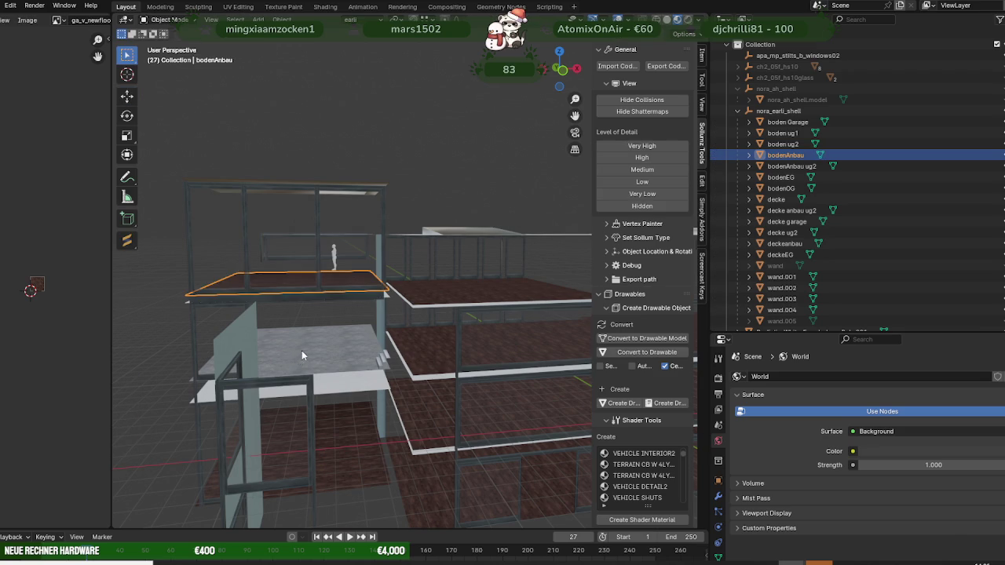
left_click(302, 350)
key("Tab")
key("Tab")
mouse_move(318, 343)
middle_mouse_down()
mouse_move(293, 321)
mouse_move(281, 367)
mouse_move(306, 365)
mouse_move(228, 372)
mouse_move(475, 369)
mouse_move(365, 355)
mouse_move(374, 362)
mouse_move(308, 363)
mouse_move(306, 380)
mouse_move(366, 384)
mouse_move(309, 365)
mouse_move(307, 375)
mouse_move(332, 391)
middle_mouse_up()
mouse_move(342, 430)
middle_mouse_down()
mouse_move(304, 394)
mouse_move(318, 400)
mouse_move(263, 404)
mouse_move(325, 403)
mouse_move(311, 403)
middle_mouse_up()
Step: Open the boden ug2 slab in Edit Mode and slide one floor edge along Y
left_click(331, 404)
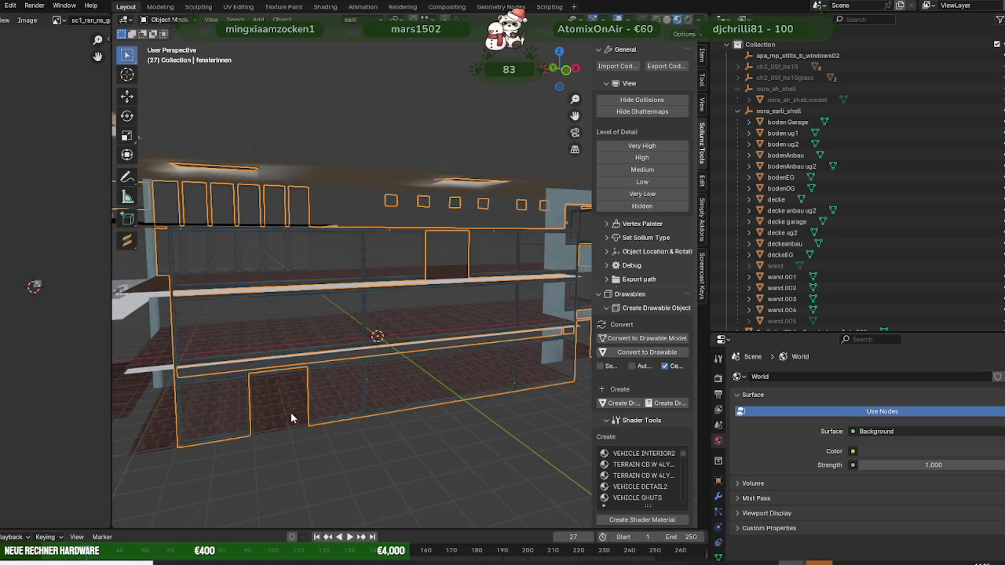
left_click(157, 429)
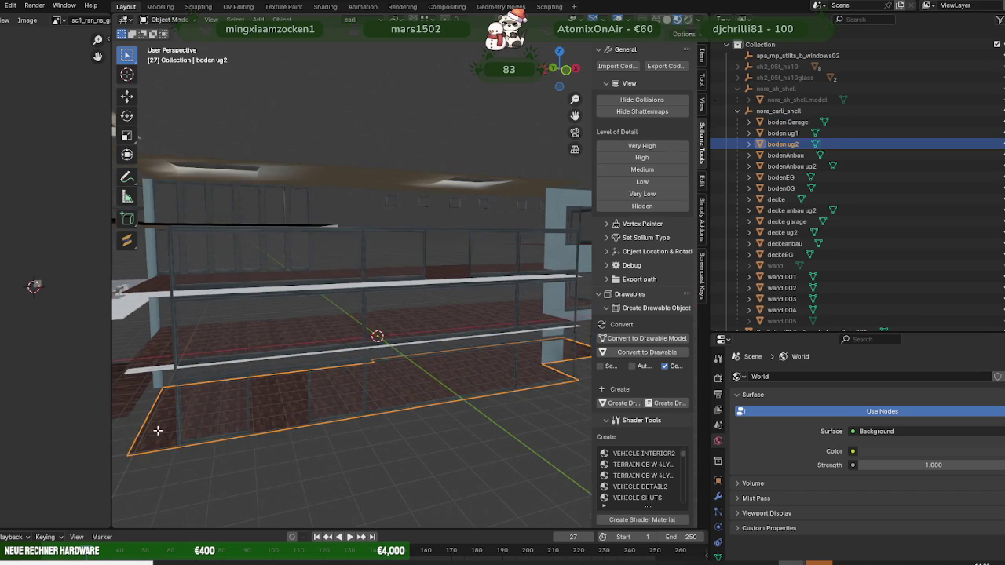
key("Tab")
key("a")
mouse_move(338, 404)
middle_mouse_down()
mouse_move(357, 406)
mouse_move(385, 369)
mouse_move(303, 393)
middle_mouse_up()
left_click(385, 370)
left_click(346, 396)
key("Tab")
key("Tab")
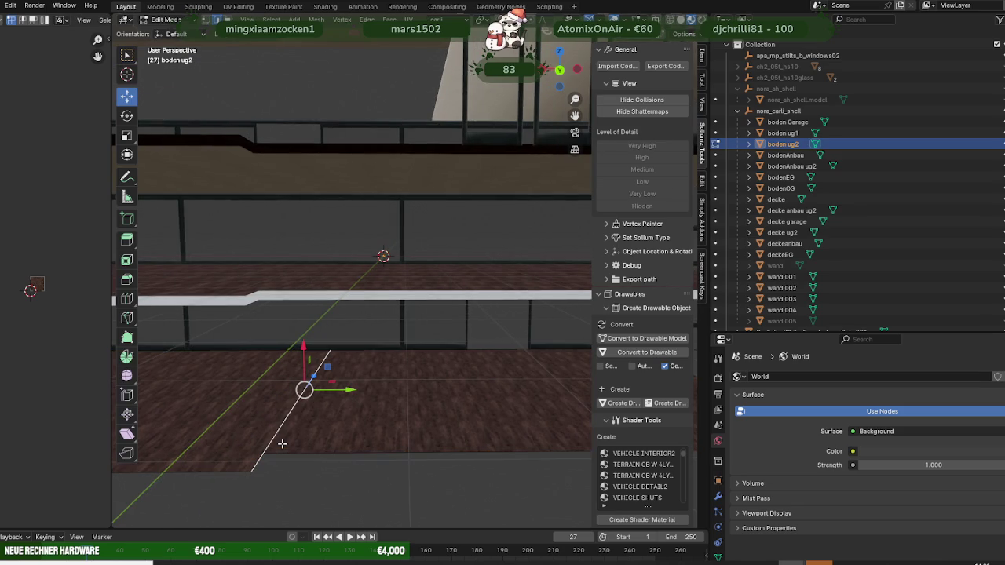
left_click_drag(338, 394, 342, 396)
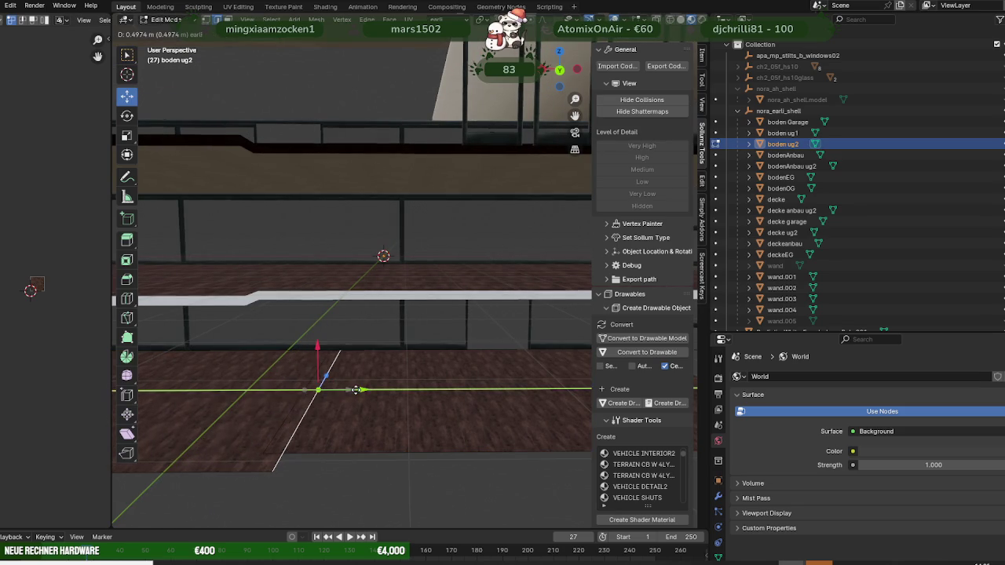
key("g")
key("y")
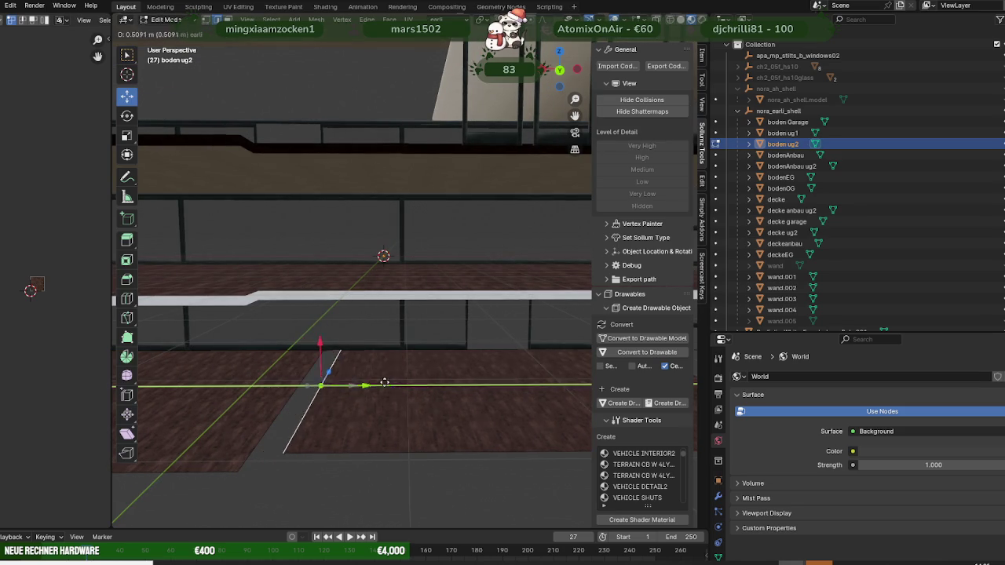
left_click(449, 366)
Step: Subdivide the boden ug2 floor face into four parts
middle_click_drag(449, 367, 473, 353)
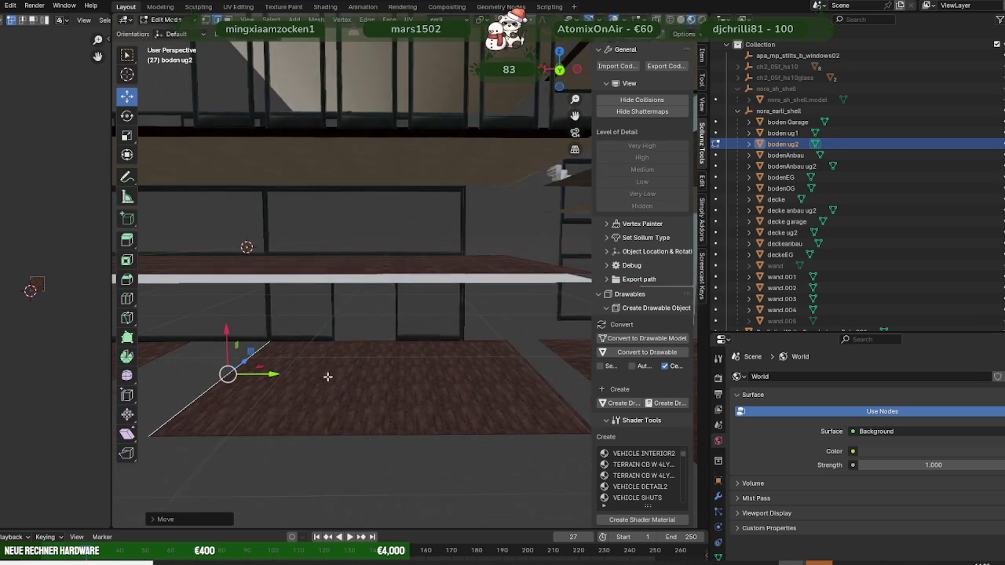
left_click(537, 362)
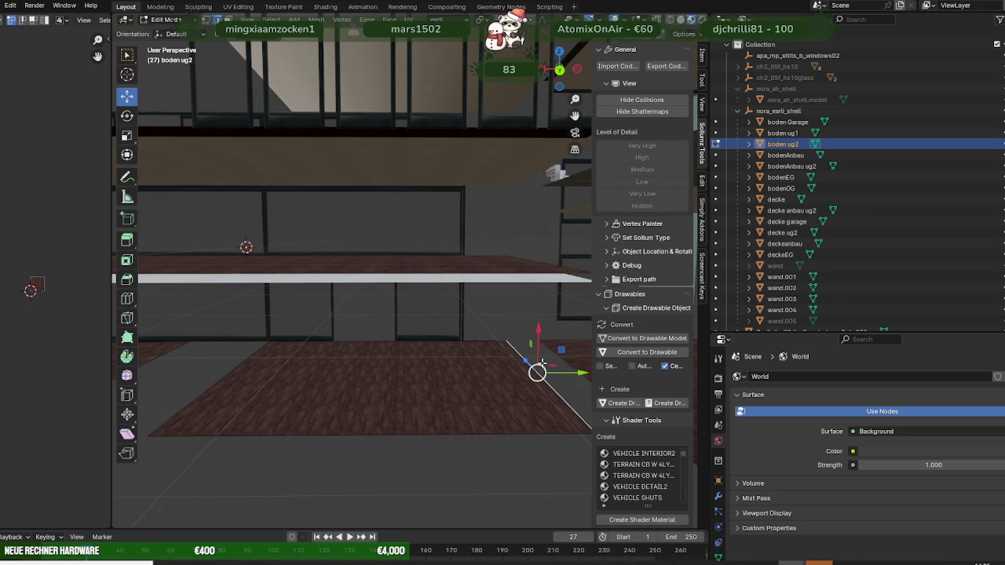
left_click(390, 375)
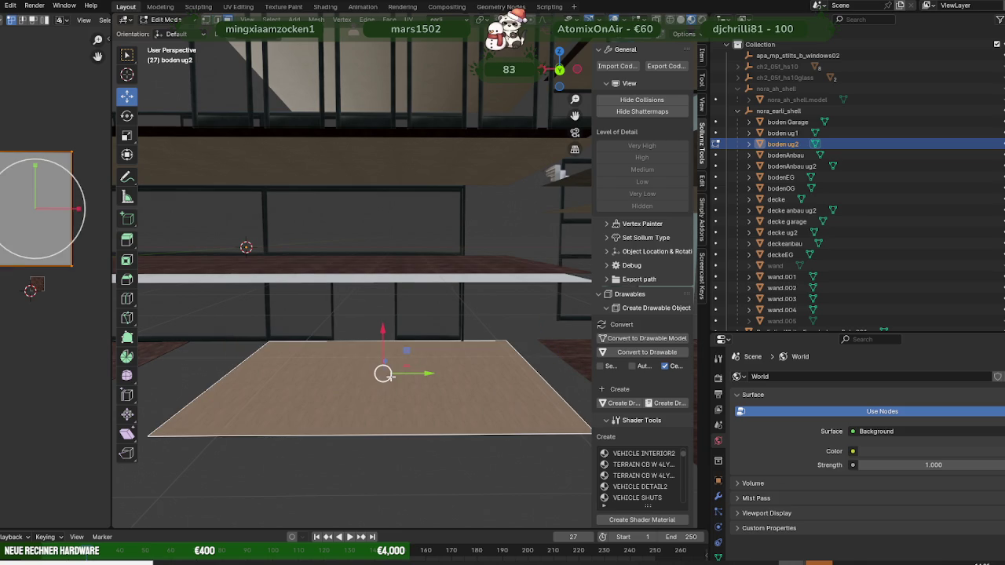
right_click(249, 371)
left_click(237, 383)
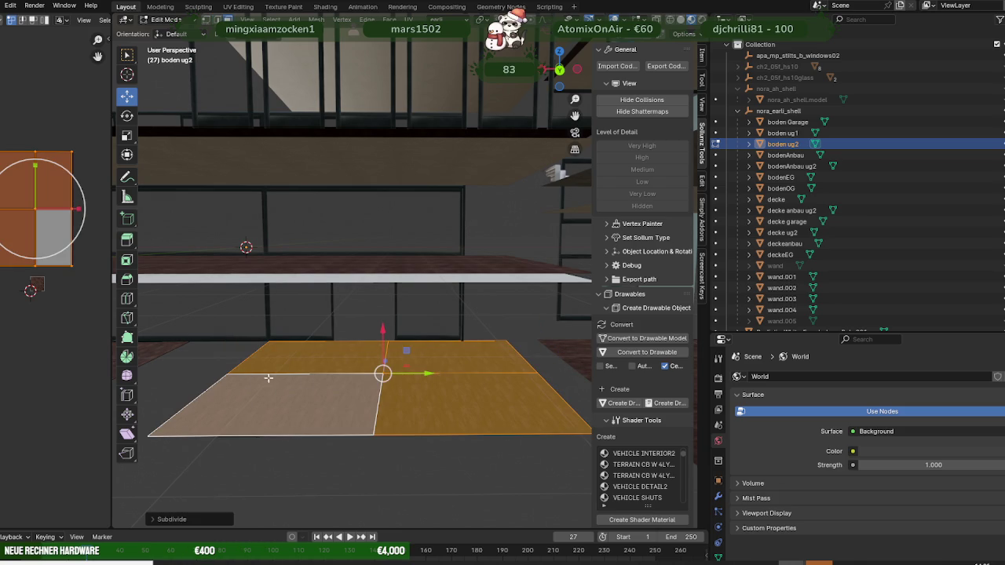
left_click(375, 402)
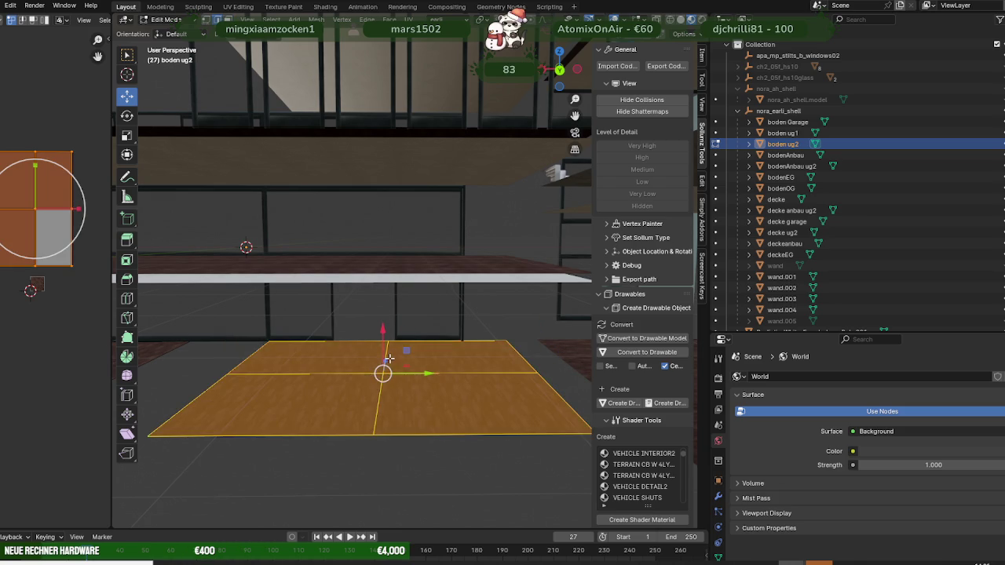
Step: Shift boden ug2 floor parts along Y by about 1.96 m and 1.8 m
left_click_drag(416, 369, 463, 345)
middle_click_drag(463, 345, 410, 408)
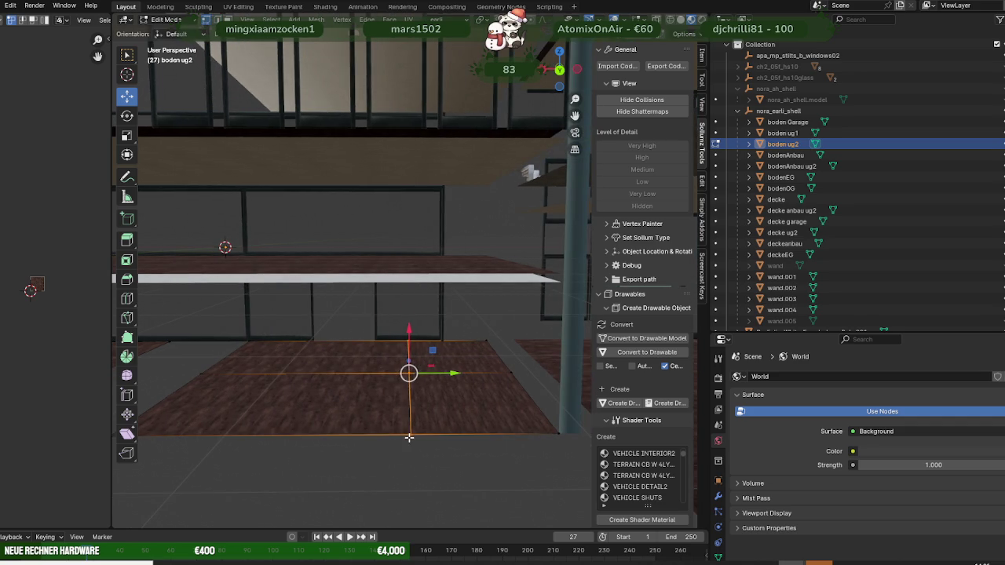
left_click_drag(448, 374, 447, 339)
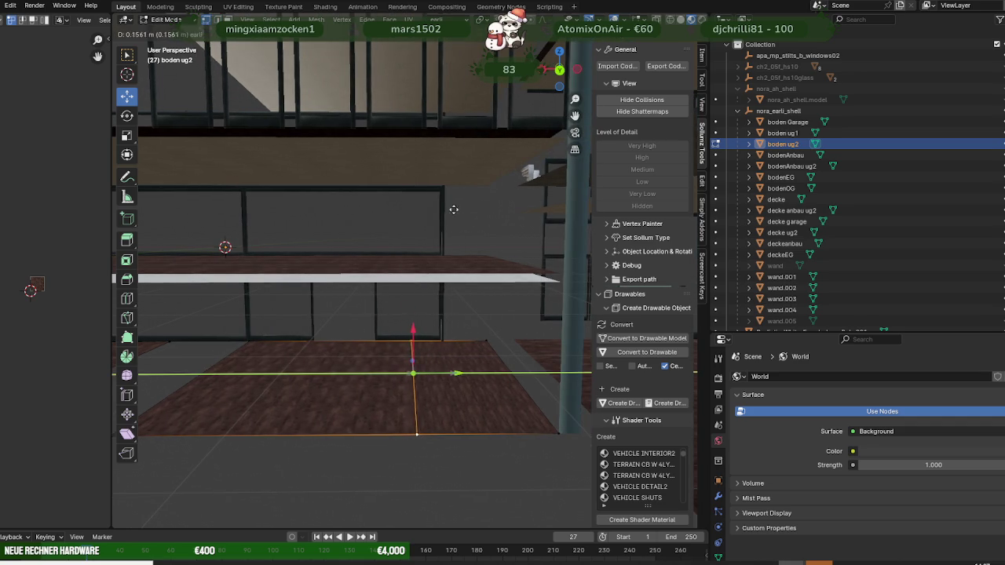
left_click_drag(453, 222, 447, 227)
mouse_move(453, 374)
left_mouse_down()
mouse_move(452, 194)
mouse_move(451, 238)
left_mouse_up()
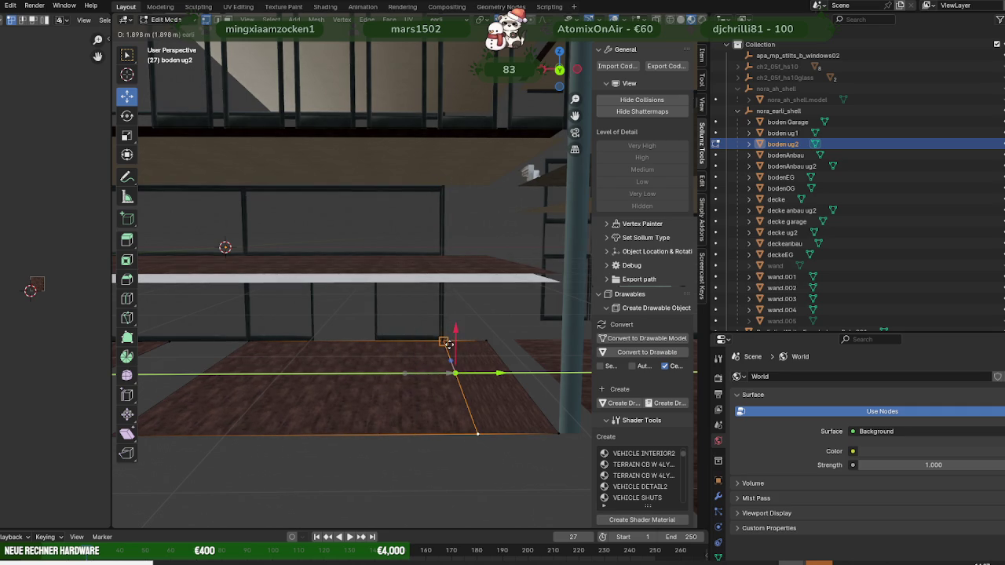
left_click_drag(448, 346, 448, 346)
Step: Move the boden ug2 floor part vertically to its new height and check alignment
mouse_move(392, 350)
middle_mouse_down()
mouse_move(359, 346)
mouse_move(361, 204)
mouse_move(420, 306)
mouse_move(341, 325)
mouse_move(365, 355)
mouse_move(374, 348)
middle_mouse_up()
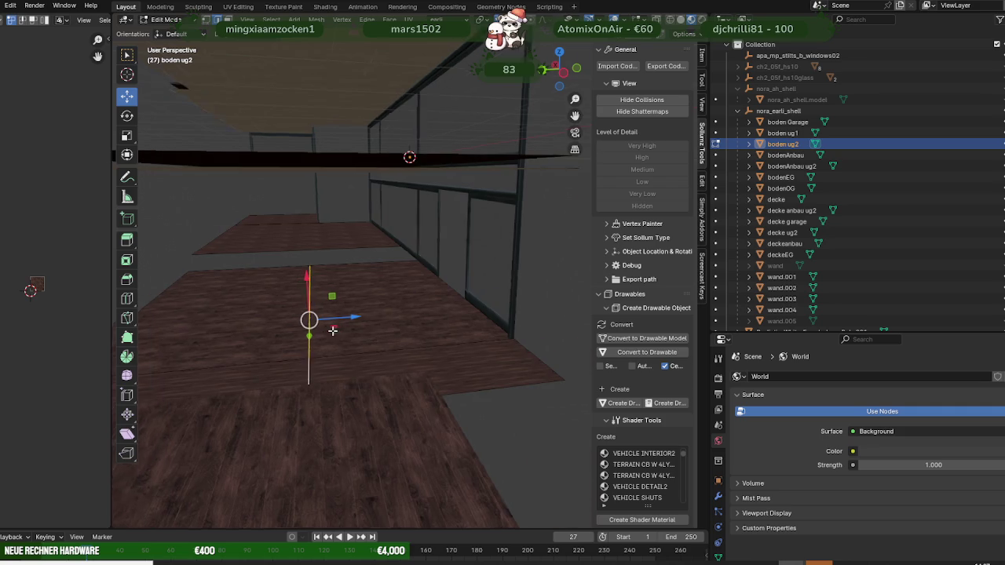
middle_click_drag(316, 331, 372, 320)
left_click_drag(417, 298, 358, 306)
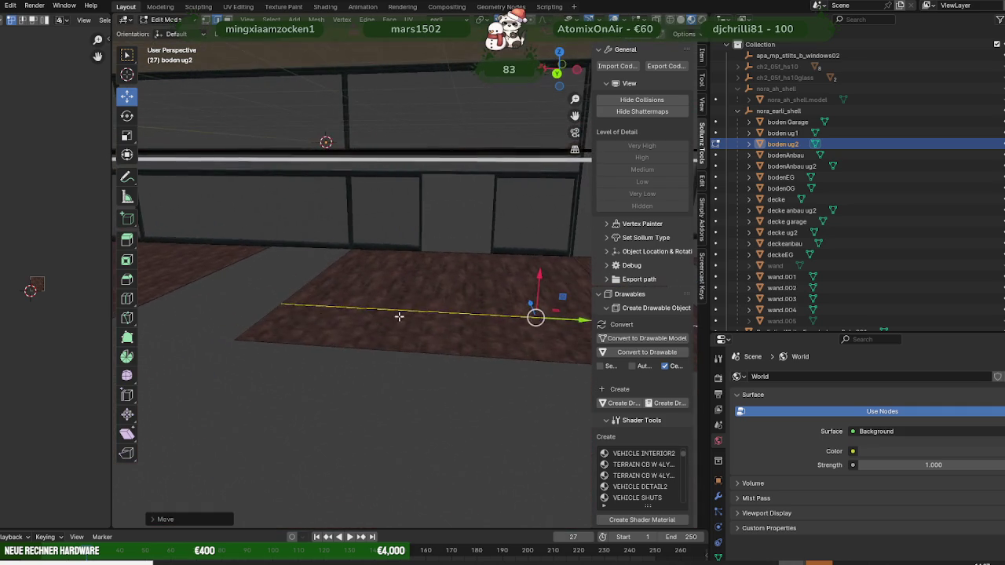
left_click_drag(321, 306, 423, 304)
middle_click_drag(422, 304, 341, 278)
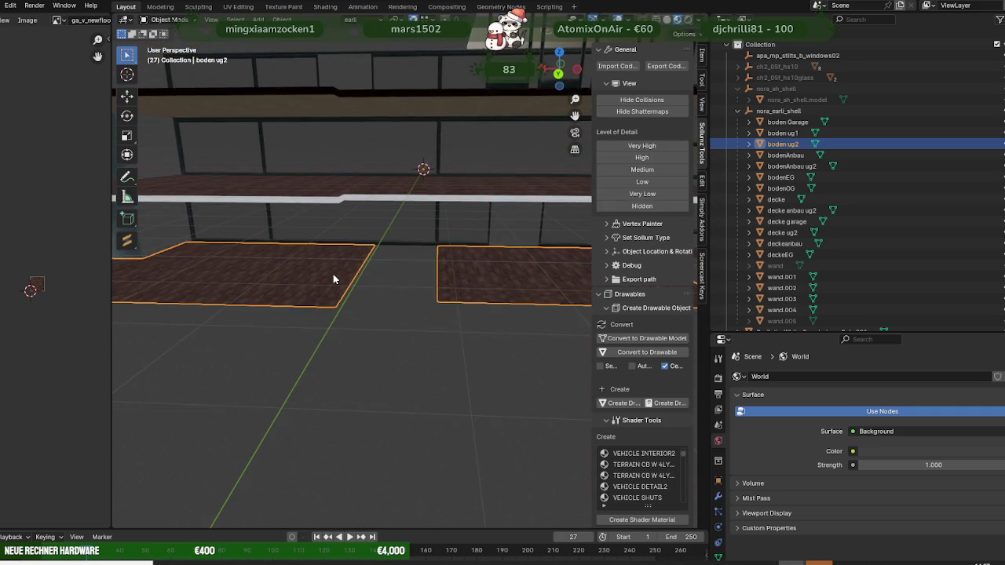
Step: Extrude the boden ug2 slab face and snap the new piece to the adjacent floor corner
mouse_move(318, 281)
middle_mouse_down()
mouse_move(421, 287)
mouse_move(351, 293)
middle_mouse_up()
left_click(393, 290)
key("h")
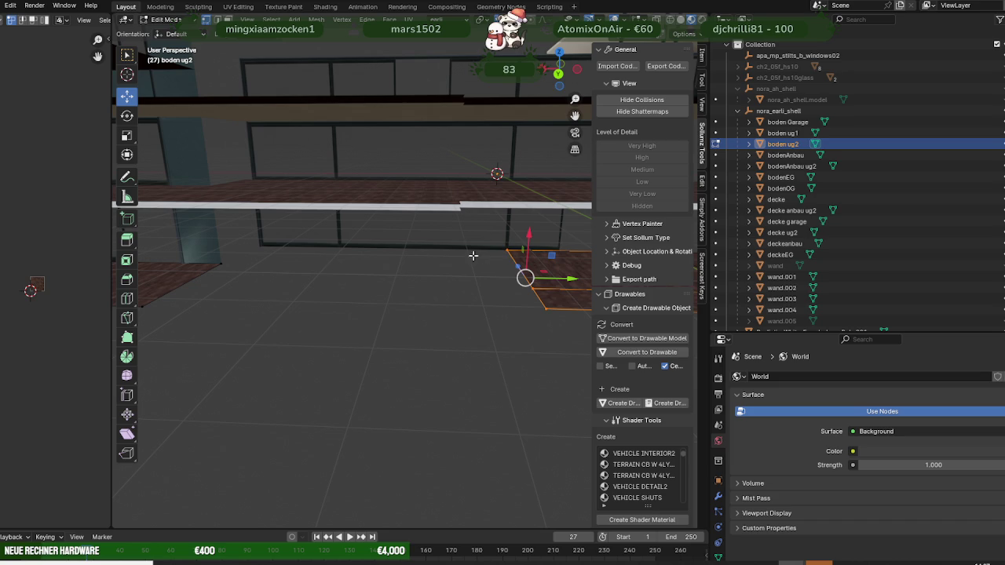
key("g")
left_click(335, 252)
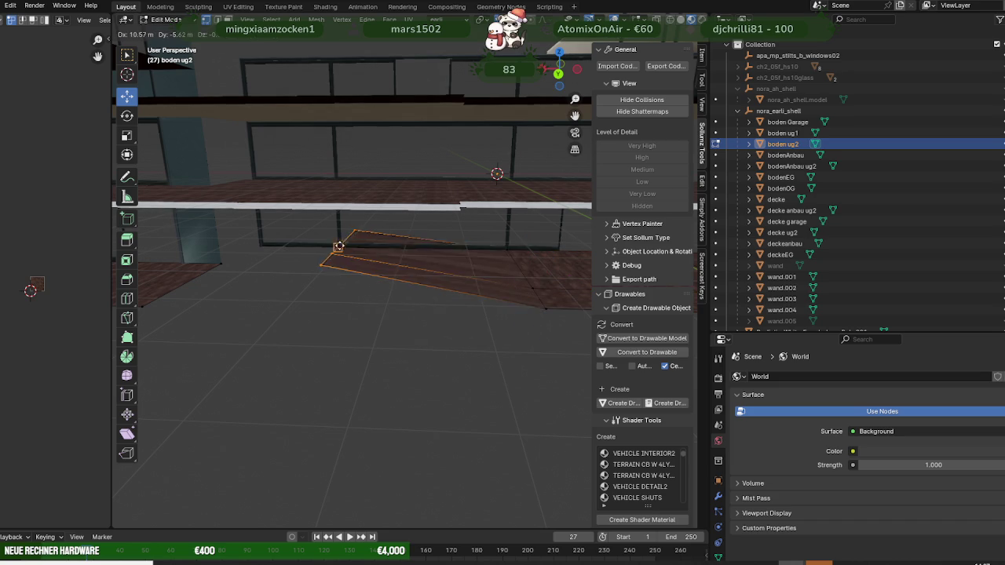
key("e")
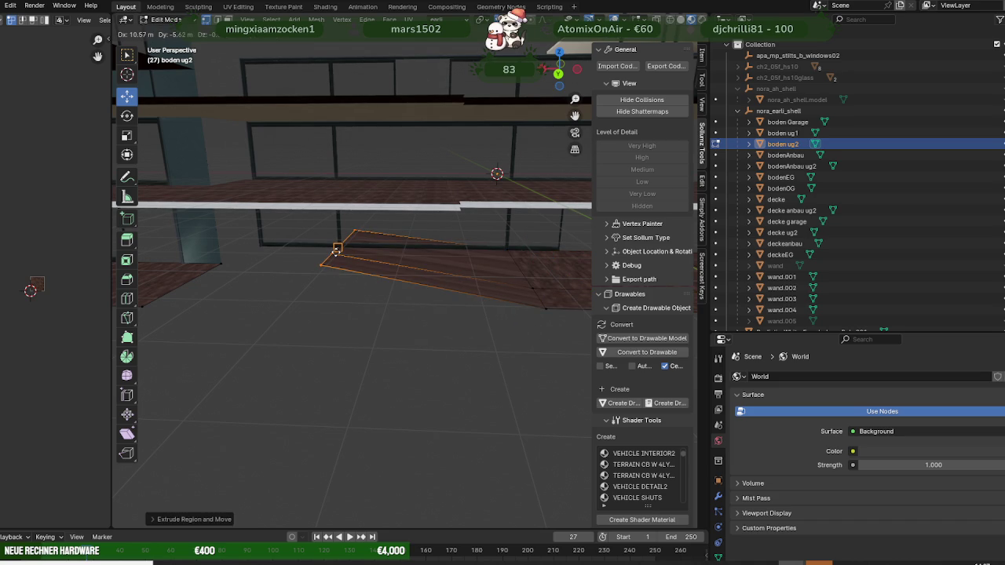
key("Escape")
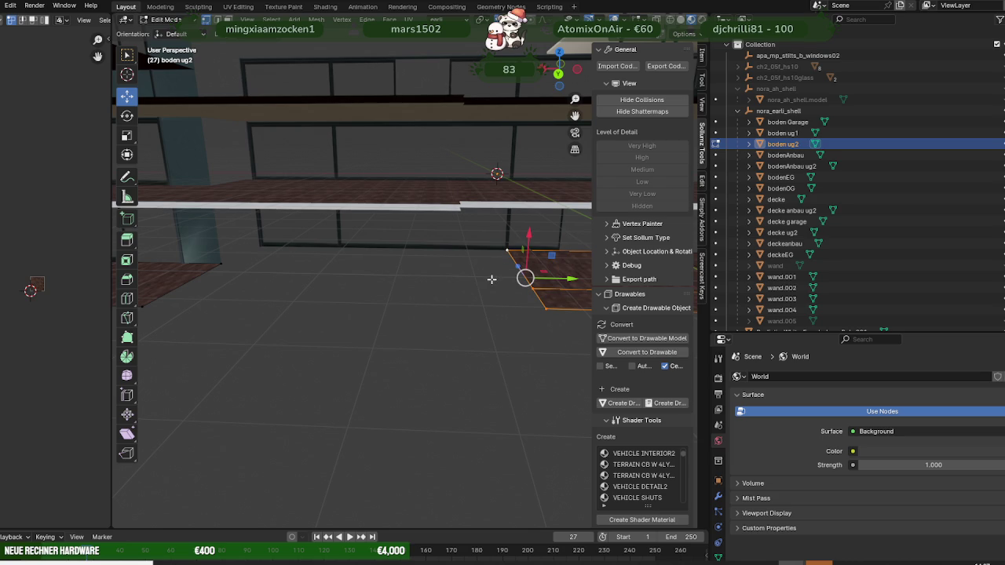
key("g")
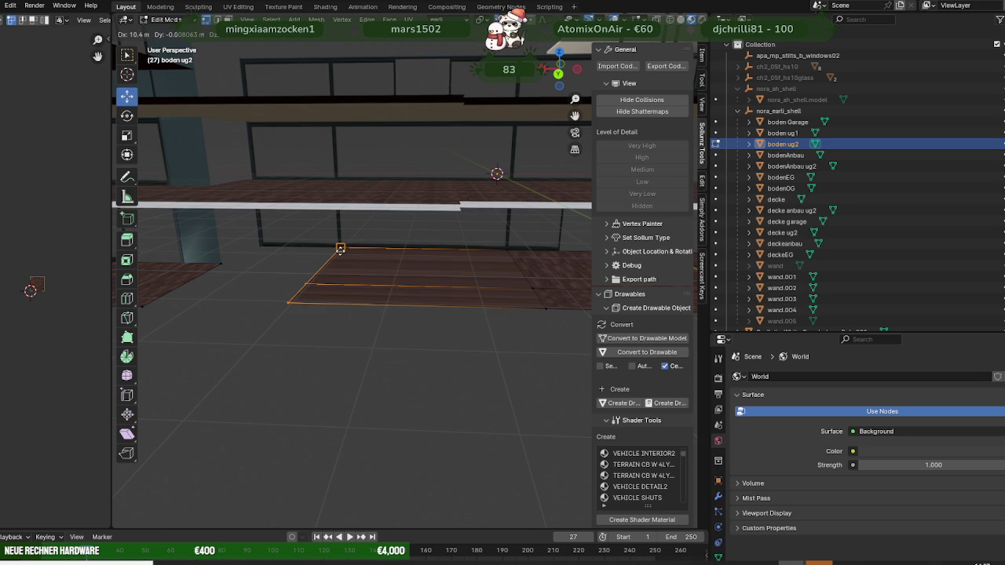
left_click(340, 249)
mouse_move(340, 250)
middle_mouse_down()
mouse_move(451, 238)
mouse_move(365, 247)
mouse_move(303, 240)
mouse_move(434, 263)
mouse_move(398, 284)
mouse_move(418, 286)
middle_mouse_up()
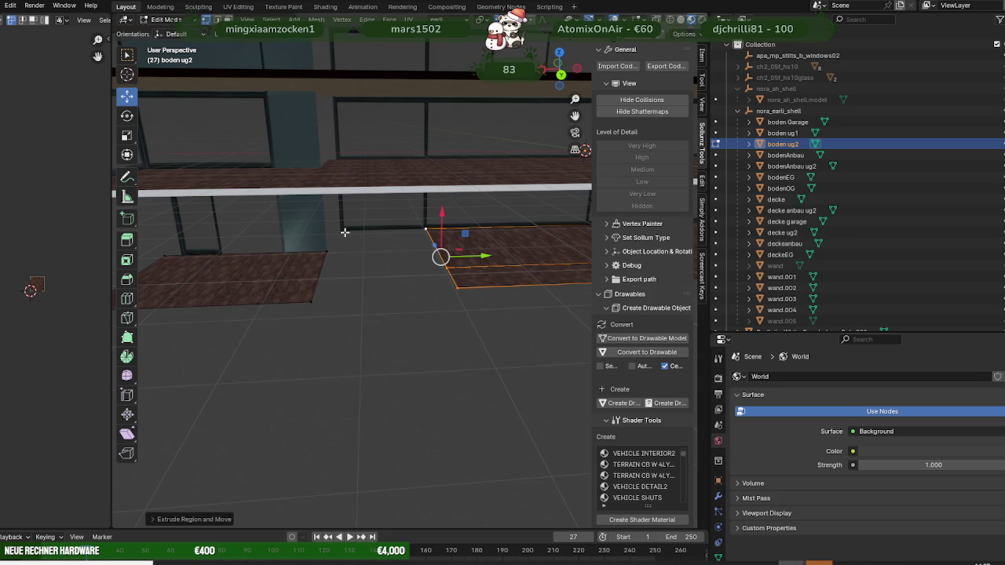
Step: Extrude another piece snapped to the left floor and adjust its edge along Y
key("g")
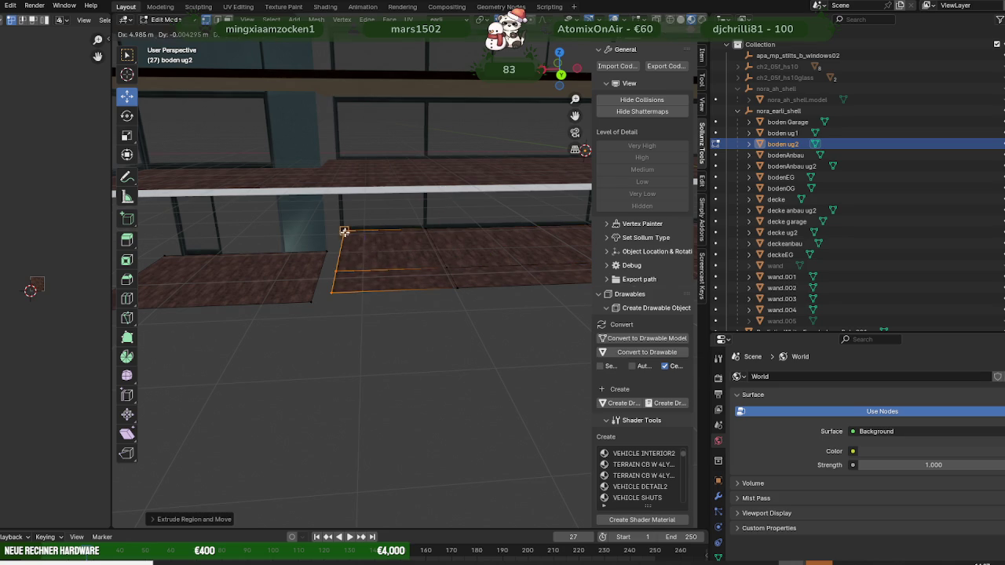
mouse_move(401, 275)
middle_mouse_down()
mouse_move(563, 265)
mouse_move(354, 267)
mouse_move(381, 258)
middle_mouse_up()
key("g")
key("y")
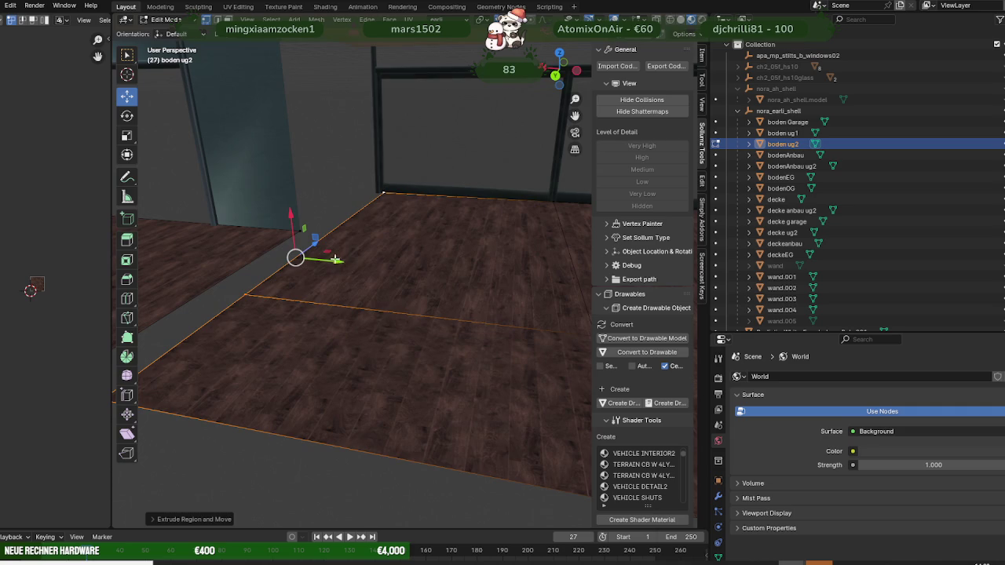
left_click(377, 192)
mouse_move(377, 196)
middle_mouse_down()
mouse_move(408, 217)
mouse_move(351, 257)
mouse_move(353, 271)
mouse_move(354, 262)
mouse_move(323, 275)
mouse_move(410, 291)
mouse_move(168, 301)
mouse_move(200, 302)
middle_mouse_up()
Step: Review the extended slab from the side, then switch to editing the boden ug1 floor
scroll(432, 296, "down", 8)
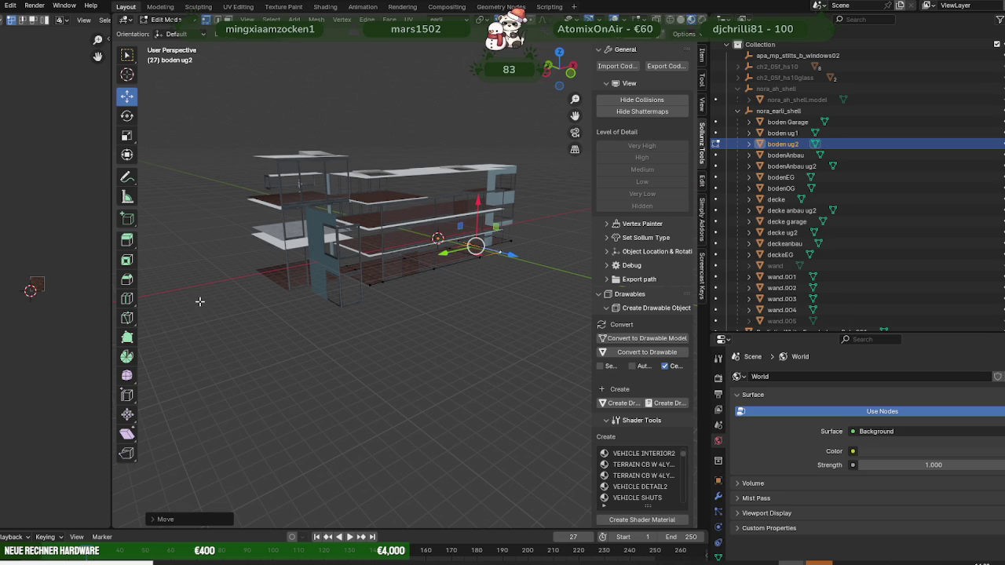
mouse_move(199, 301)
middle_mouse_down()
mouse_move(191, 298)
mouse_move(464, 300)
mouse_move(416, 301)
middle_mouse_up()
scroll(416, 301, "up", 5)
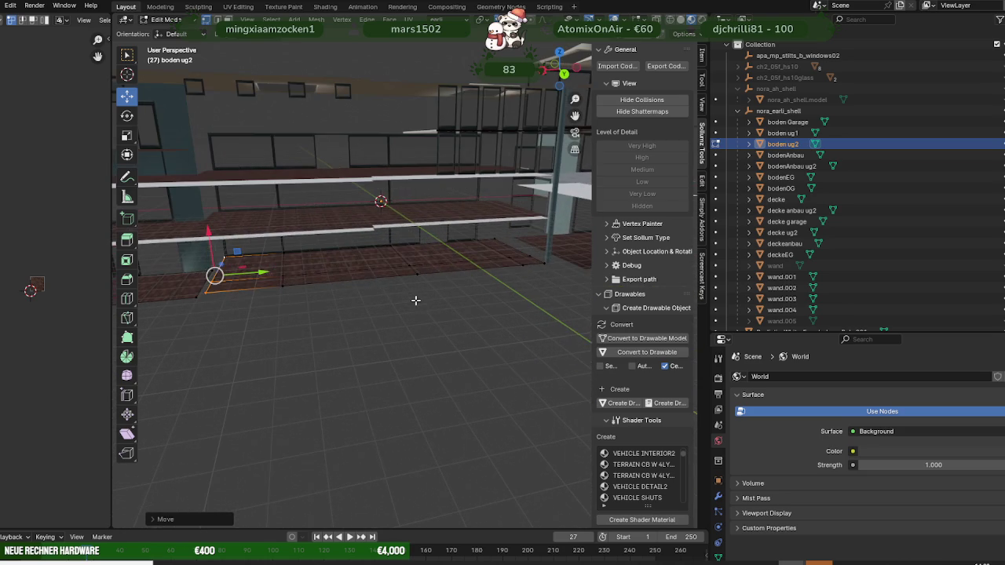
key("Tab")
key("Tab")
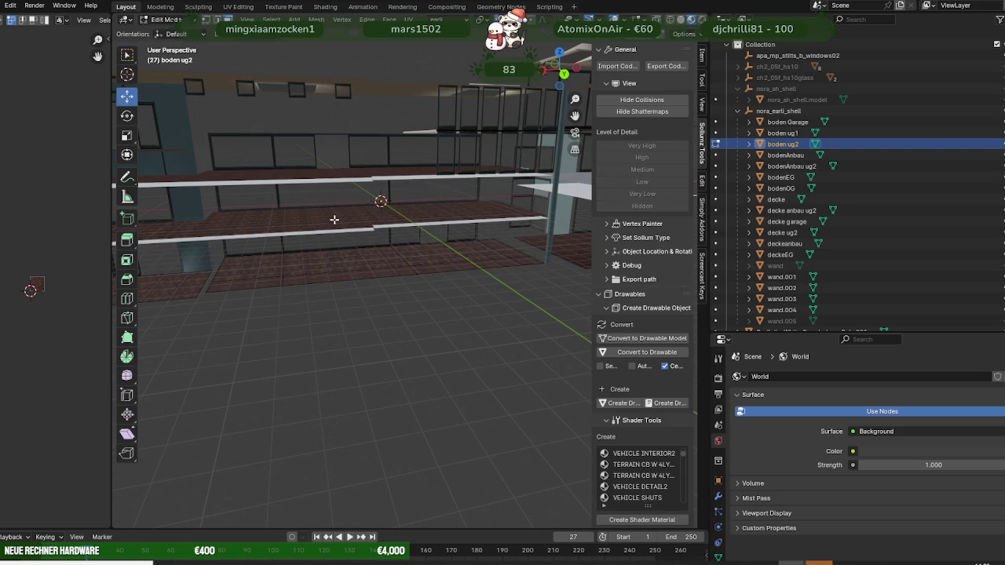
key("Tab")
left_click(334, 220)
key("Tab")
left_click(336, 222)
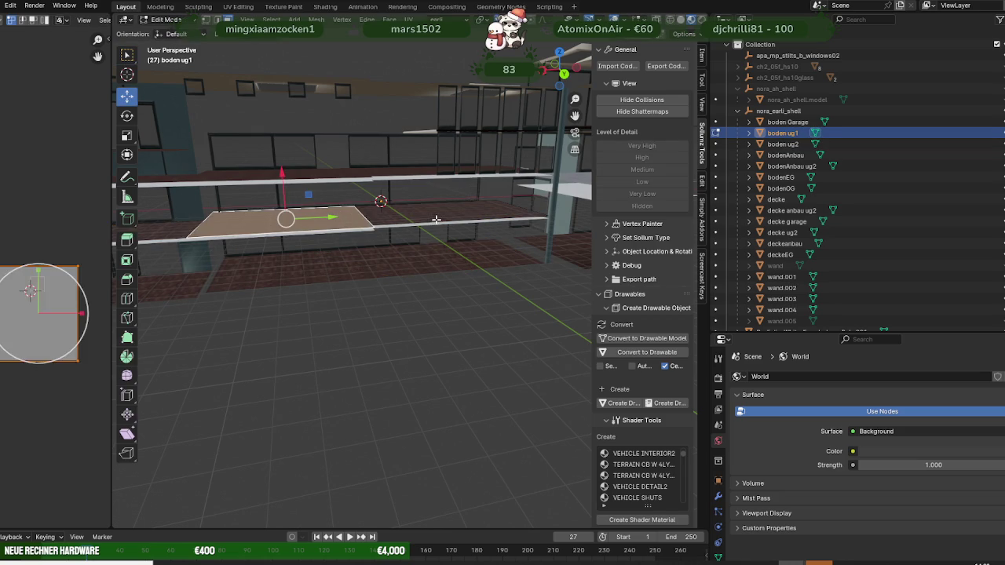
left_click(436, 219, "shift")
scroll(394, 232, "down", 3)
mouse_move(394, 232)
middle_mouse_down()
mouse_move(384, 231)
mouse_move(409, 199)
middle_mouse_up()
scroll(409, 199, "up", 2)
key("alt+a")
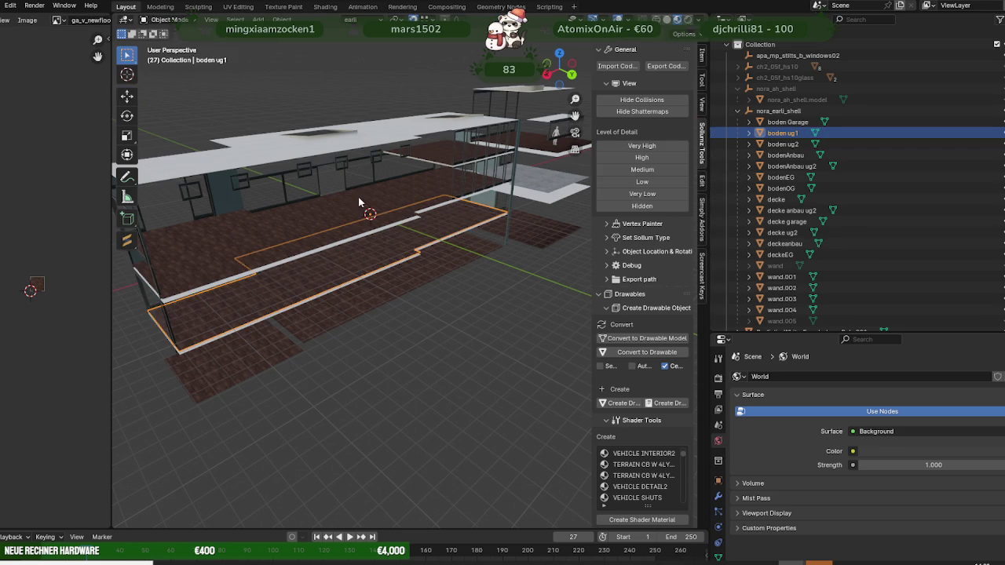
left_click(399, 188)
mouse_move(337, 223)
middle_mouse_down()
mouse_move(354, 198)
mouse_move(289, 181)
middle_mouse_up()
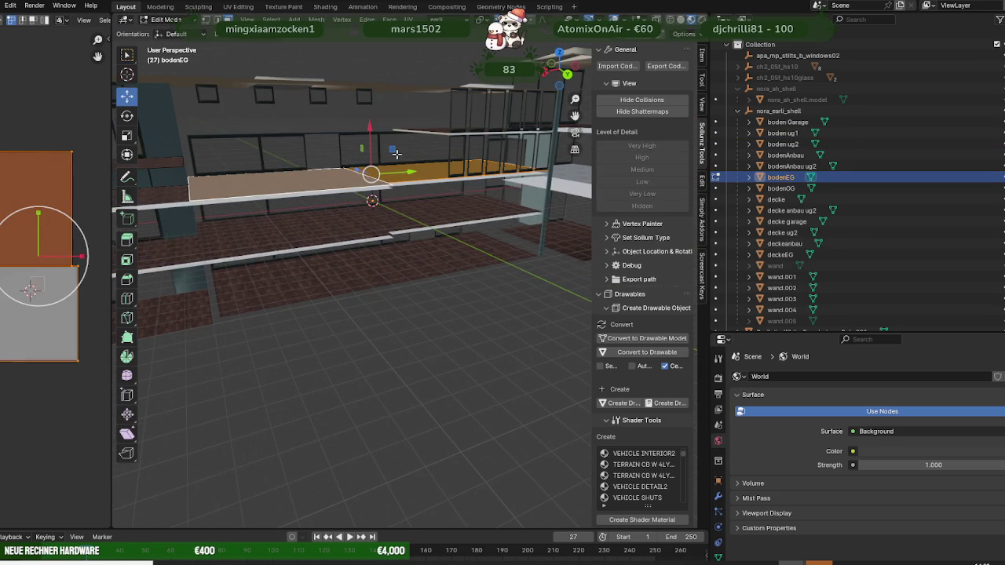
mouse_move(266, 179)
middle_mouse_down()
mouse_move(356, 213)
mouse_move(314, 227)
middle_mouse_up()
scroll(298, 235, "up", 2)
scroll(286, 243, "up", 2)
scroll(281, 247, "up", 2)
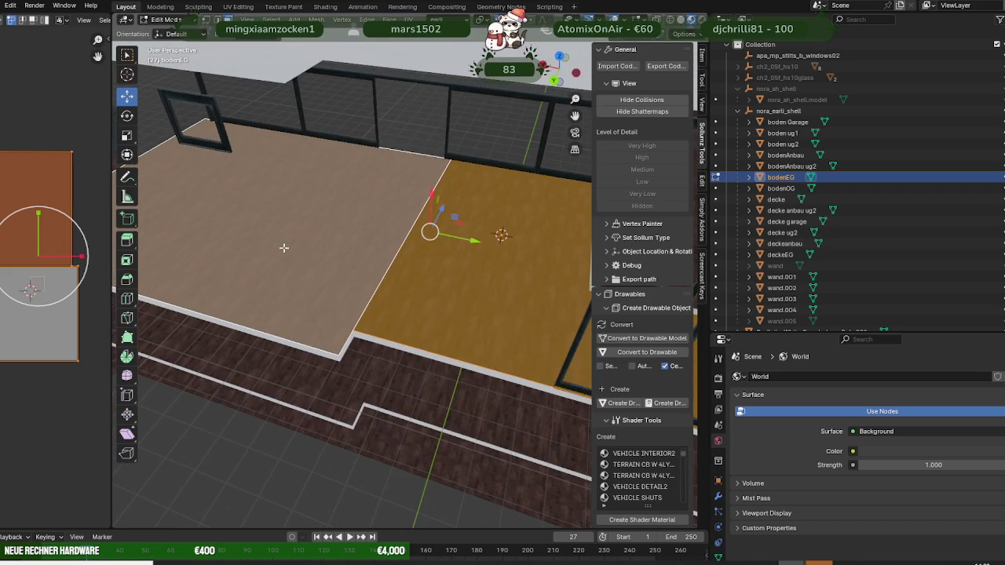
mouse_move(394, 247)
middle_mouse_down()
mouse_move(426, 253)
mouse_move(325, 253)
middle_mouse_up()
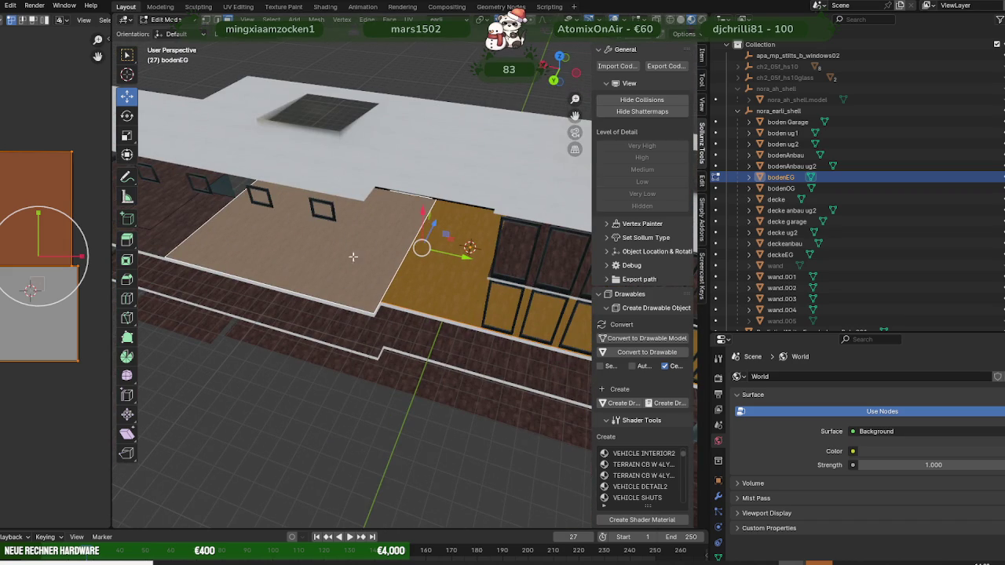
middle_click_drag(204, 218, 243, 224)
scroll(301, 244, "up", 2)
scroll(332, 258, "down", 3)
scroll(332, 257, "down", 2)
mouse_move(308, 237)
middle_mouse_down()
mouse_move(266, 260)
mouse_move(460, 330)
mouse_move(502, 326)
mouse_move(478, 309)
mouse_move(491, 317)
mouse_move(411, 327)
mouse_move(408, 306)
mouse_move(382, 295)
mouse_move(392, 270)
middle_mouse_up()
scroll(534, 329, "up", 2)
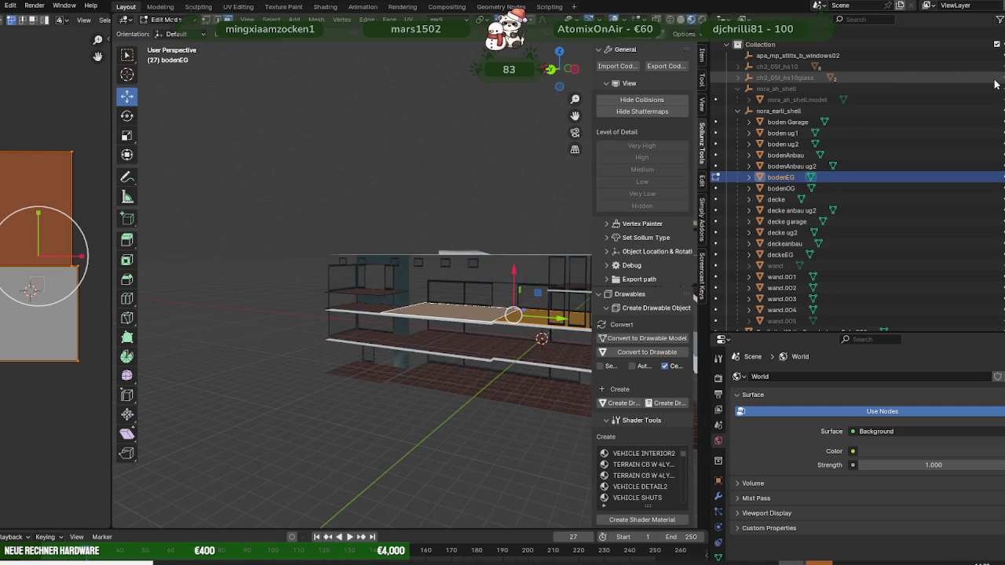
key("alt+h")
Step: Orbit around the walled building, then hide the ch2_05f_hs10 walls to see the floor level
mouse_move(549, 298)
middle_mouse_down()
mouse_move(576, 299)
mouse_move(471, 306)
mouse_move(349, 335)
middle_mouse_up()
scroll(445, 308, "up", 5)
mouse_move(469, 334)
middle_mouse_down()
mouse_move(442, 361)
mouse_move(442, 341)
middle_mouse_up()
scroll(319, 344, "down", 4)
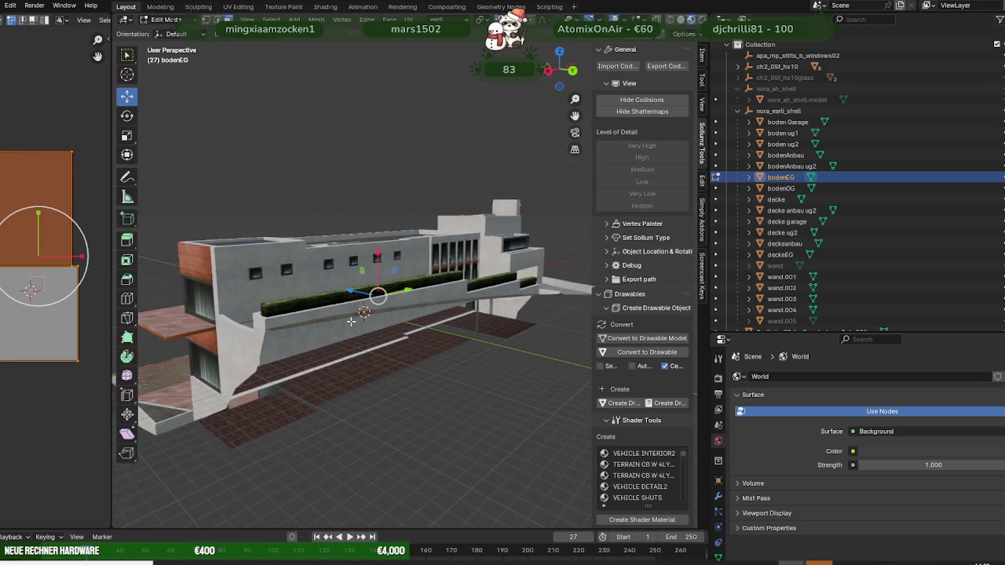
key("h")
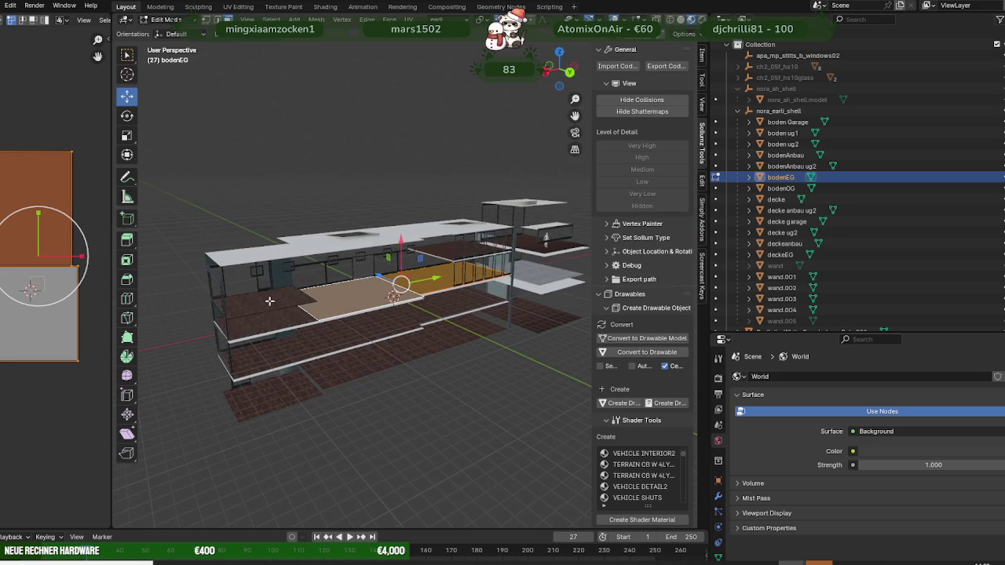
mouse_move(305, 296)
middle_mouse_down()
mouse_move(349, 317)
mouse_move(332, 307)
mouse_move(318, 323)
mouse_move(347, 327)
mouse_move(287, 309)
mouse_move(298, 302)
mouse_move(269, 292)
mouse_move(266, 307)
mouse_move(260, 275)
mouse_move(263, 300)
mouse_move(260, 288)
mouse_move(277, 308)
mouse_move(386, 306)
mouse_move(316, 289)
mouse_move(269, 310)
middle_mouse_up()
scroll(350, 317, "up", 3)
Step: Clear the bodenEG face selection, then open boden ug1 in Edit Mode and select its floor face
right_click(269, 292)
left_click(265, 296)
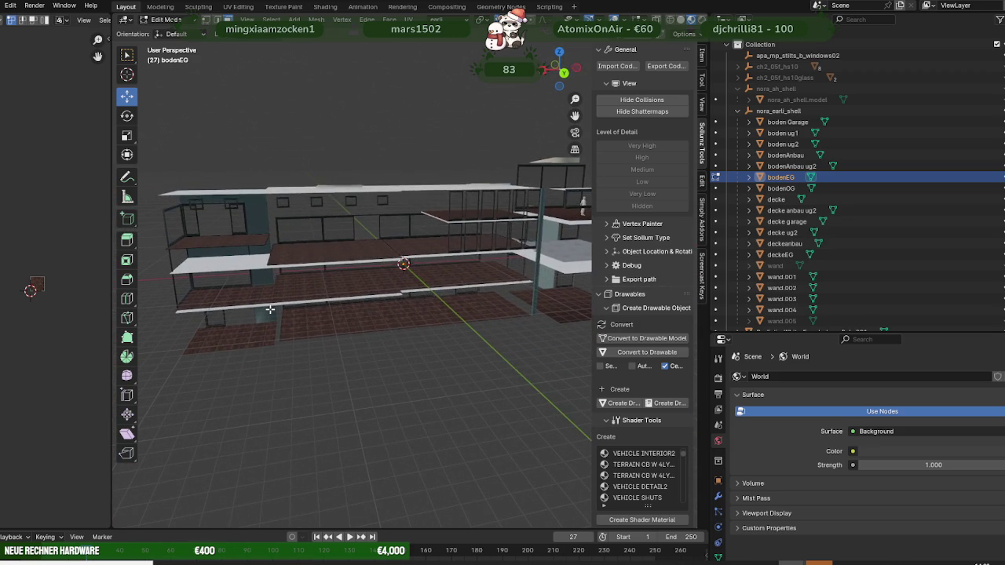
left_click(221, 241)
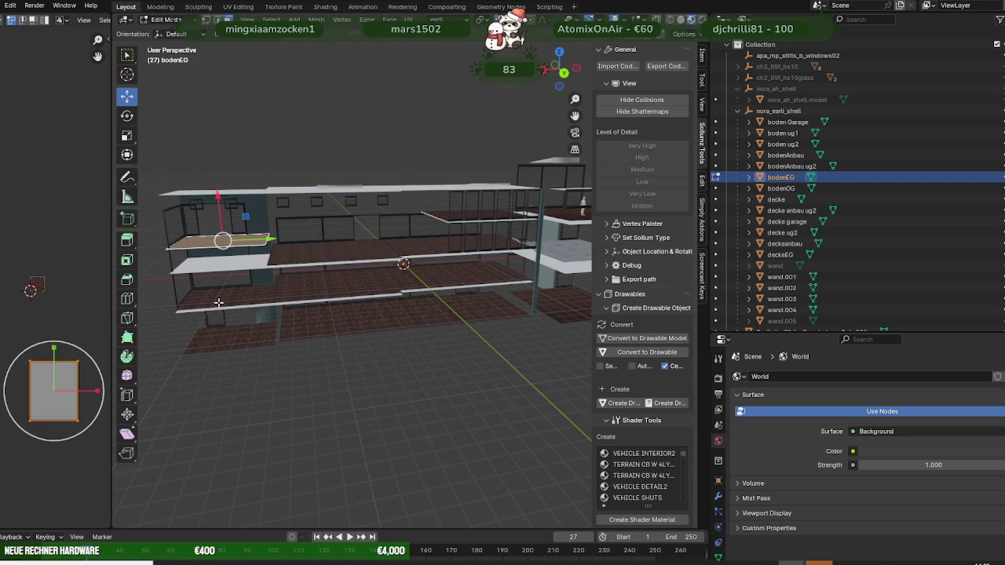
key("alt+a")
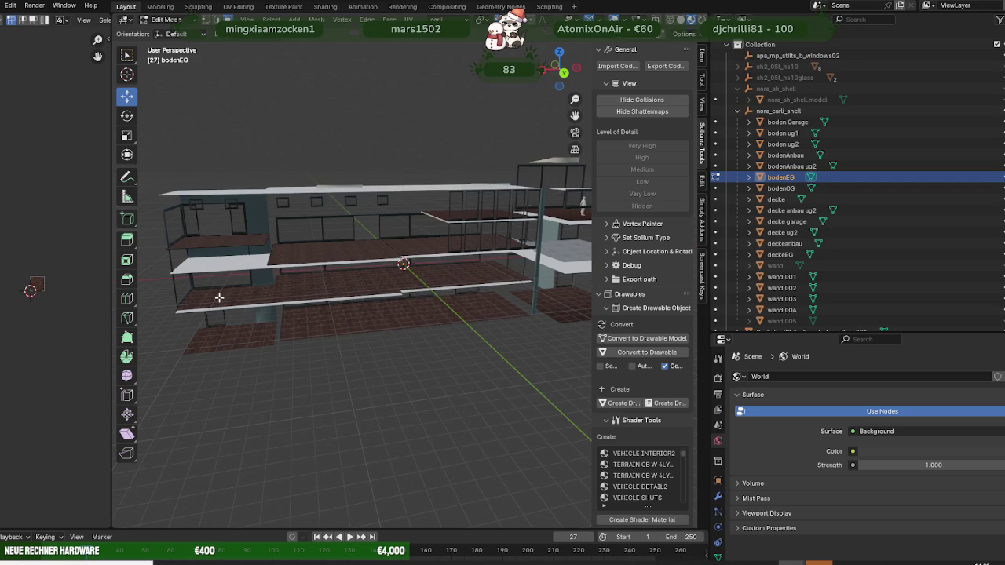
key("Tab")
left_click(221, 303)
key("Tab")
left_click(218, 308)
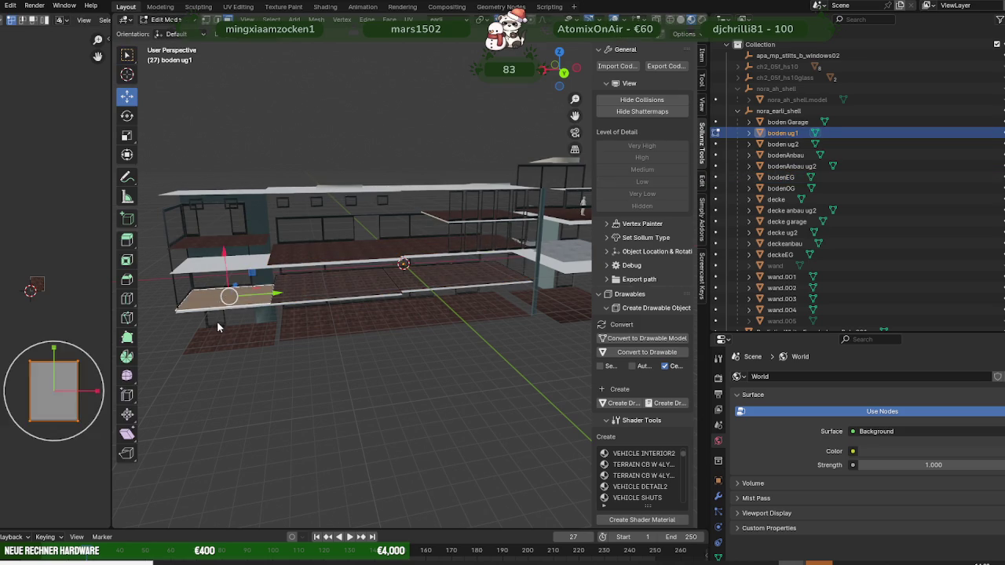
Step: Make boden ug2 the active floor object and orbit to a side-on view of the building
key("Tab")
left_click(219, 334)
key("Tab")
left_click(221, 336)
key("Tab")
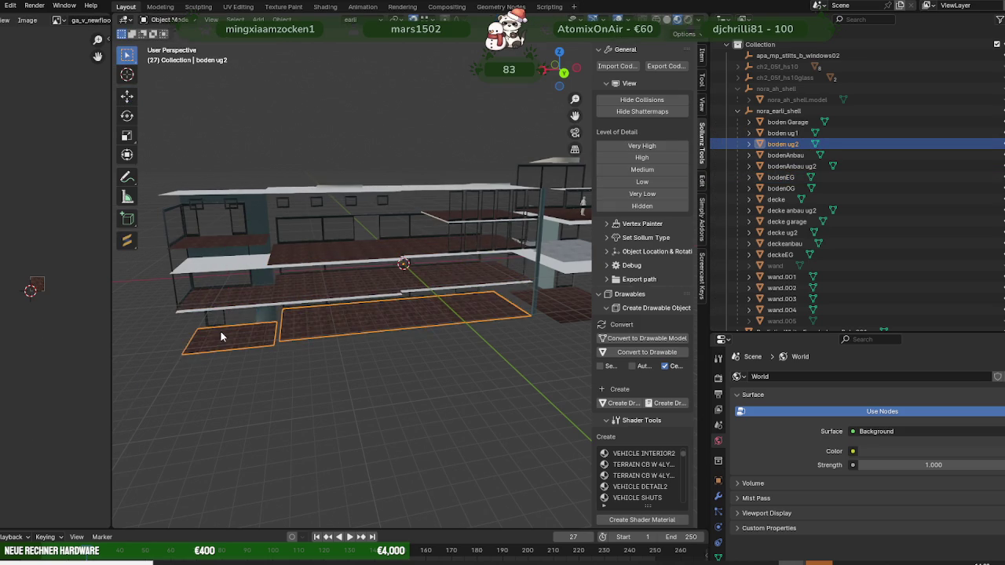
scroll(314, 333, "up", 2)
scroll(316, 332, "up", 2)
scroll(316, 332, "down", 1)
scroll(314, 333, "down", 1)
scroll(306, 334, "down", 2)
middle_click_drag(290, 341, 335, 262)
mouse_move(392, 235)
middle_mouse_down()
mouse_move(387, 272)
mouse_move(359, 318)
mouse_move(407, 357)
mouse_move(405, 367)
mouse_move(359, 341)
mouse_move(388, 332)
mouse_move(285, 308)
mouse_move(336, 306)
middle_mouse_up()
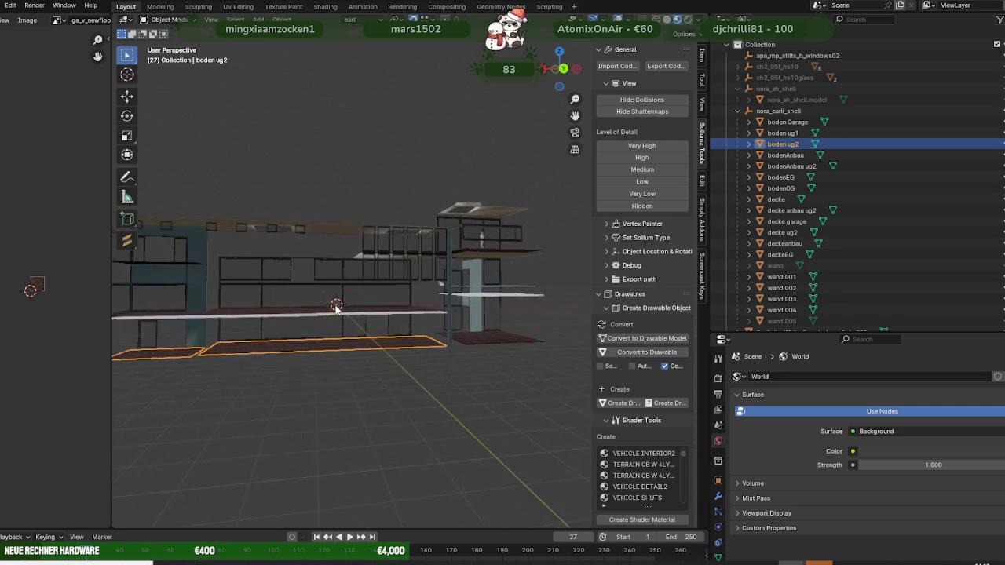
scroll(349, 318, "up", 3)
scroll(372, 337, "up", 3)
Step: Enter Edit Mode on boden ug2 and select its first front floor face
key("Tab")
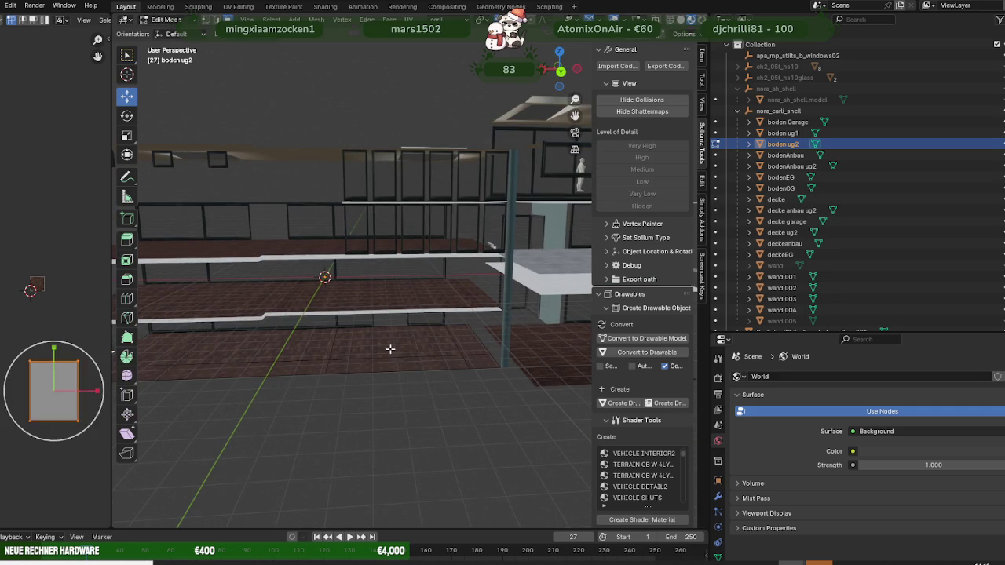
left_click(390, 348)
mouse_move(391, 349)
middle_mouse_down()
mouse_move(375, 335)
mouse_move(360, 339)
middle_mouse_up()
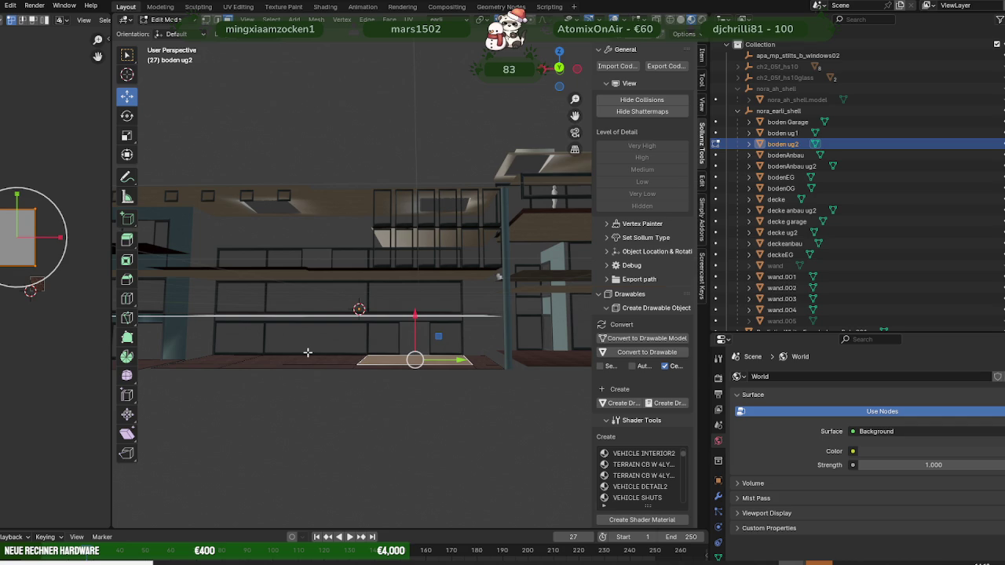
middle_click_drag(306, 353, 386, 306)
mouse_move(411, 342)
middle_mouse_down()
mouse_move(294, 348)
mouse_move(382, 369)
mouse_move(345, 366)
middle_mouse_up()
scroll(383, 370, "up", 3)
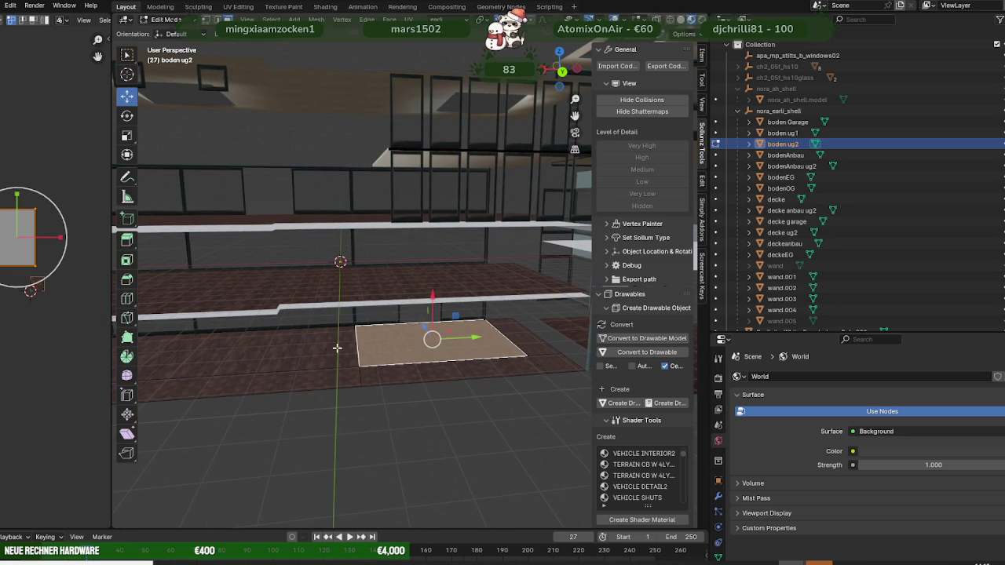
middle_click_drag(418, 351, 330, 333)
Step: Add the adjacent front floor faces along the building to the selection
left_click(251, 336, "shift")
mouse_move(251, 336)
middle_mouse_down()
mouse_move(315, 326)
mouse_move(274, 326)
mouse_move(288, 327)
middle_mouse_up()
left_click(346, 325, "shift")
left_click(369, 354, "shift")
left_click(398, 332, "shift")
mouse_move(397, 332)
middle_mouse_down()
mouse_move(437, 354)
mouse_move(314, 351)
mouse_move(352, 343)
mouse_move(467, 352)
mouse_move(433, 353)
middle_mouse_up()
mouse_move(446, 351)
middle_mouse_down()
mouse_move(314, 350)
mouse_move(375, 346)
mouse_move(184, 420)
mouse_move(327, 377)
middle_mouse_up()
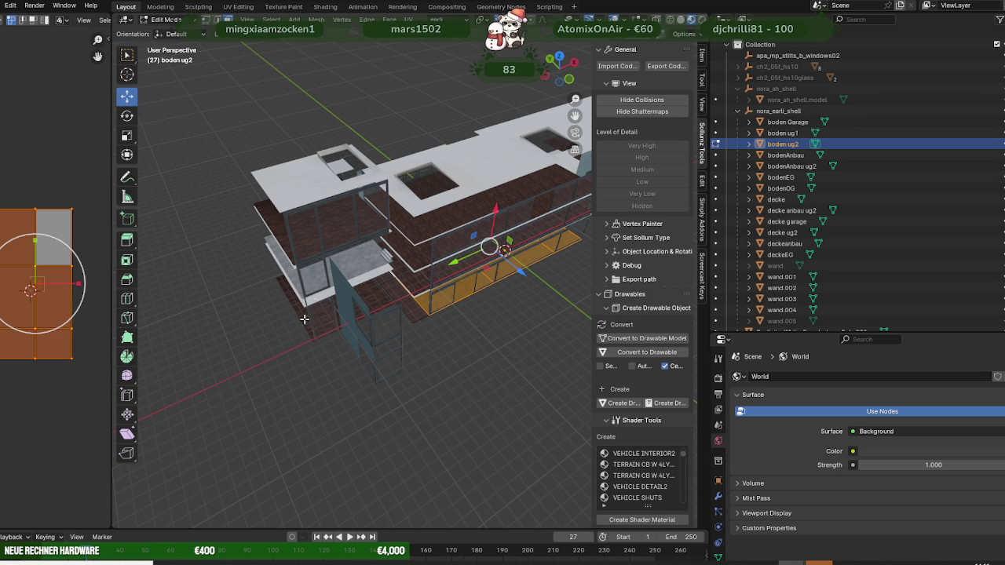
mouse_move(373, 380)
middle_mouse_down()
mouse_move(407, 322)
mouse_move(375, 349)
middle_mouse_up()
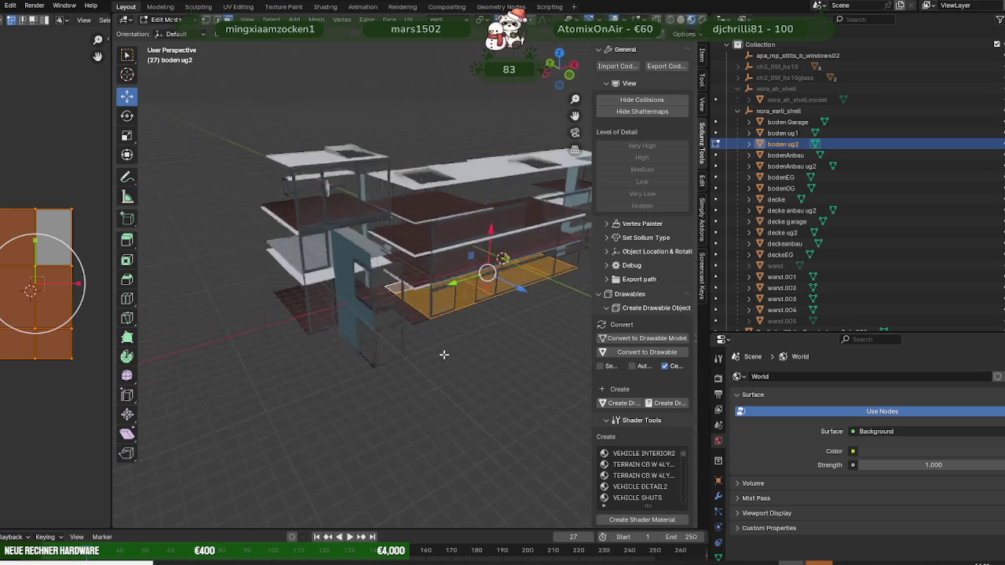
scroll(375, 349, "up", 5)
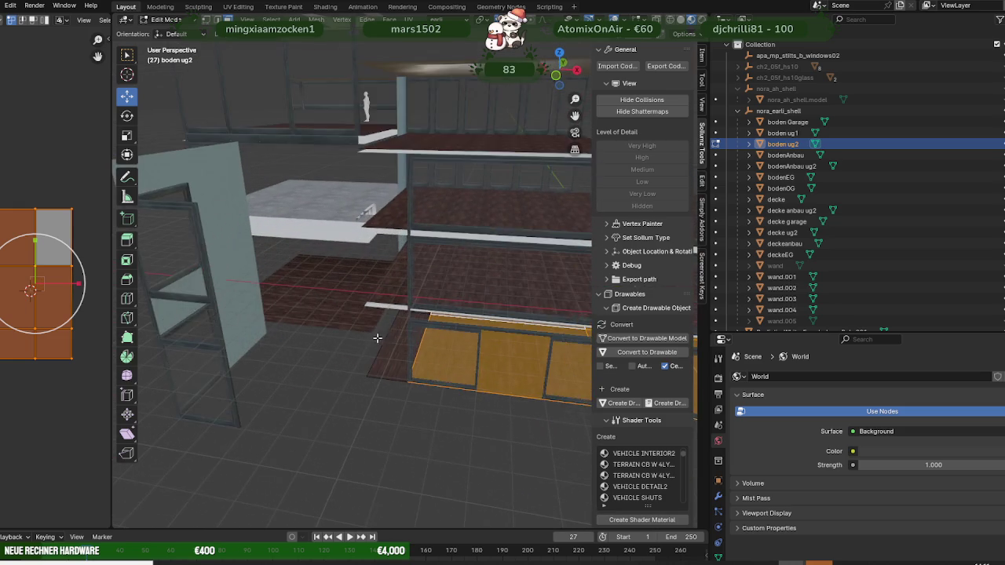
mouse_move(390, 338)
middle_mouse_down()
mouse_move(428, 346)
mouse_move(392, 336)
mouse_move(485, 329)
mouse_move(284, 323)
mouse_move(330, 335)
middle_mouse_up()
scroll(393, 336, "down", 5)
scroll(345, 338, "up", 2)
scroll(383, 340, "up", 2)
scroll(383, 340, "down", 3)
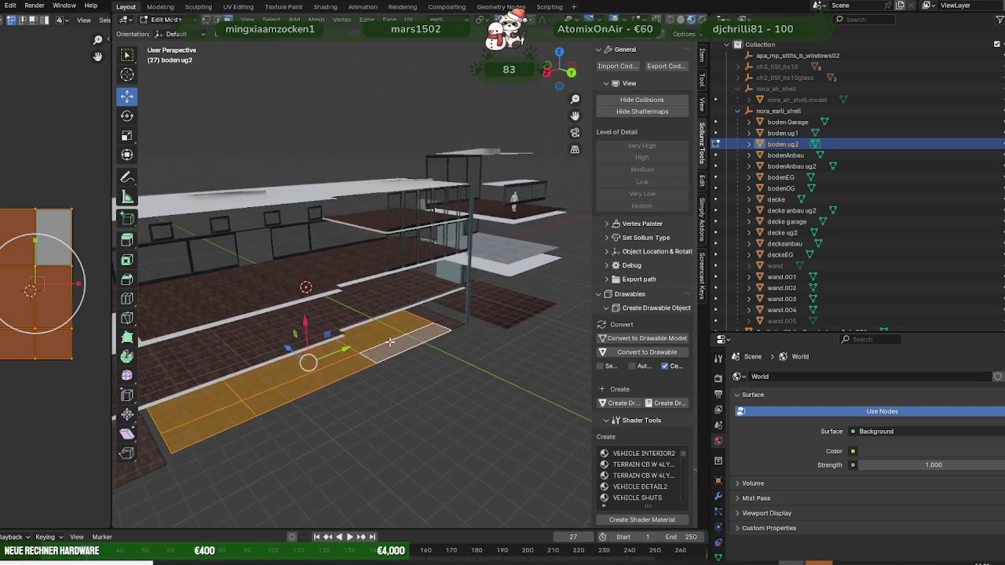
scroll(369, 343, "up", 3)
mouse_move(369, 343)
middle_mouse_down()
mouse_move(344, 345)
mouse_move(378, 342)
middle_mouse_up()
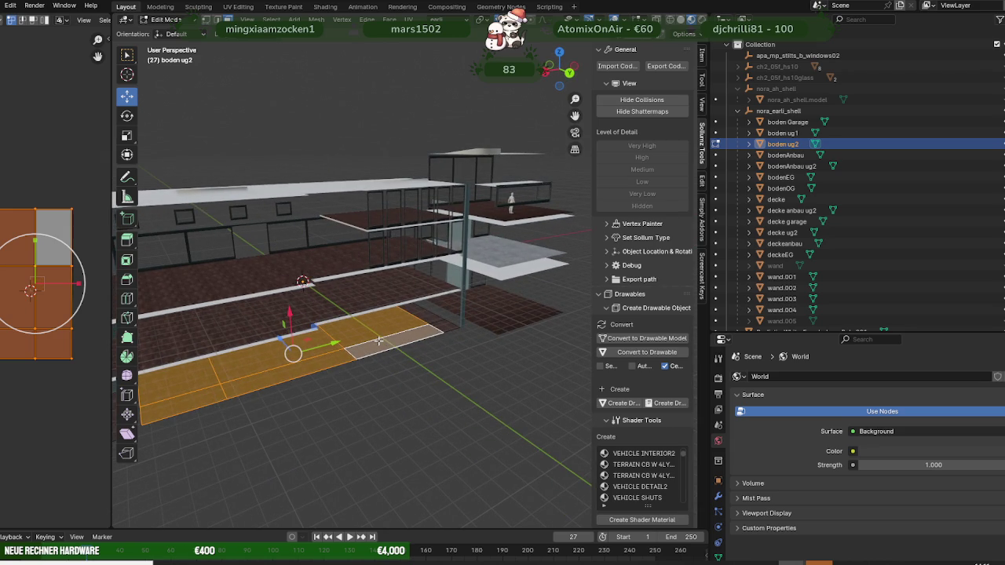
scroll(369, 336, "down", 3)
mouse_move(335, 326)
middle_mouse_down()
mouse_move(355, 324)
mouse_move(307, 324)
mouse_move(341, 314)
mouse_move(322, 303)
middle_mouse_up()
scroll(385, 329, "up", 2)
middle_click_drag(385, 330, 449, 307)
Step: Deselect all boden ug2 faces and view the whole villa from a higher angle
key("alt+a")
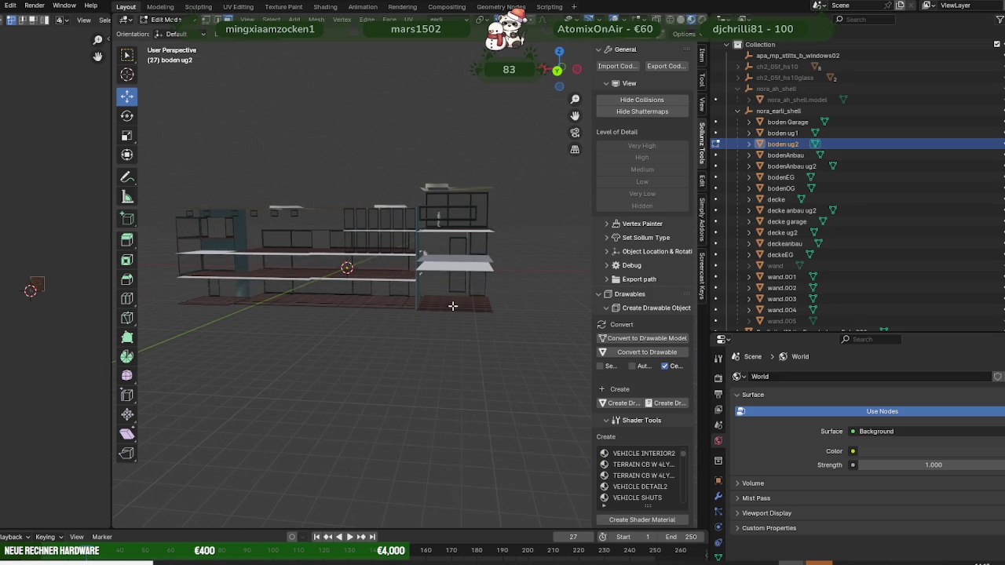
mouse_move(465, 295)
middle_mouse_down()
mouse_move(442, 311)
mouse_move(462, 307)
middle_mouse_up()
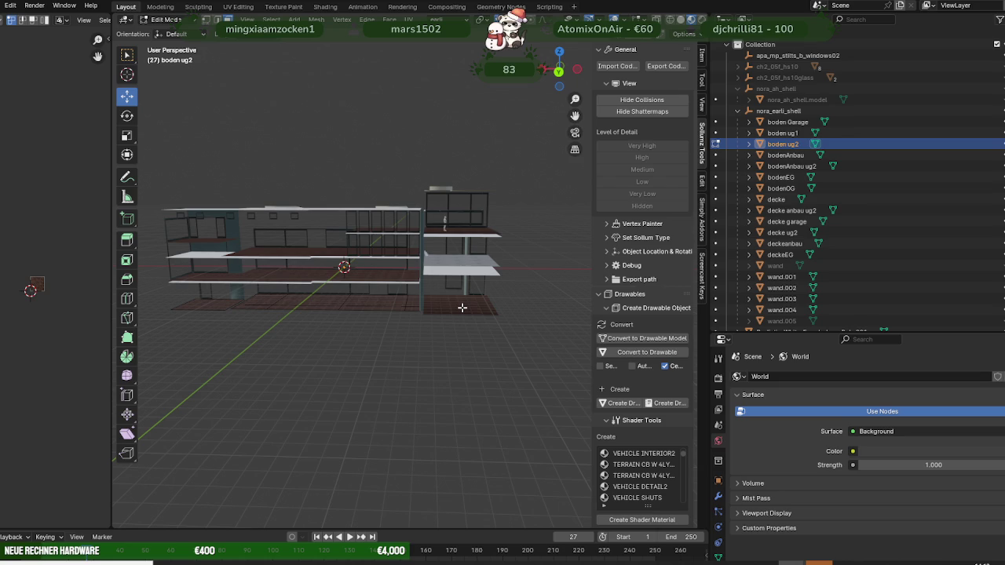
scroll(461, 307, "up", 2)
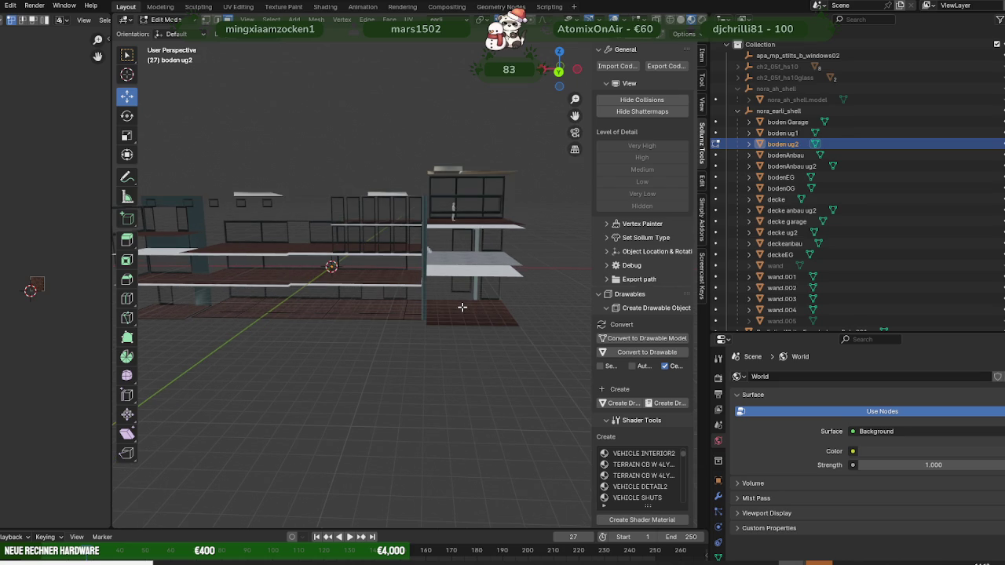
scroll(461, 307, "down", 2)
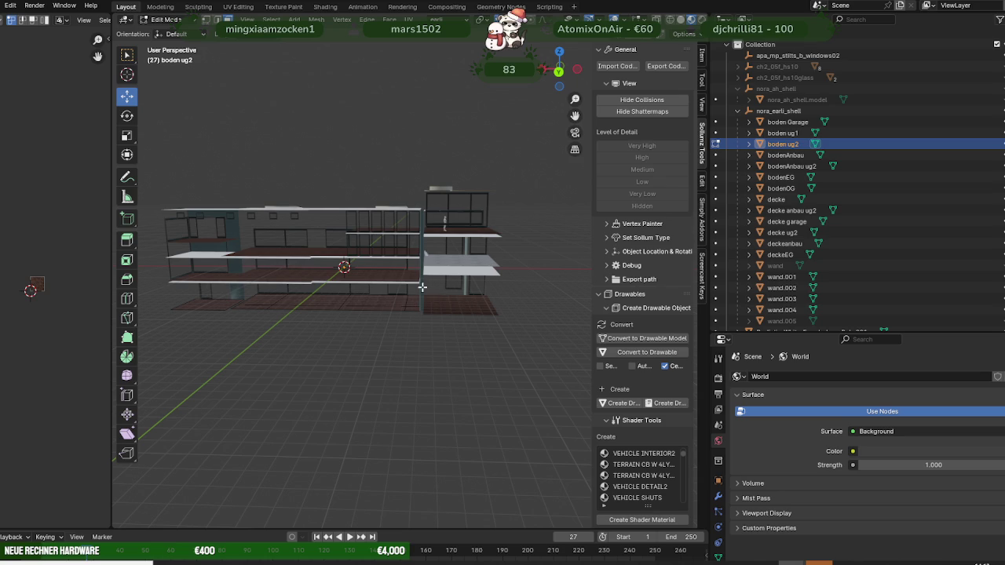
middle_click_drag(402, 281, 395, 278)
mouse_move(452, 265)
middle_mouse_down()
mouse_move(450, 275)
mouse_move(469, 275)
mouse_move(460, 274)
mouse_move(463, 234)
mouse_move(393, 226)
mouse_move(479, 230)
mouse_move(445, 227)
mouse_move(464, 226)
middle_mouse_up()
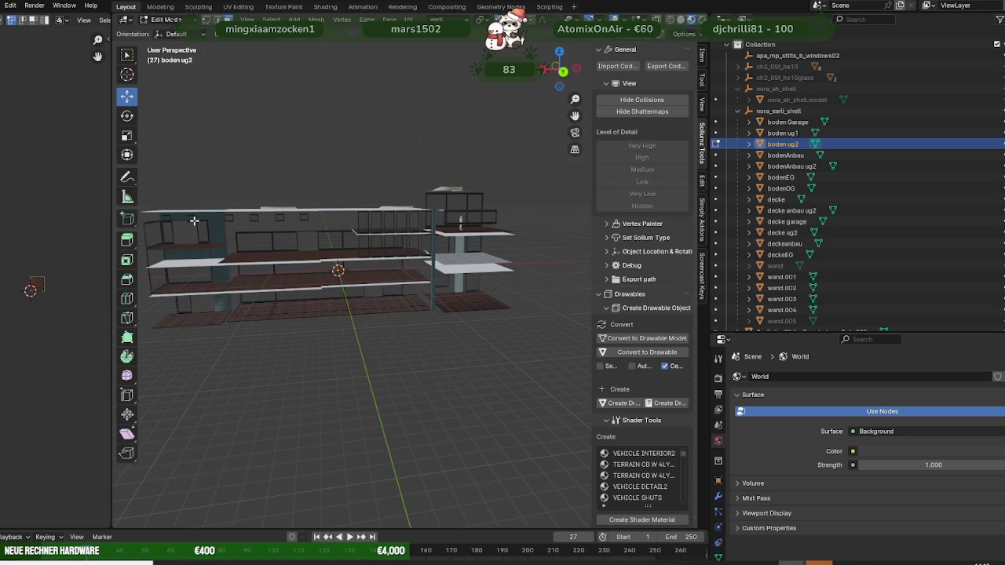
middle_click_drag(240, 264, 236, 265)
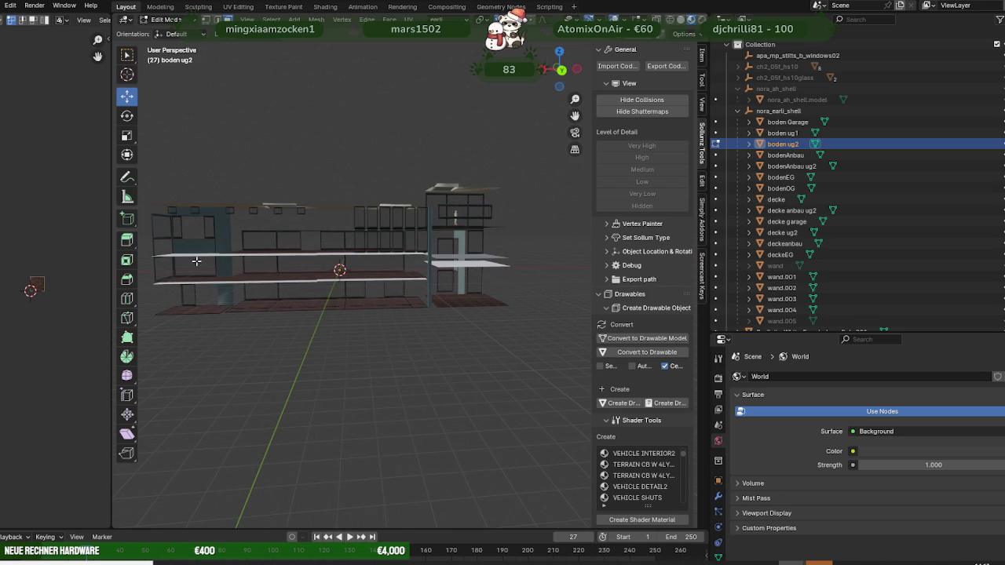
mouse_move(227, 270)
middle_mouse_down()
mouse_move(257, 281)
mouse_move(249, 272)
middle_mouse_up()
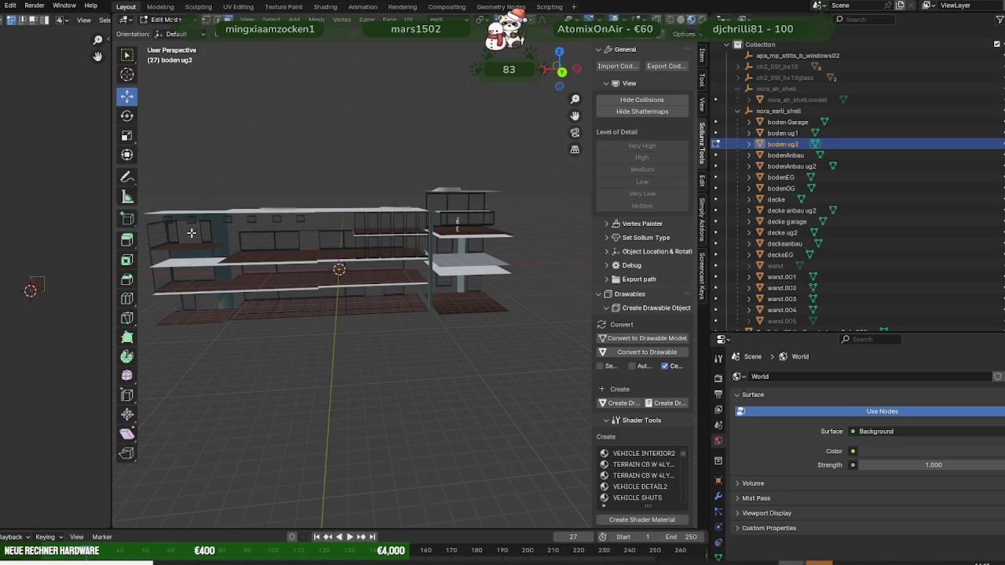
mouse_move(279, 248)
middle_mouse_down()
mouse_move(191, 256)
mouse_move(274, 255)
middle_mouse_up()
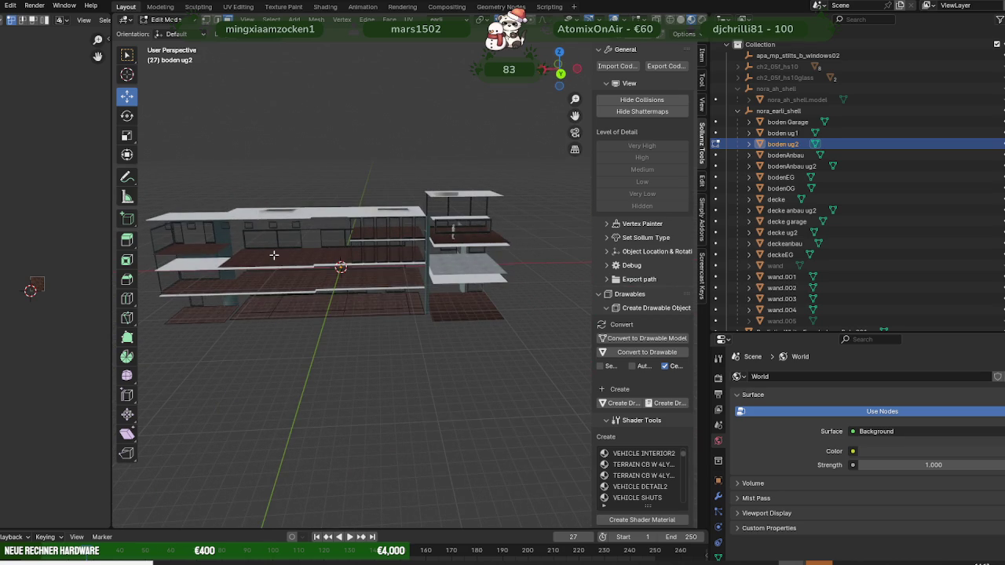
middle_click_drag(274, 255, 294, 246)
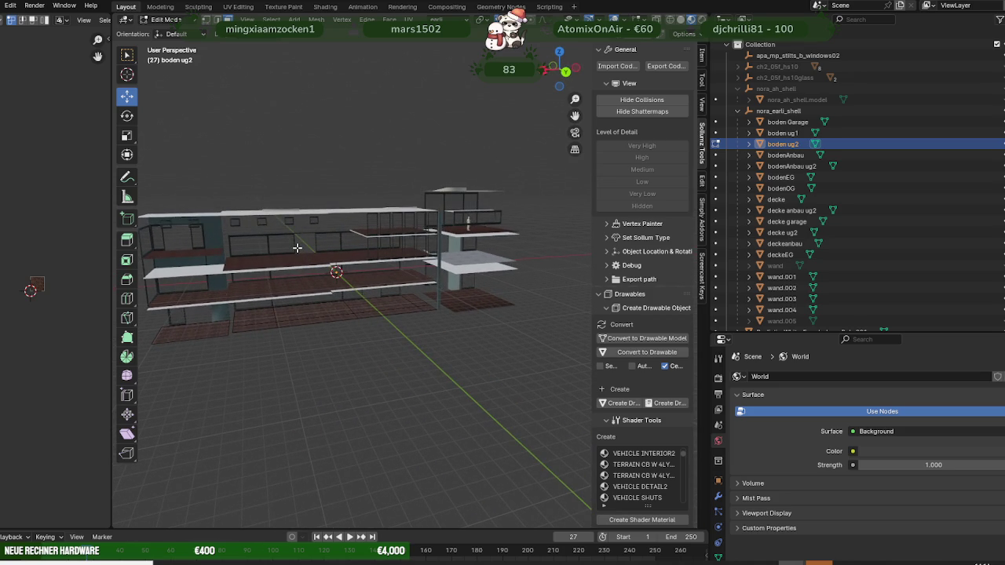
middle_click_drag(296, 248, 297, 247)
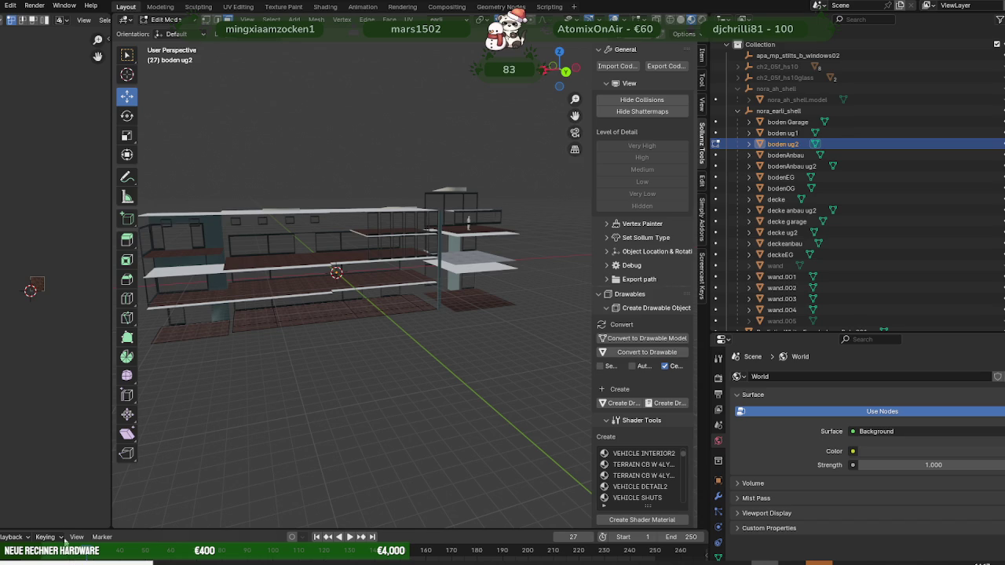
Step: Zoom and orbit the view around the building's floor slabs
scroll(287, 312, "up", 1)
scroll(299, 306, "up", 3)
scroll(314, 294, "up", 2)
scroll(327, 283, "up", 2)
mouse_move(326, 284)
middle_mouse_down()
mouse_move(392, 284)
mouse_move(417, 364)
middle_mouse_up()
scroll(391, 284, "down", 6)
scroll(325, 332, "down", 3)
Step: Show the textured ch2_05f_hs10 model and bring the view inside onto the wooden floor
left_click(946, 67)
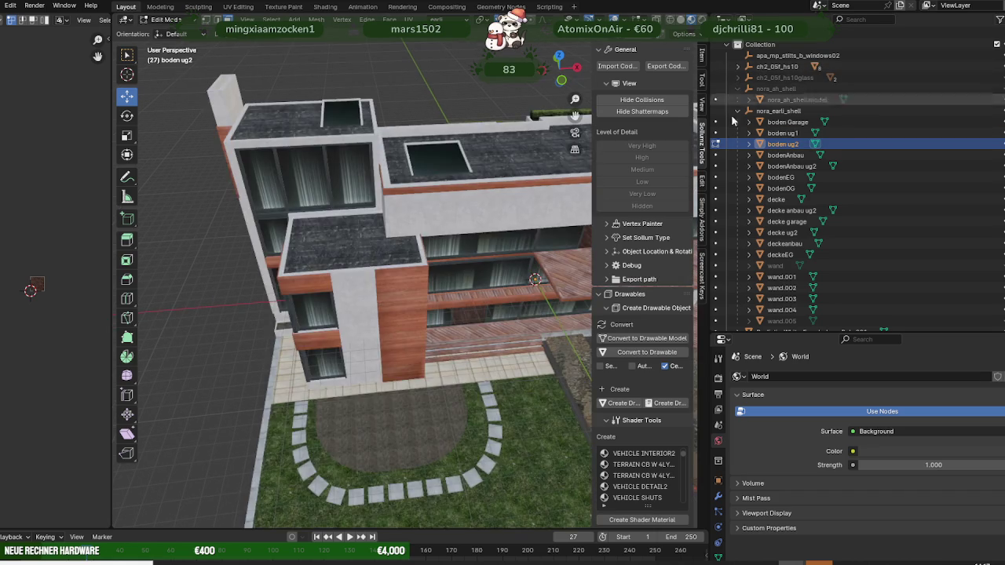
scroll(300, 244, "up", 3)
middle_click_drag(299, 244, 352, 173)
scroll(300, 244, "up", 5)
scroll(300, 245, "down", 3)
scroll(378, 204, "down", 2)
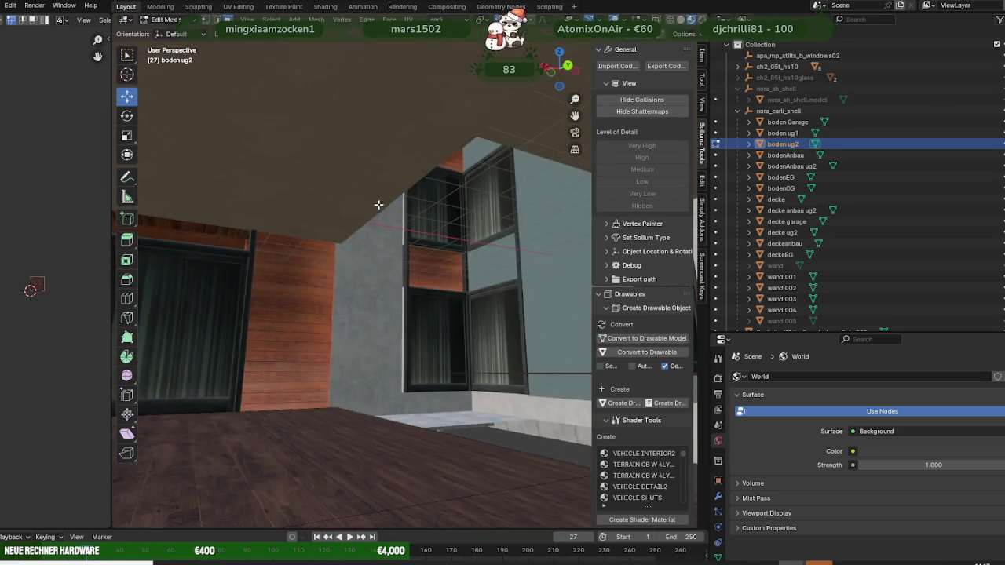
scroll(437, 316, "up", 4)
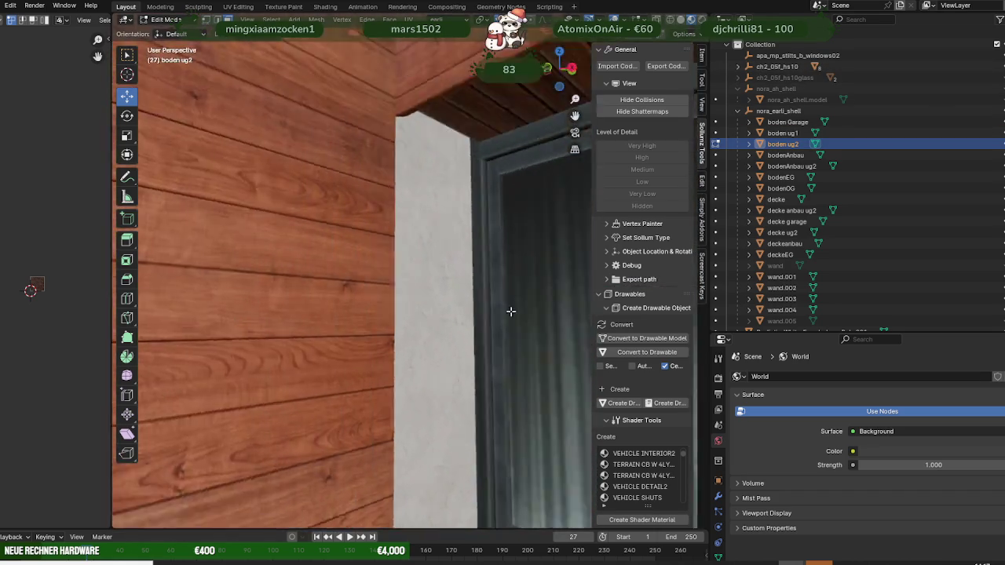
mouse_move(436, 316)
middle_mouse_down()
mouse_move(549, 348)
mouse_move(354, 354)
mouse_move(385, 280)
mouse_move(417, 275)
mouse_move(381, 343)
mouse_move(400, 317)
mouse_move(403, 342)
middle_mouse_up()
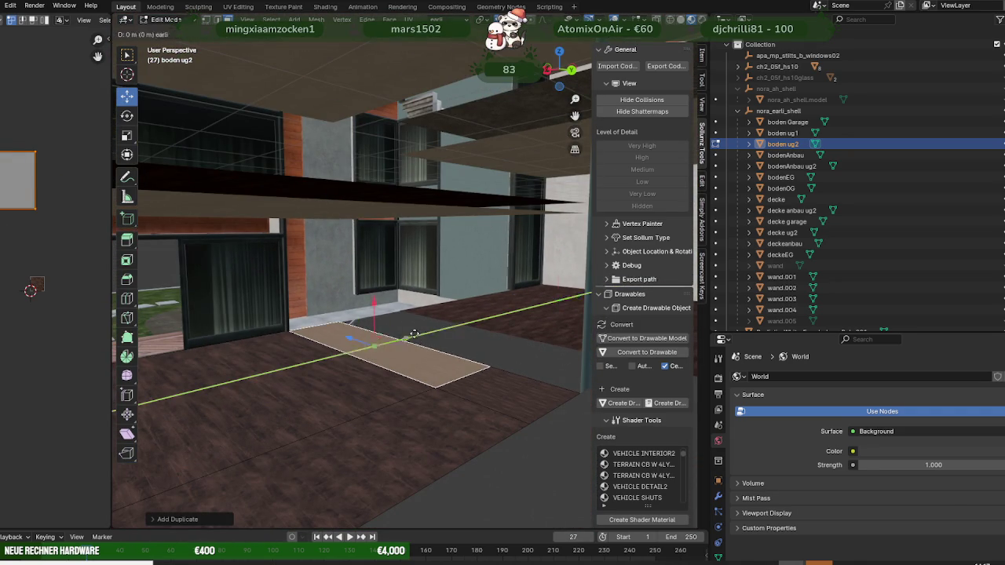
Step: Select the light floor face by the wall and start moving it with G
mouse_move(418, 305)
middle_mouse_down()
mouse_move(414, 323)
mouse_move(403, 325)
mouse_move(419, 330)
mouse_move(359, 341)
mouse_move(363, 354)
middle_mouse_up()
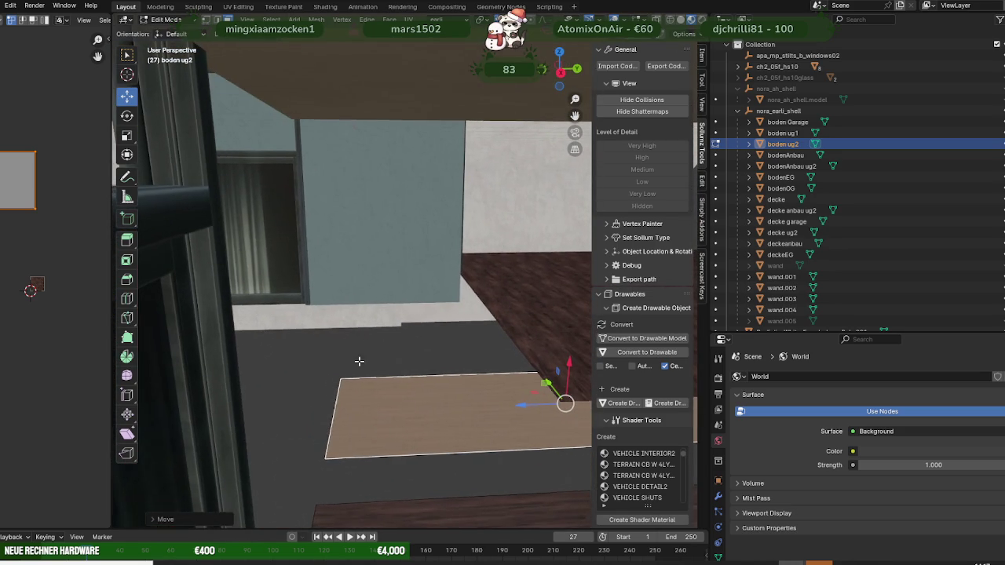
left_click(415, 378)
middle_click_drag(415, 379, 370, 367)
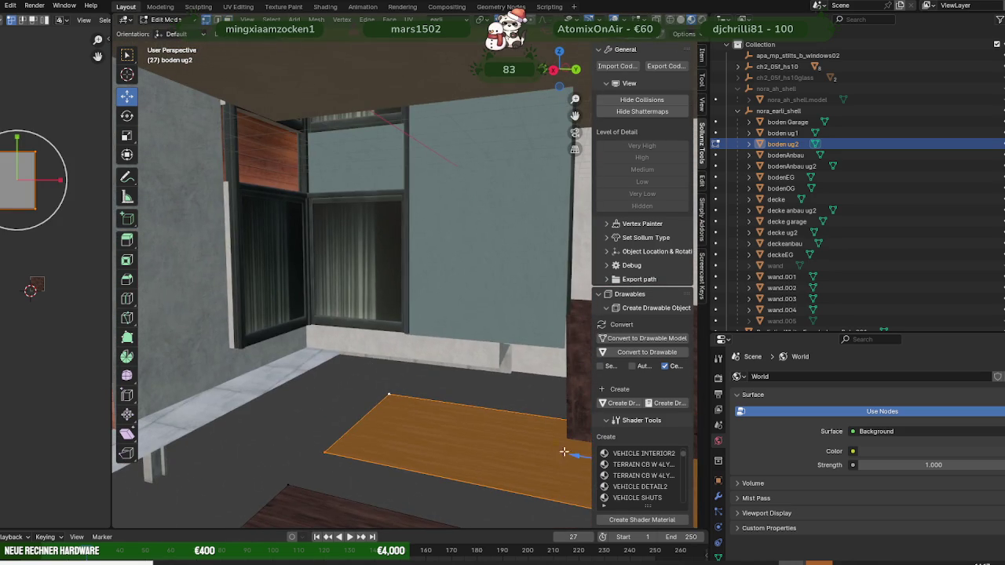
middle_click_drag(570, 453, 478, 417)
key("g")
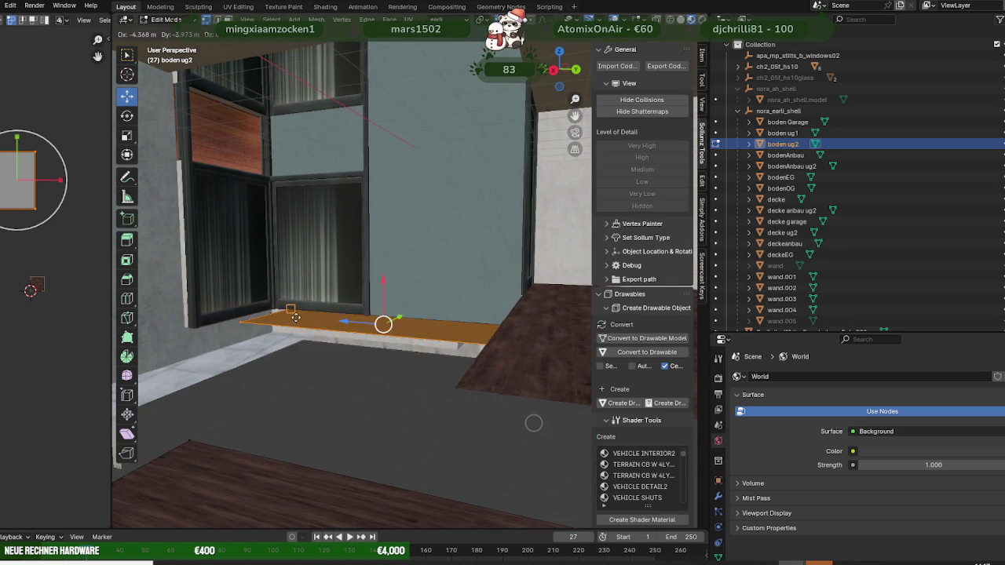
mouse_move(275, 306)
middle_mouse_down()
mouse_move(478, 319)
mouse_move(406, 352)
mouse_move(480, 279)
middle_mouse_up()
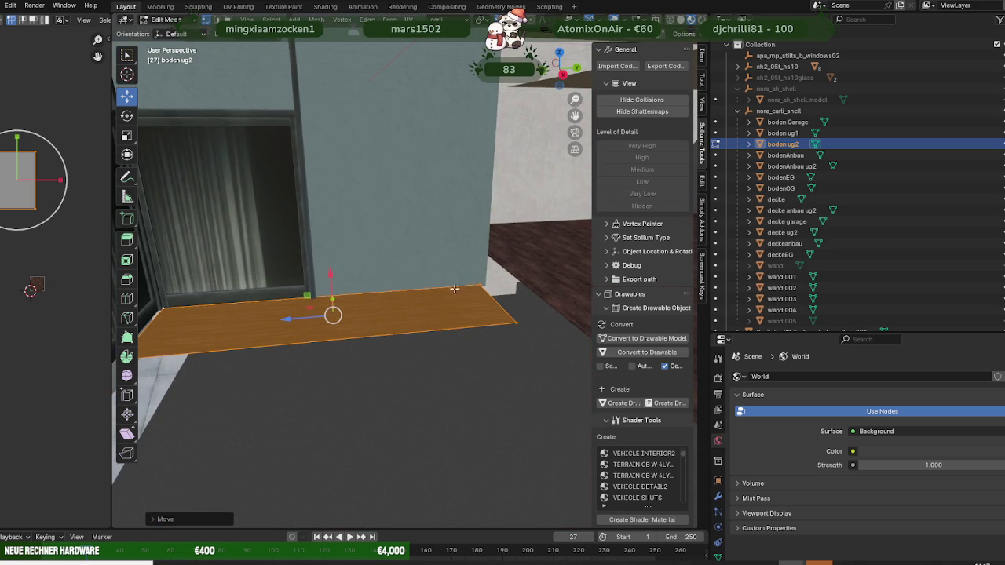
Step: Select the whole linked floor piece and slide it along the X axis
left_click(479, 284)
key("l")
left_click_drag(335, 314, 340, 316)
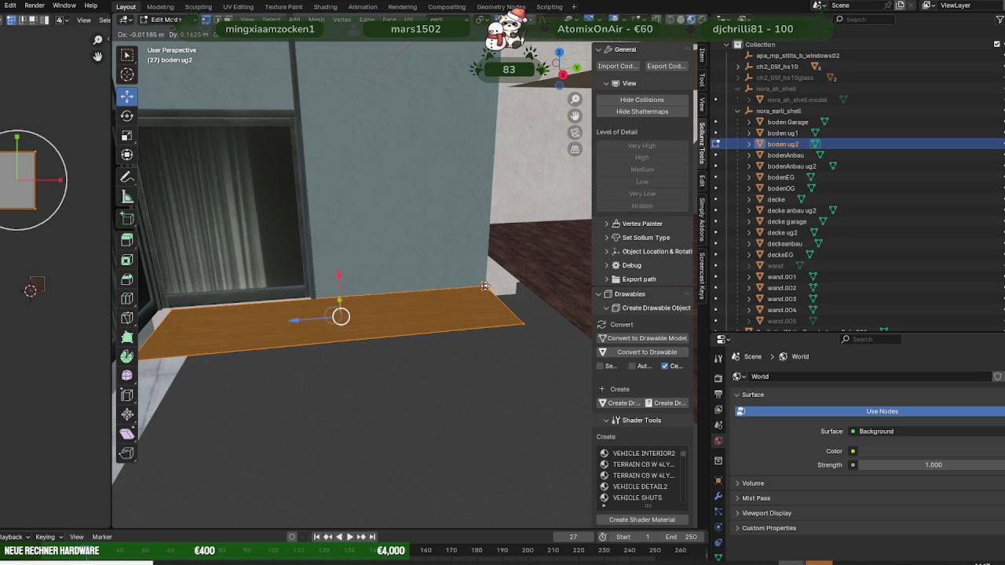
left_click_drag(486, 283, 477, 283)
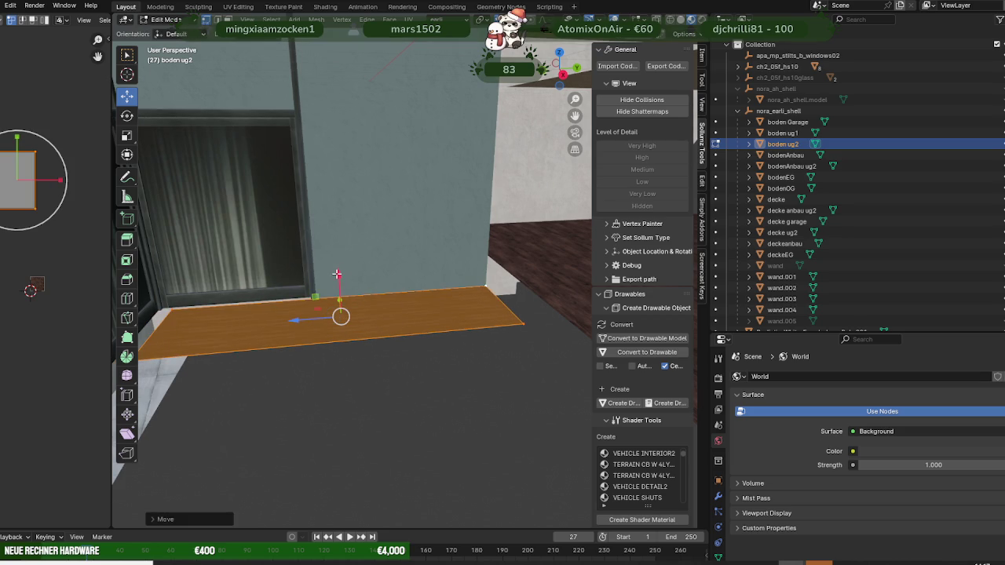
left_click_drag(336, 274, 306, 297)
mouse_move(305, 296)
middle_mouse_down()
mouse_move(223, 289)
mouse_move(301, 303)
middle_mouse_up()
Step: Move the floor piece vertically, then slide it about 6.95 m along Y
scroll(301, 303, "up", 3)
scroll(294, 307, "up", 3)
left_click_drag(258, 325, 266, 309)
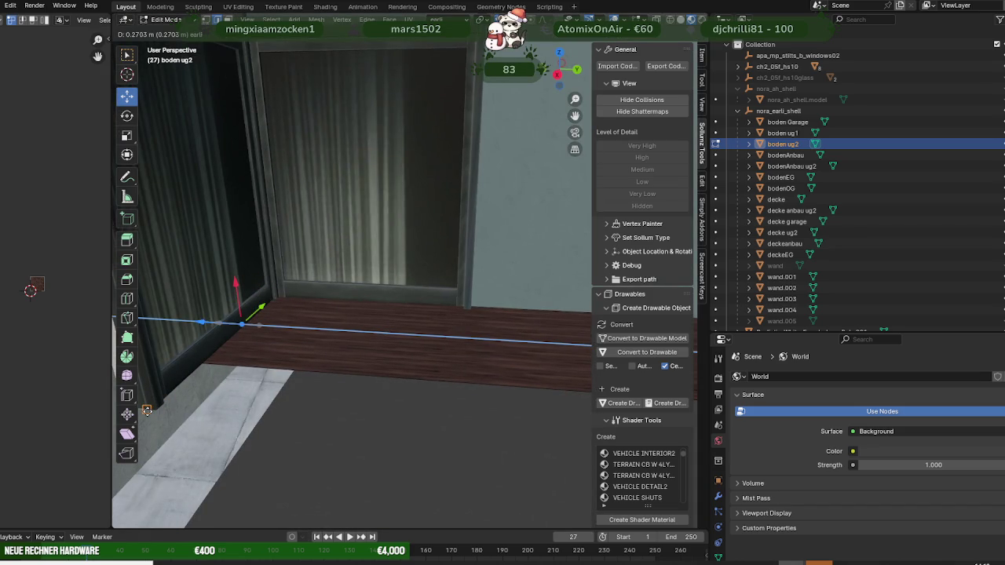
left_click_drag(147, 411, 149, 408)
mouse_move(149, 408)
middle_mouse_down()
mouse_move(321, 355)
mouse_move(442, 338)
middle_mouse_up()
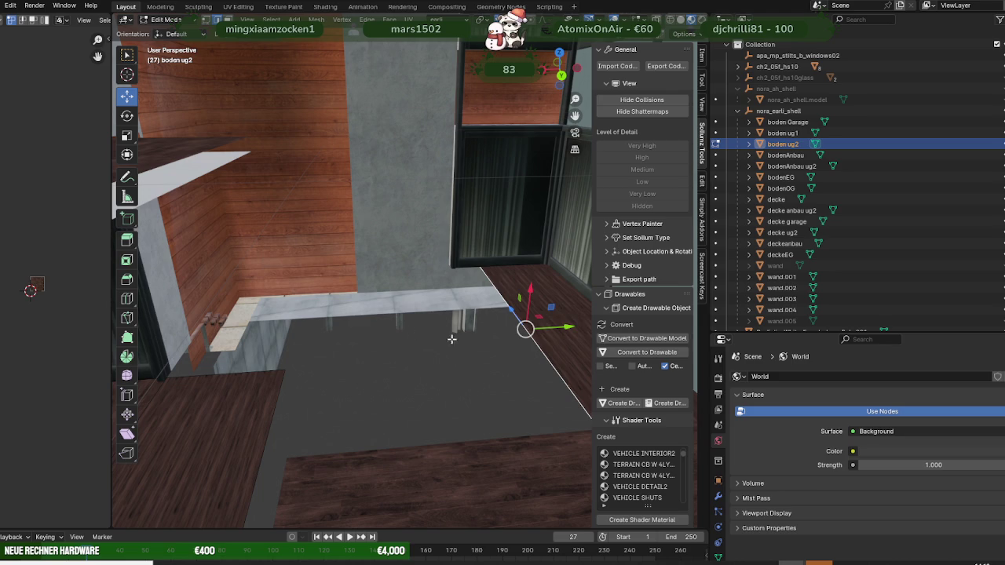
mouse_move(564, 327)
left_mouse_down()
mouse_move(225, 288)
mouse_move(192, 340)
left_mouse_up()
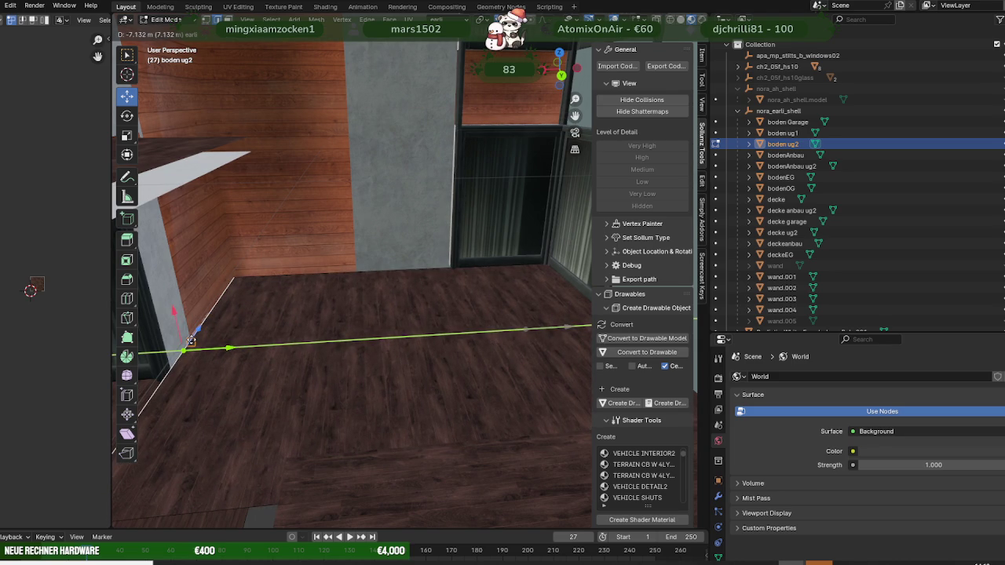
Step: Orbit and zoom to check the floor piece's new position from a low angle
middle_click_drag(202, 327, 295, 331)
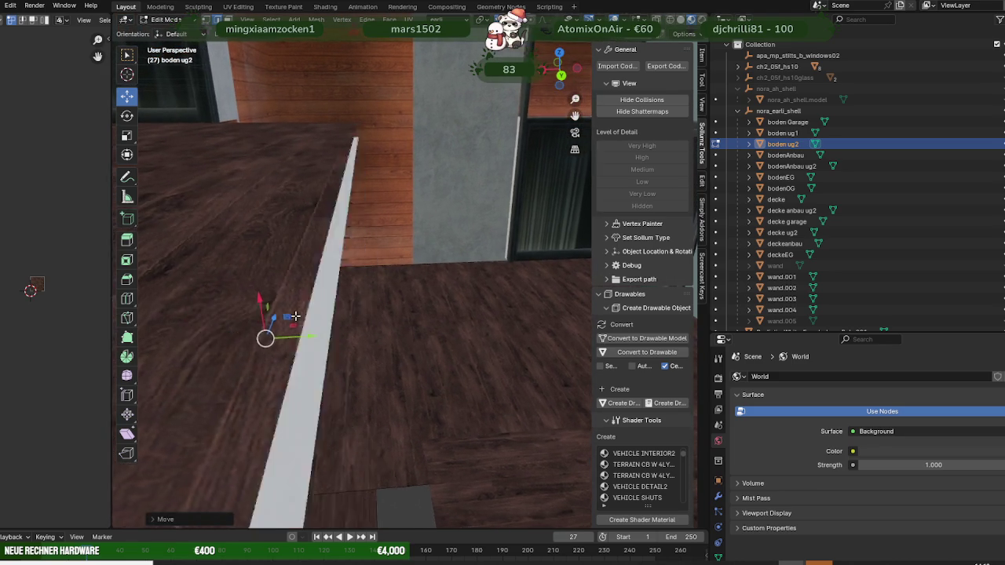
mouse_move(392, 225)
middle_mouse_down()
mouse_move(419, 204)
mouse_move(399, 200)
mouse_move(415, 254)
mouse_move(392, 251)
mouse_move(343, 287)
mouse_move(330, 278)
mouse_move(377, 291)
mouse_move(361, 289)
mouse_move(346, 266)
mouse_move(353, 287)
mouse_move(321, 292)
mouse_move(426, 344)
middle_mouse_up()
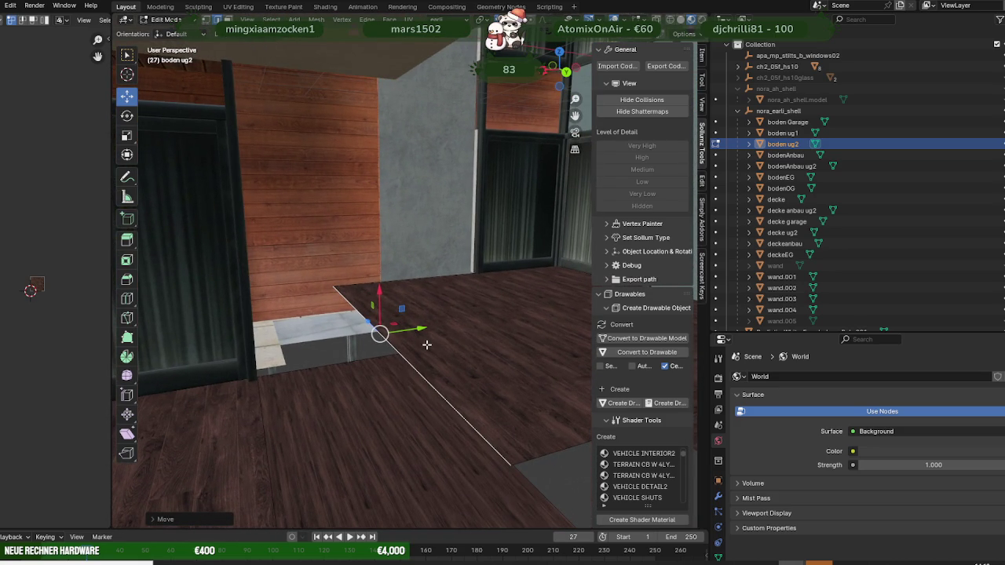
scroll(426, 344, "down", 2)
scroll(427, 347, "down", 4)
scroll(431, 350, "down", 3)
scroll(435, 357, "up", 3)
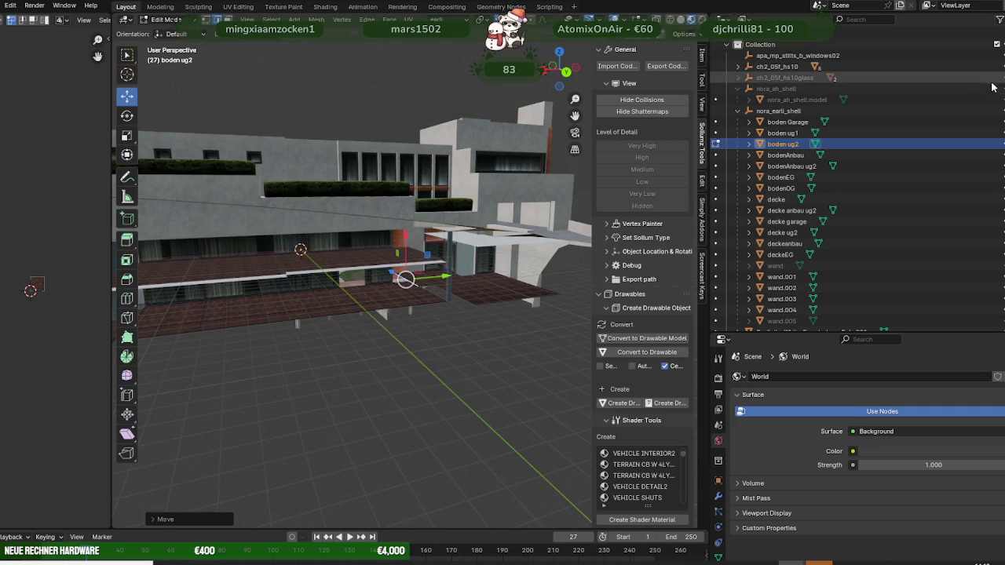
Step: Hide the textured house with H and orbit around the bare shell
key("h")
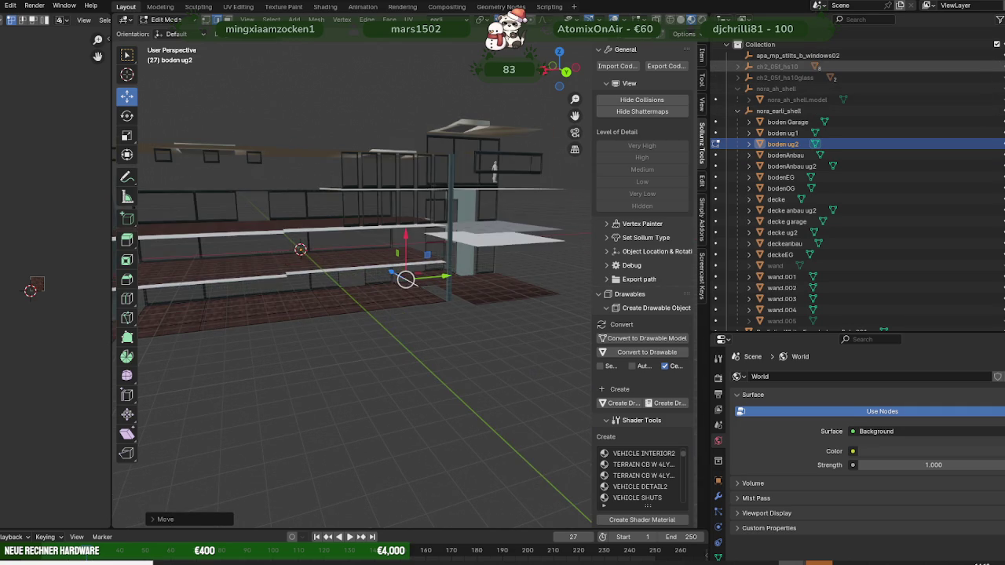
mouse_move(440, 275)
middle_mouse_down()
mouse_move(368, 267)
mouse_move(545, 224)
mouse_move(491, 226)
middle_mouse_up()
scroll(544, 224, "up", 3)
scroll(492, 225, "down", 5)
middle_click_drag(406, 269, 379, 254)
scroll(473, 273, "up", 5)
middle_click_drag(474, 273, 423, 252)
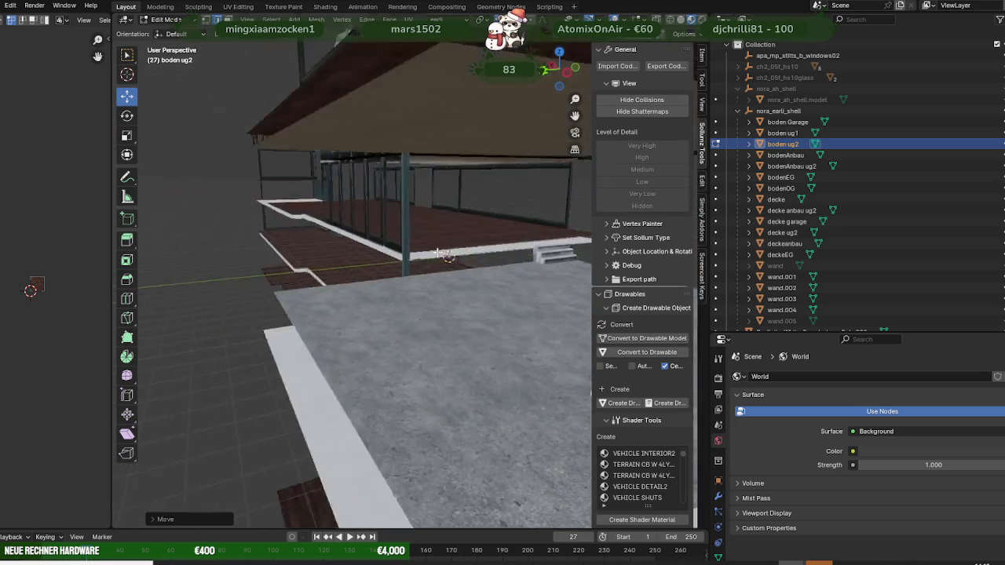
Step: Orbit to a level view across the tiled floor and select a floor face
scroll(394, 235, "up", 4)
scroll(426, 230, "down", 5)
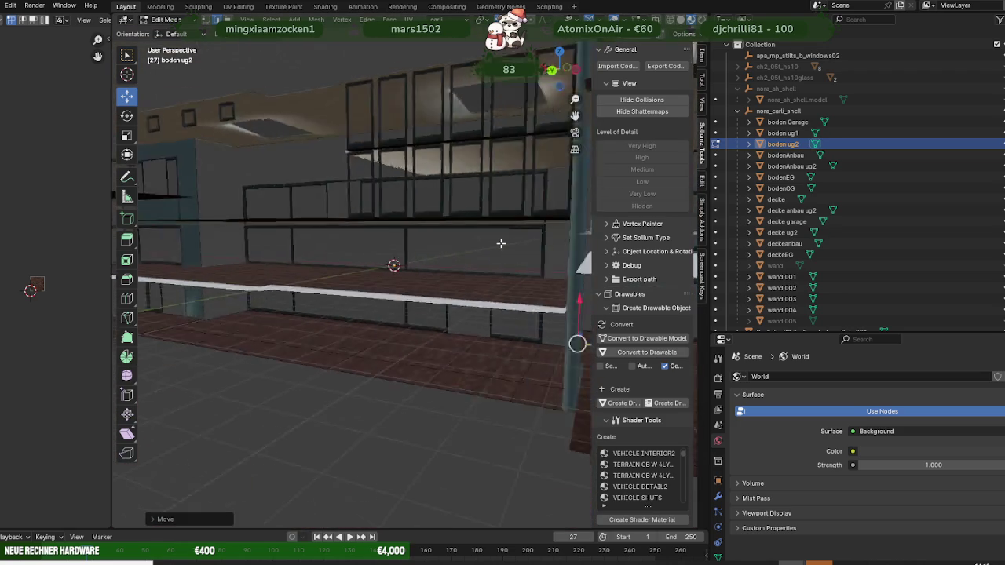
mouse_move(397, 264)
middle_mouse_down()
mouse_move(453, 259)
mouse_move(404, 261)
mouse_move(473, 268)
middle_mouse_up()
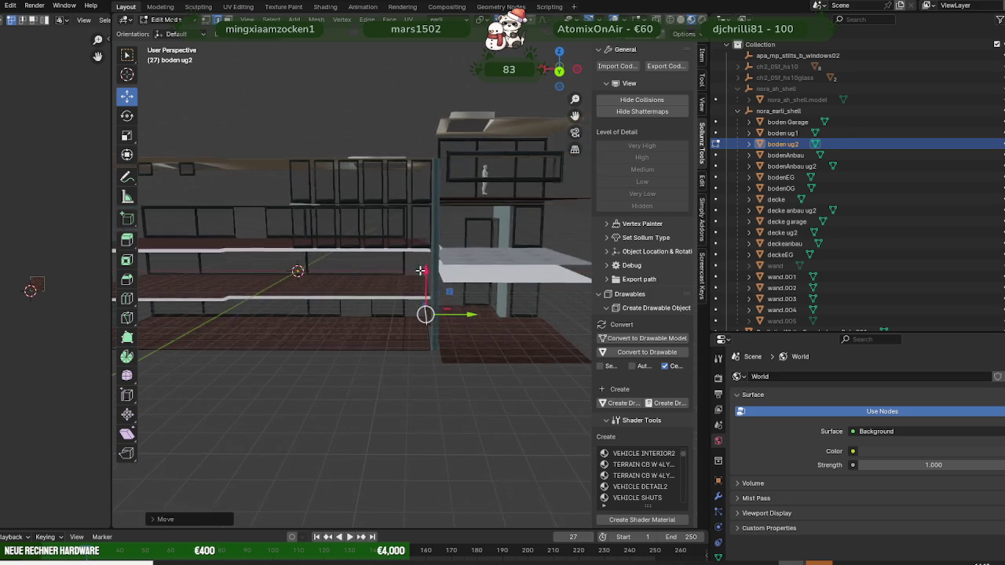
scroll(446, 269, "up", 6)
mouse_move(447, 269)
middle_mouse_down()
mouse_move(430, 300)
mouse_move(471, 255)
mouse_move(610, 250)
middle_mouse_up()
scroll(471, 255, "up", 3)
mouse_move(464, 440)
middle_mouse_down()
mouse_move(461, 383)
mouse_move(484, 339)
mouse_move(353, 341)
mouse_move(312, 386)
mouse_move(335, 341)
mouse_move(393, 341)
mouse_move(374, 346)
middle_mouse_up()
left_click(311, 386)
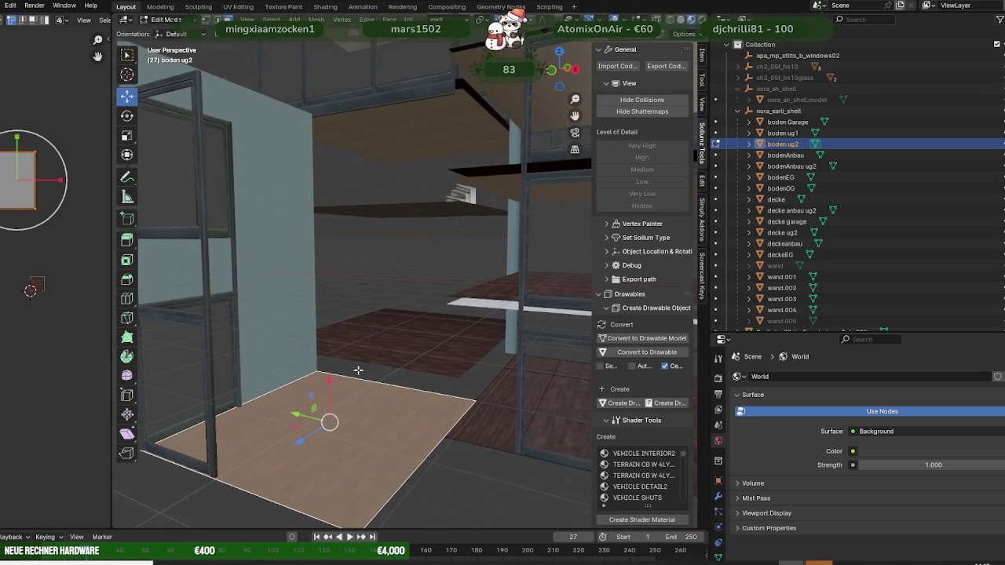
Step: Duplicate the floor face with Shift+D, raise it along Z, and clear the selection
key("shift+d")
key("z")
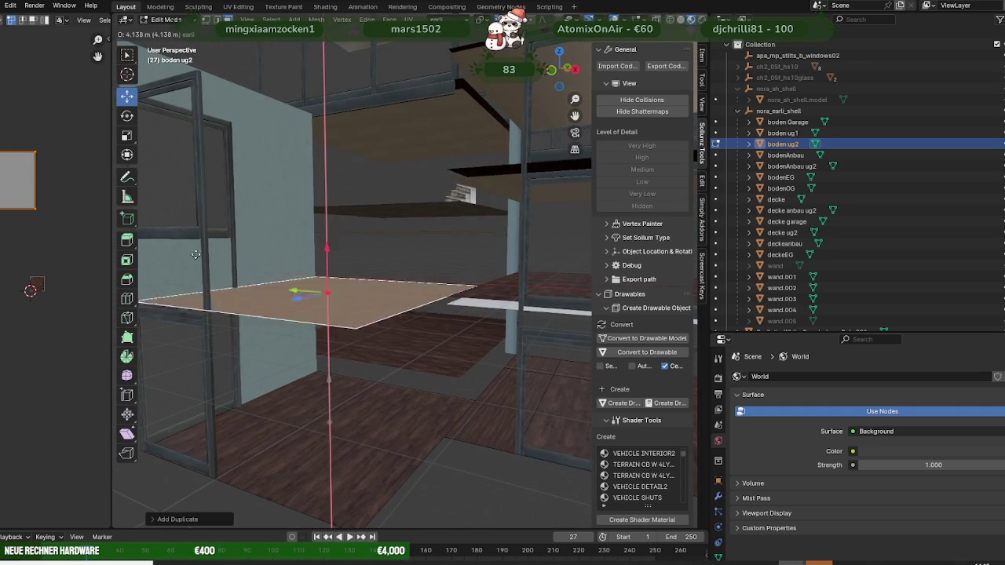
left_click(200, 238)
middle_click_drag(213, 236, 280, 243)
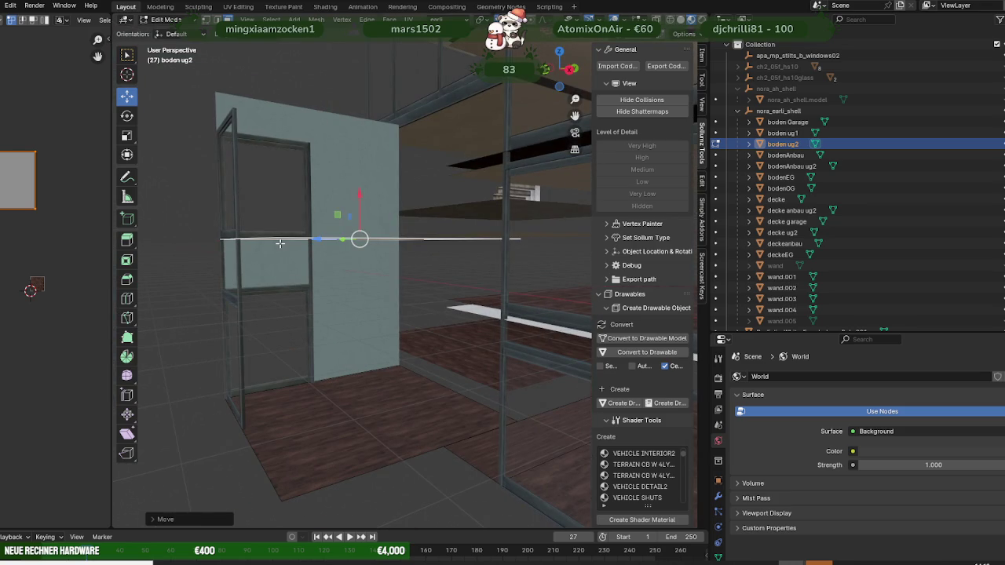
left_click(279, 243)
Step: Widen the 3D viewport area and orbit to an oblique view of the building
mouse_move(280, 243)
middle_mouse_down()
mouse_move(326, 306)
mouse_move(345, 306)
middle_mouse_up()
scroll(369, 305, "down", 6)
middle_click_drag(407, 302, 393, 310)
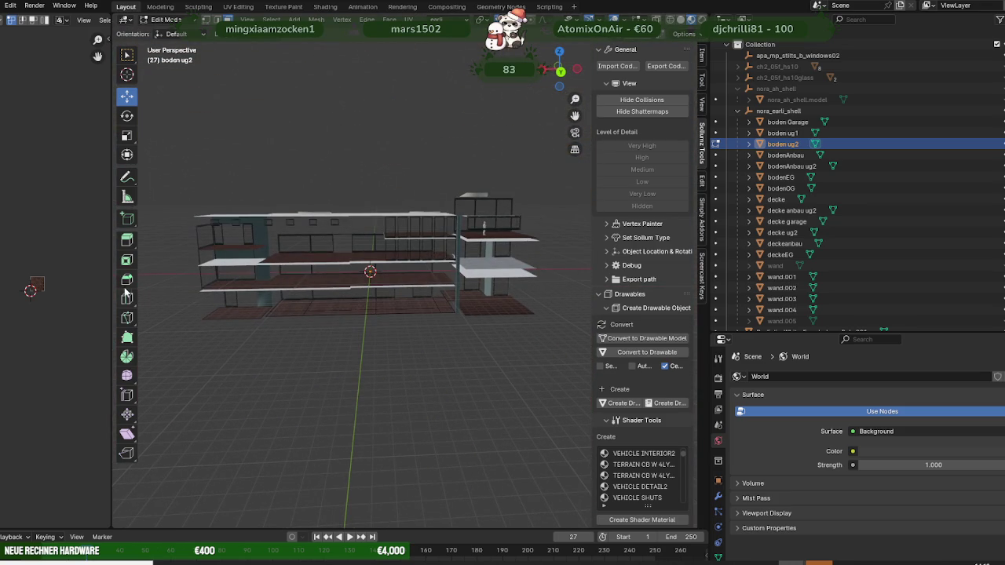
left_click_drag(111, 285, 24, 285)
scroll(331, 317, "up", 3)
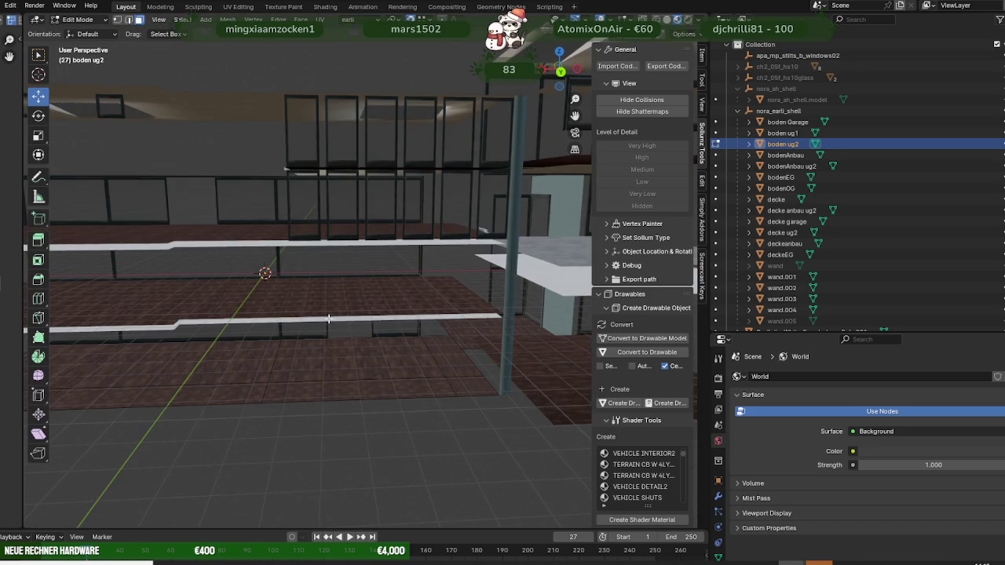
scroll(331, 318, "up", 1)
scroll(331, 317, "down", 3)
scroll(349, 312, "down", 2)
mouse_move(354, 310)
middle_mouse_down()
mouse_move(370, 325)
mouse_move(325, 368)
mouse_move(294, 305)
middle_mouse_up()
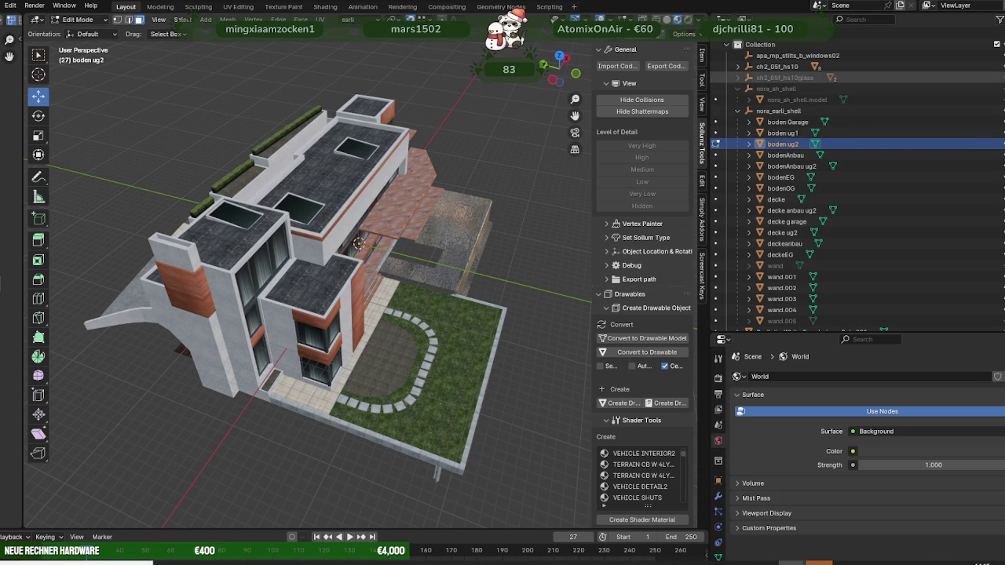
Step: Hide the ch2_05f_hs10 model and select the lower floor slab
left_click(715, 66)
mouse_move(391, 294)
middle_mouse_down()
mouse_move(467, 310)
mouse_move(446, 337)
middle_mouse_up()
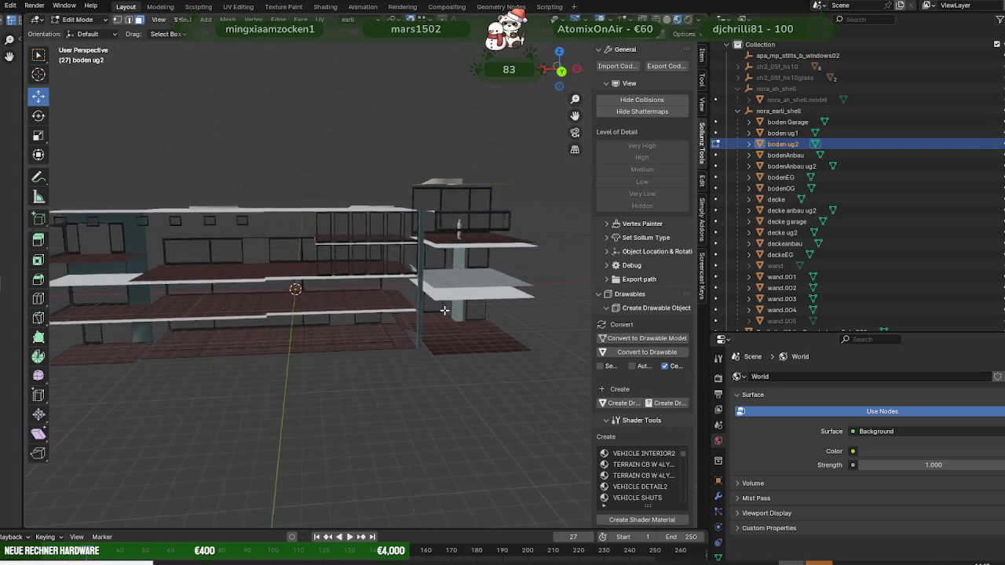
left_click(456, 335)
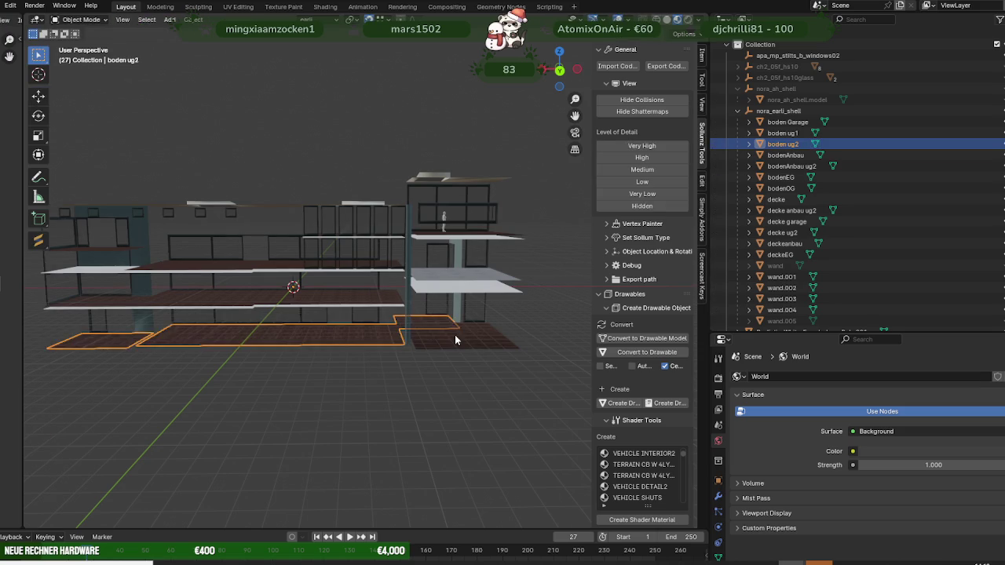
Step: Leave Edit Mode and open the lower floor boden ug2 for editing
left_click(456, 335)
key("Tab")
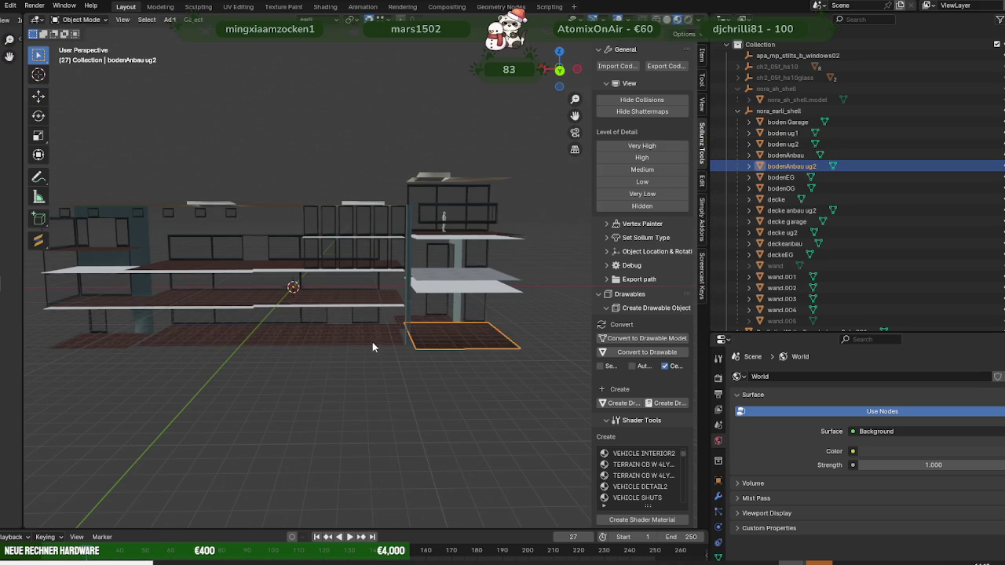
left_click(377, 336)
key("Tab")
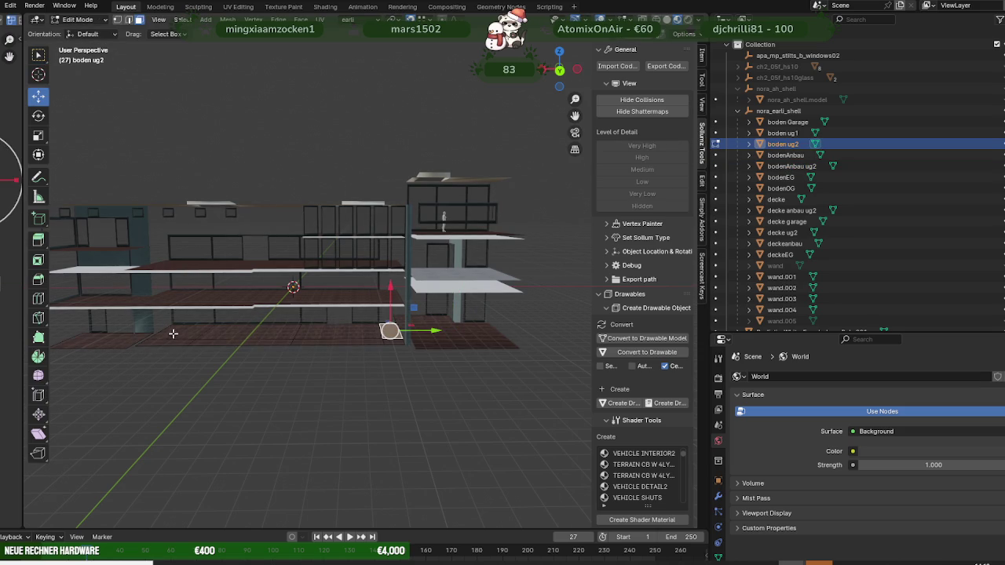
Step: Select strips of boden ug2 floor faces and move the chosen faces sideways
left_click(157, 337, "ctrl")
middle_click_drag(290, 332, 399, 318)
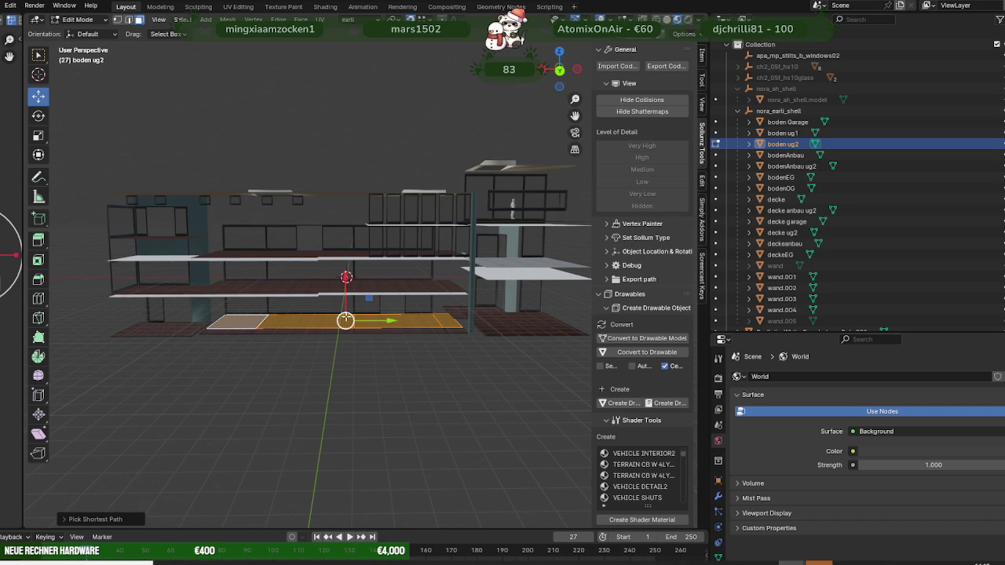
left_click(241, 320)
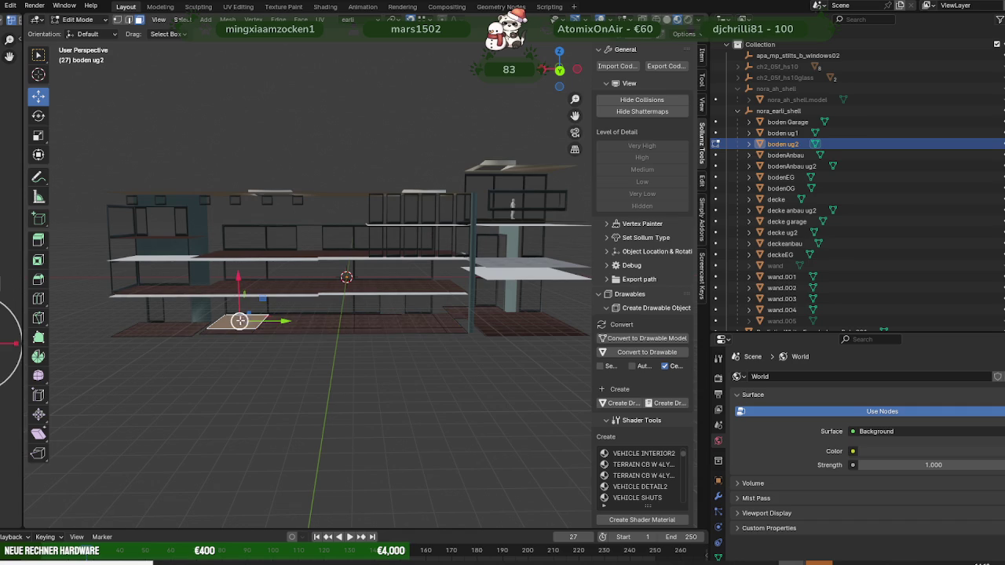
left_click(385, 316, "ctrl")
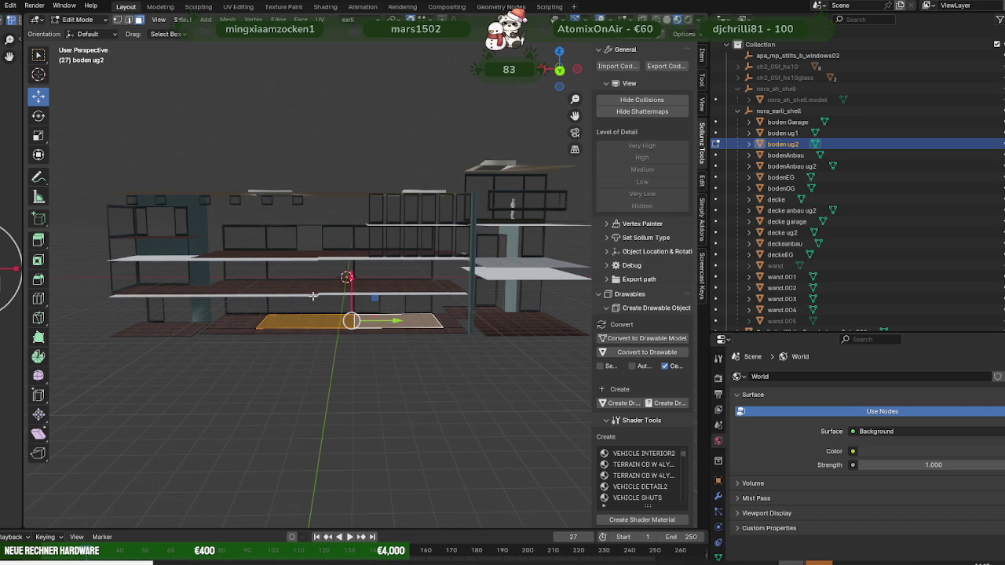
middle_click_drag(409, 318, 387, 327)
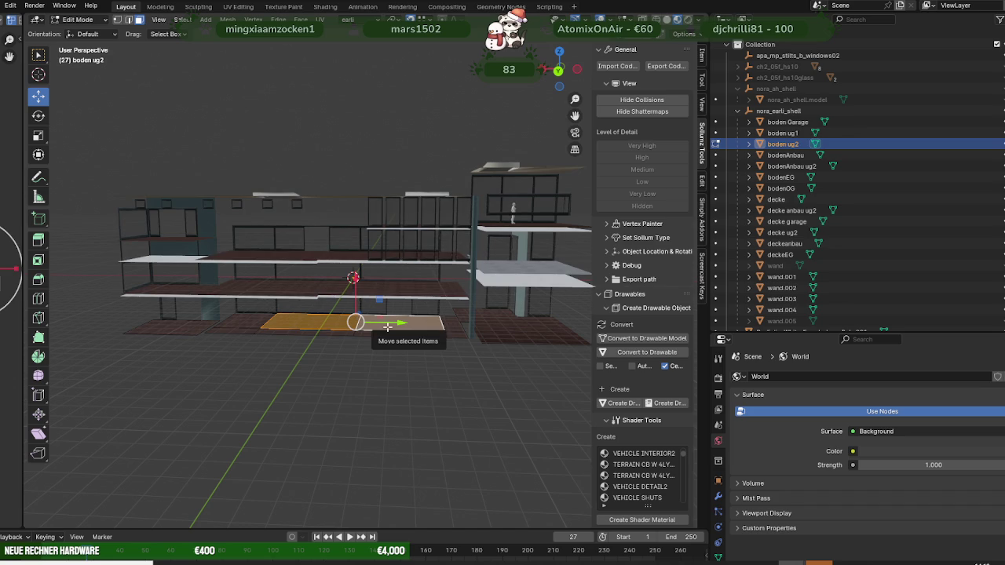
left_click(387, 327)
middle_click_drag(387, 326, 221, 330)
left_click(221, 330)
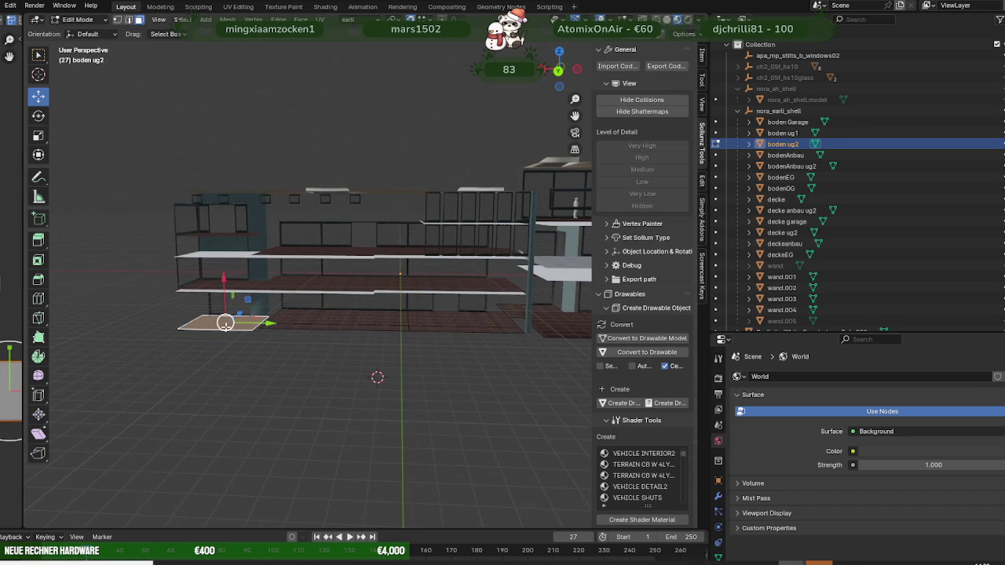
middle_click_drag(277, 299, 452, 324)
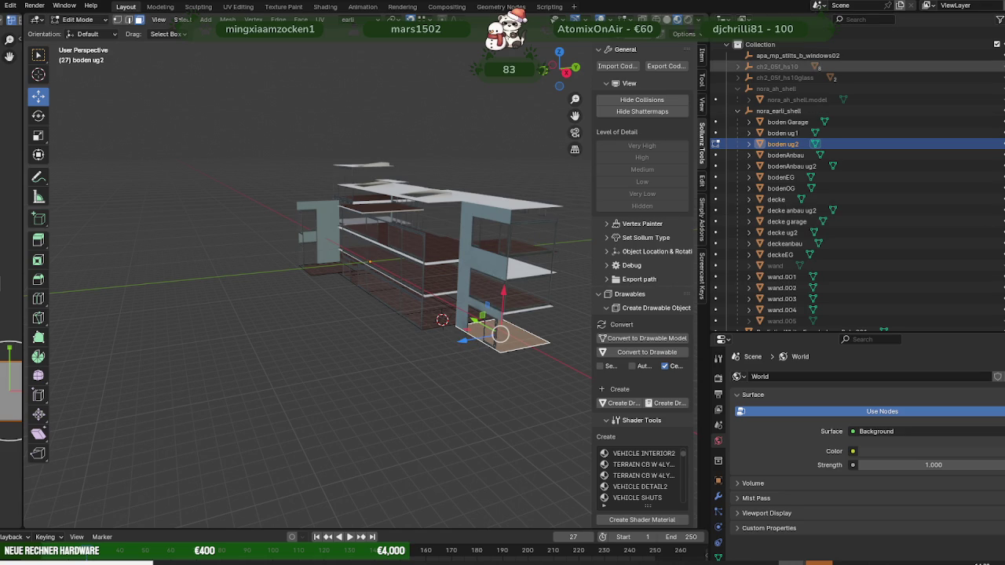
Step: Reveal the textured house with Alt+H and orbit to compare it against the floor slabs
key("alt+h")
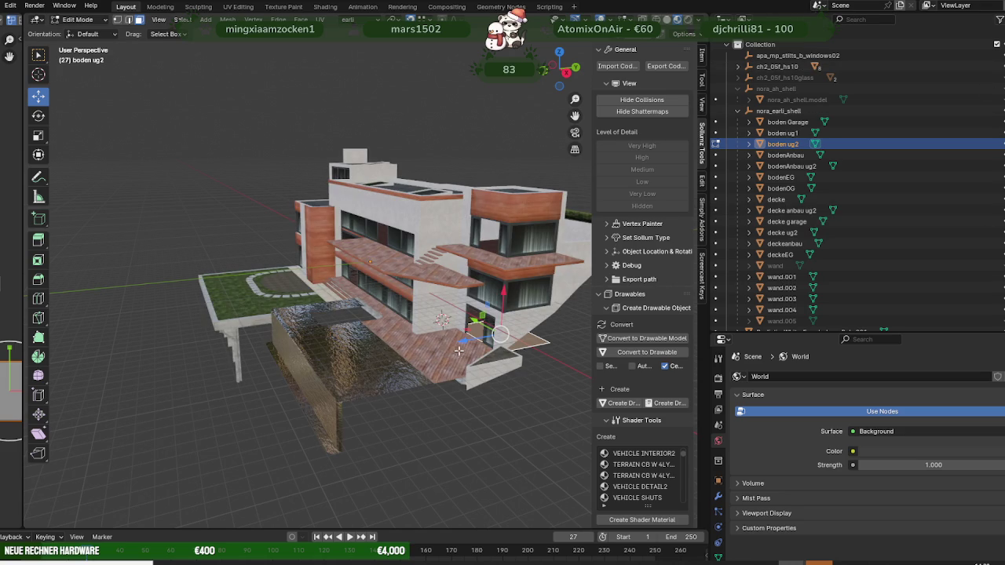
middle_click_drag(449, 357, 253, 346)
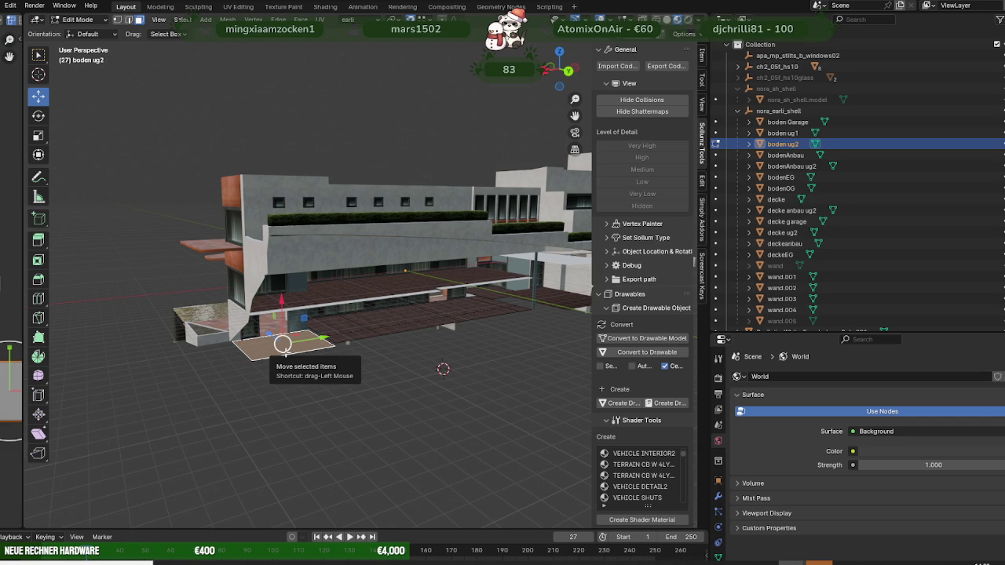
middle_click_drag(283, 343, 413, 321)
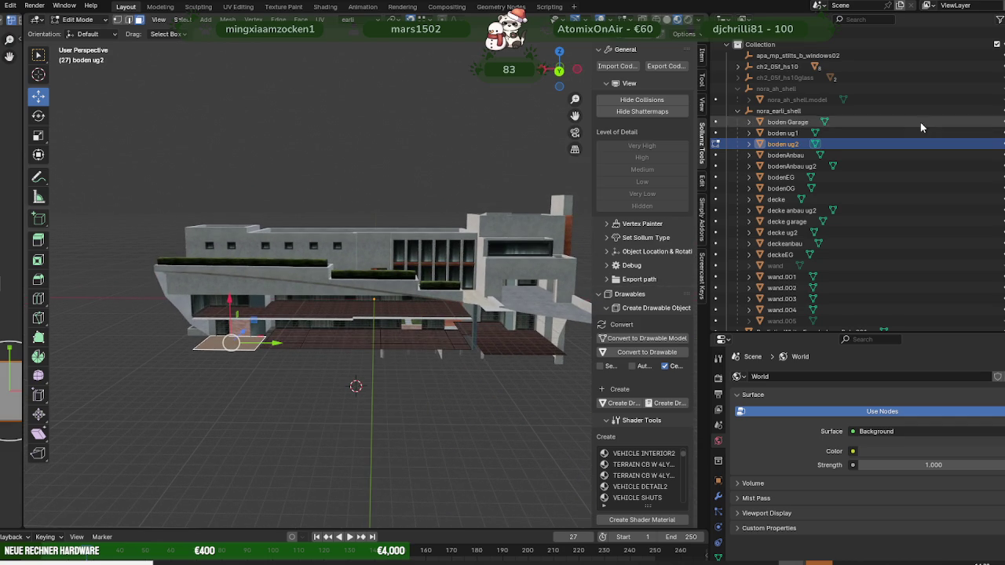
middle_click_drag(471, 286, 529, 305)
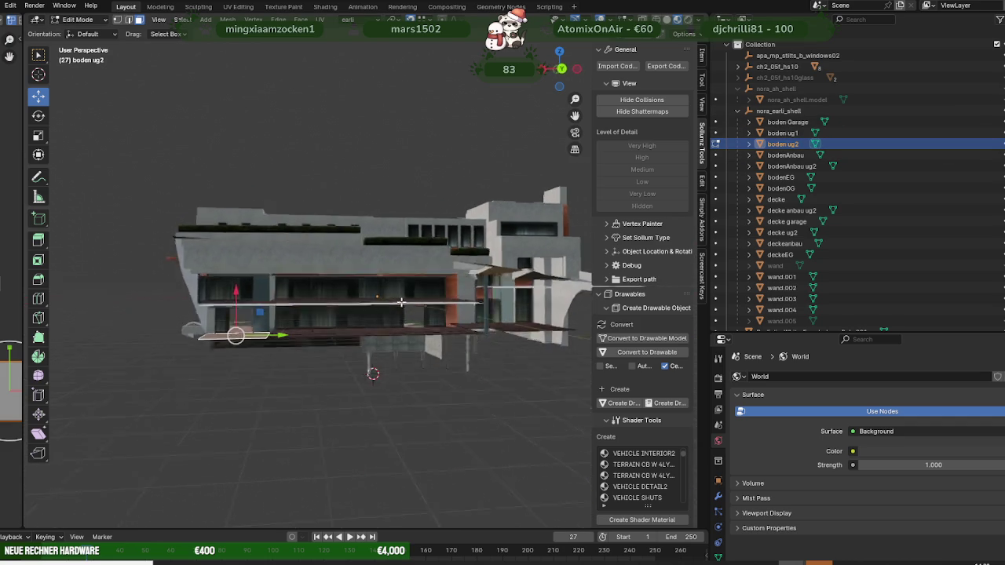
middle_click_drag(454, 320, 406, 331)
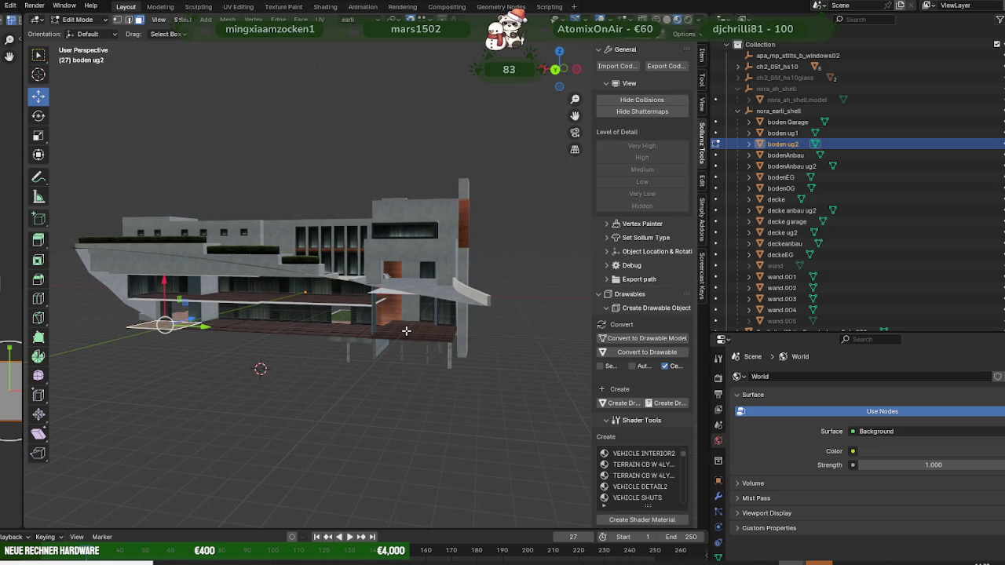
Step: Return to Object Mode, hide ch2_05f_hs10, and select the garage floor boden Garage
left_click(410, 330)
key("Tab")
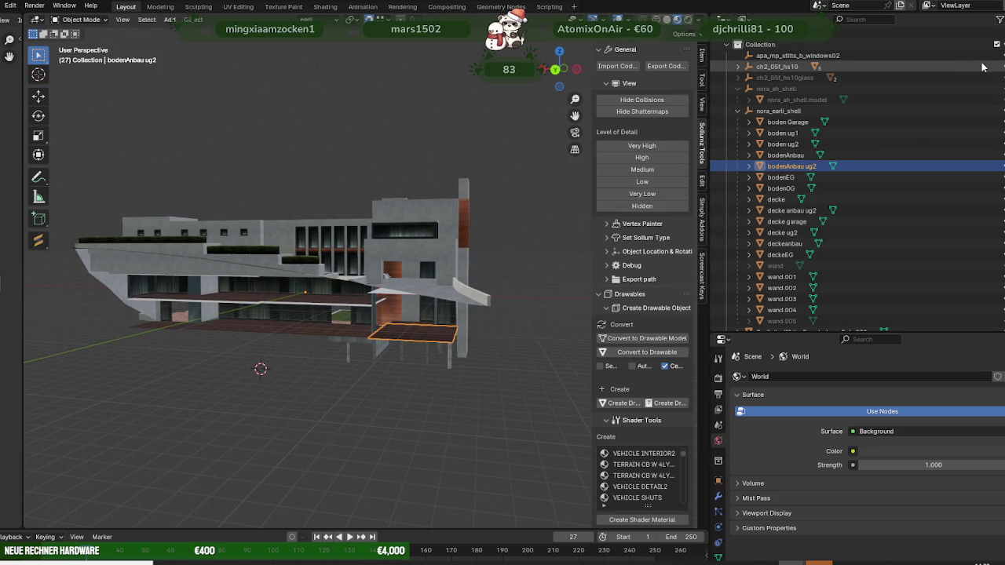
left_click(1002, 67)
mouse_move(393, 283)
middle_mouse_down()
mouse_move(376, 303)
mouse_move(472, 289)
middle_mouse_up()
key("Tab")
key("Tab")
left_click(460, 305)
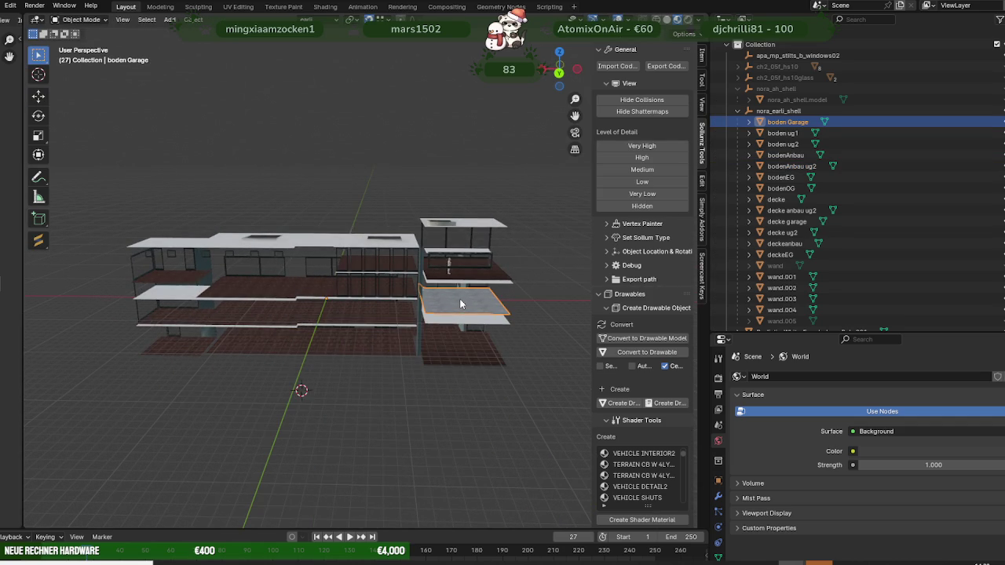
Step: Edit boden Garage and toggle the ch2_05f_hs10 exterior on and off to check the garage floor
key("Tab")
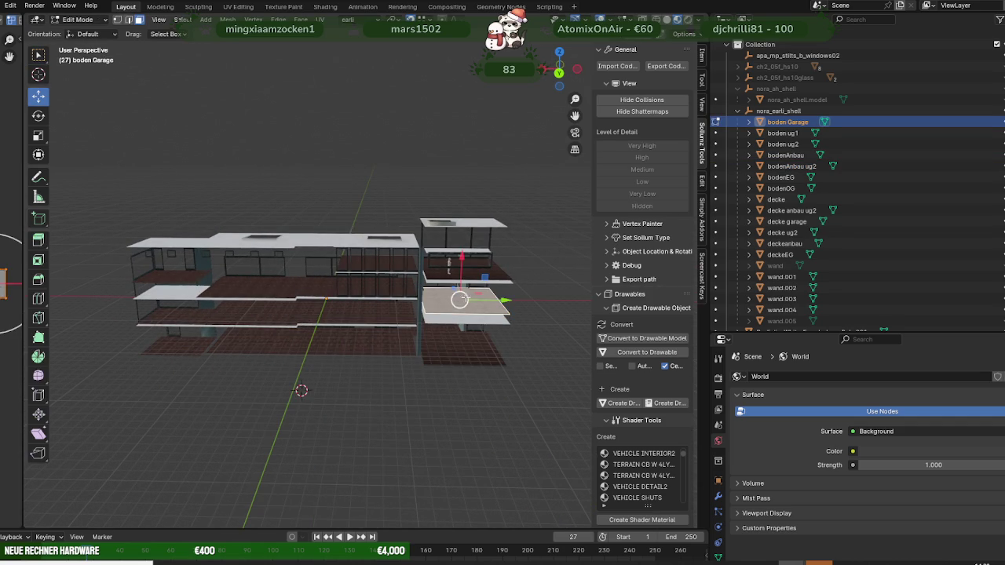
middle_click_drag(460, 299, 411, 284)
mouse_move(370, 312)
middle_mouse_down()
mouse_move(402, 296)
mouse_move(422, 303)
middle_mouse_up()
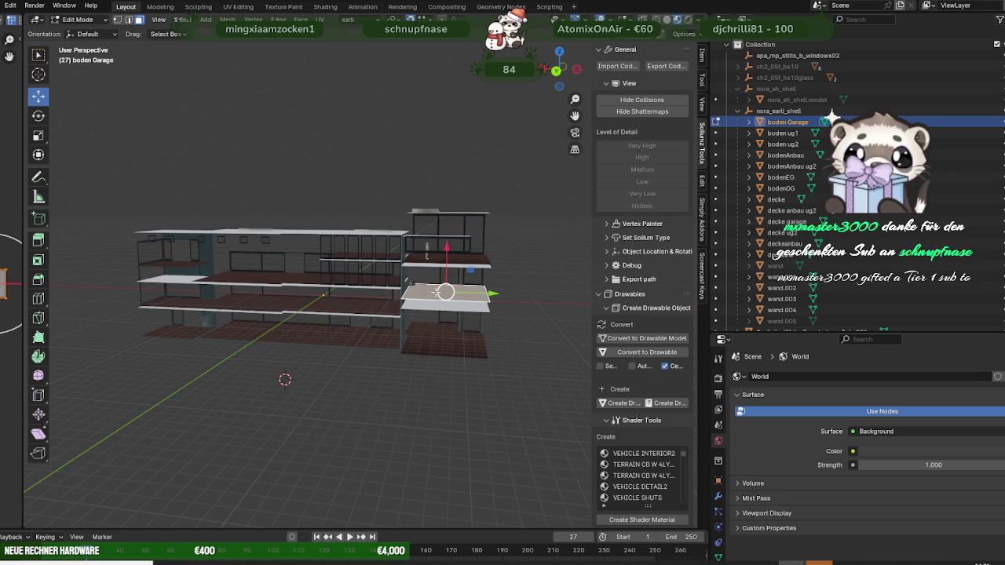
left_click(983, 67)
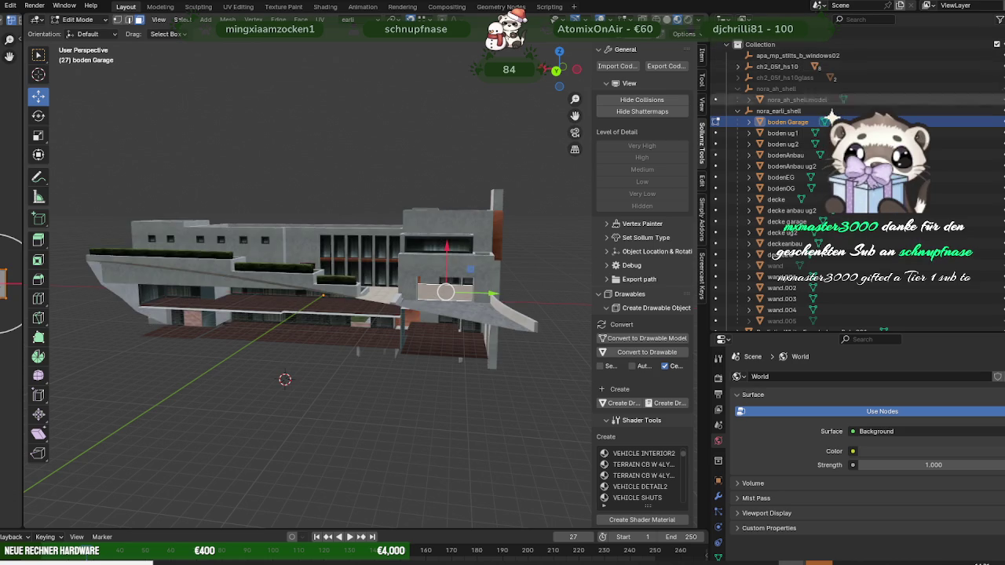
scroll(539, 337, "up", 4)
scroll(549, 299, "up", 3)
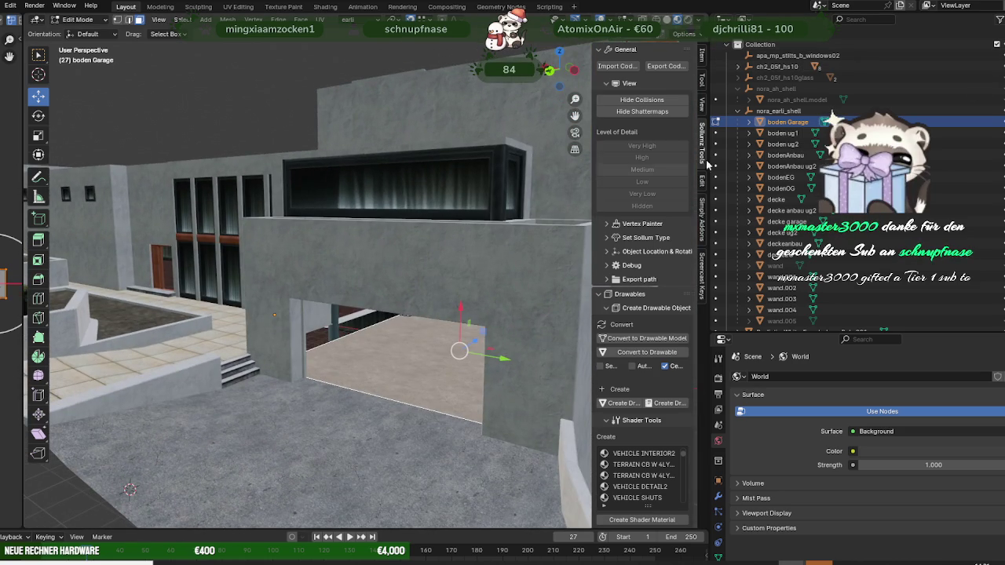
key("ctrl+z")
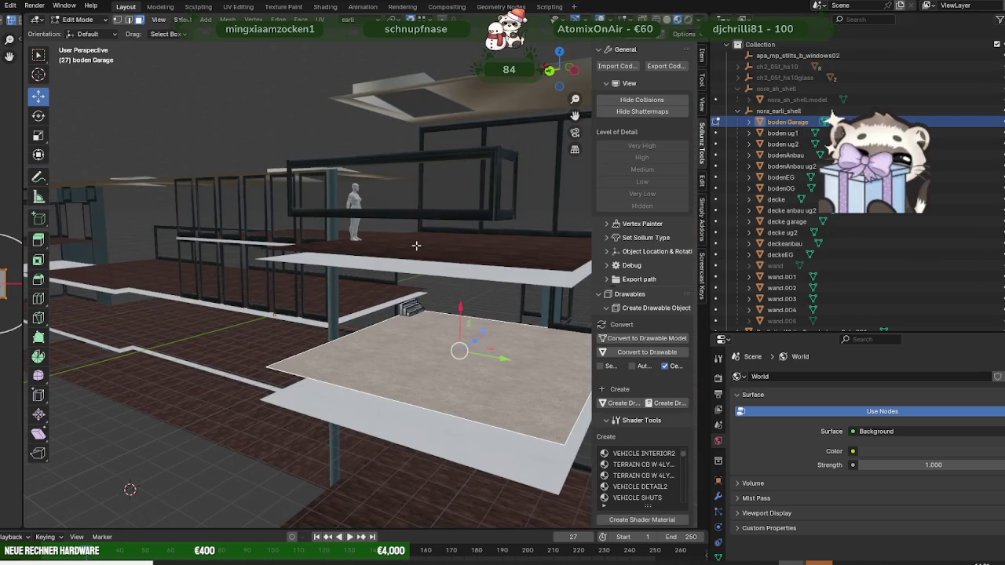
scroll(424, 267, "up", 3)
scroll(283, 312, "up", 3)
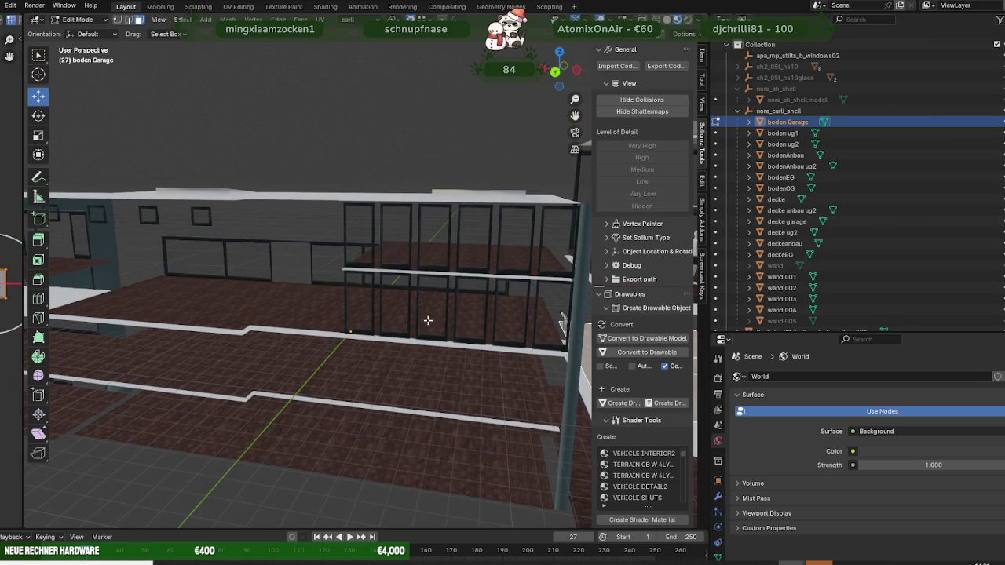
key("ctrl+z")
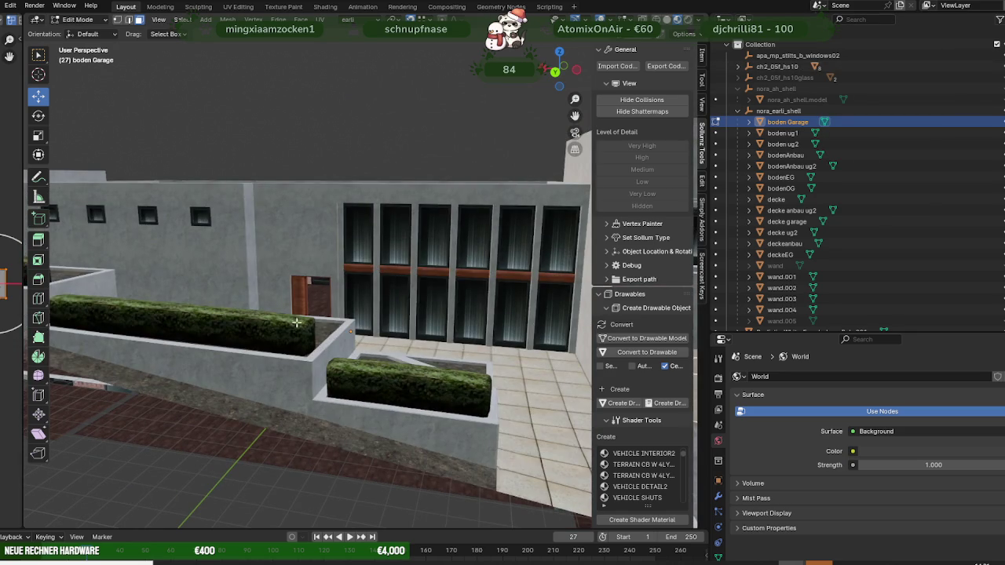
middle_click_drag(293, 331, 359, 353)
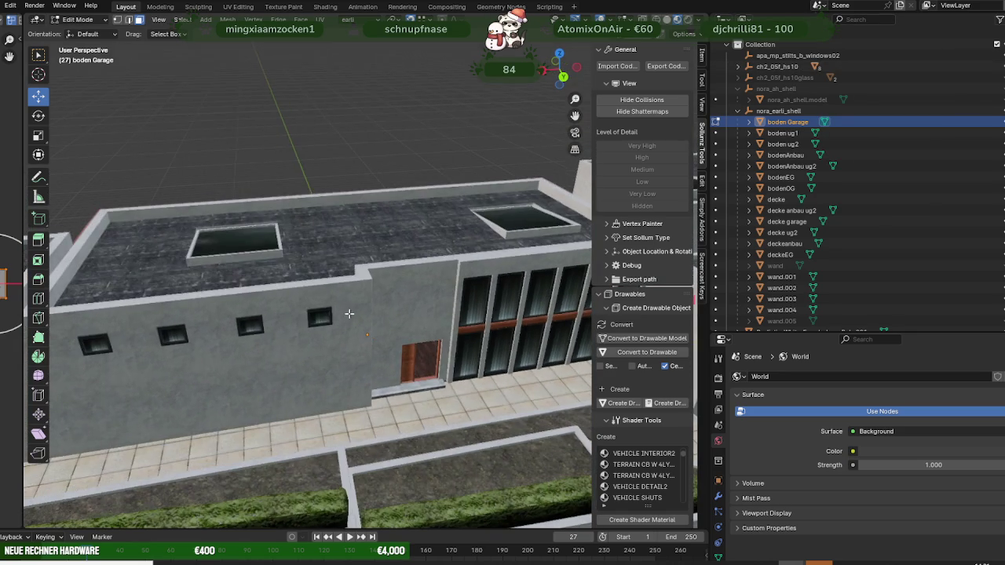
Step: Select bodenEG, turn on X-ray shading, and orbit low along the floors
left_click(420, 359)
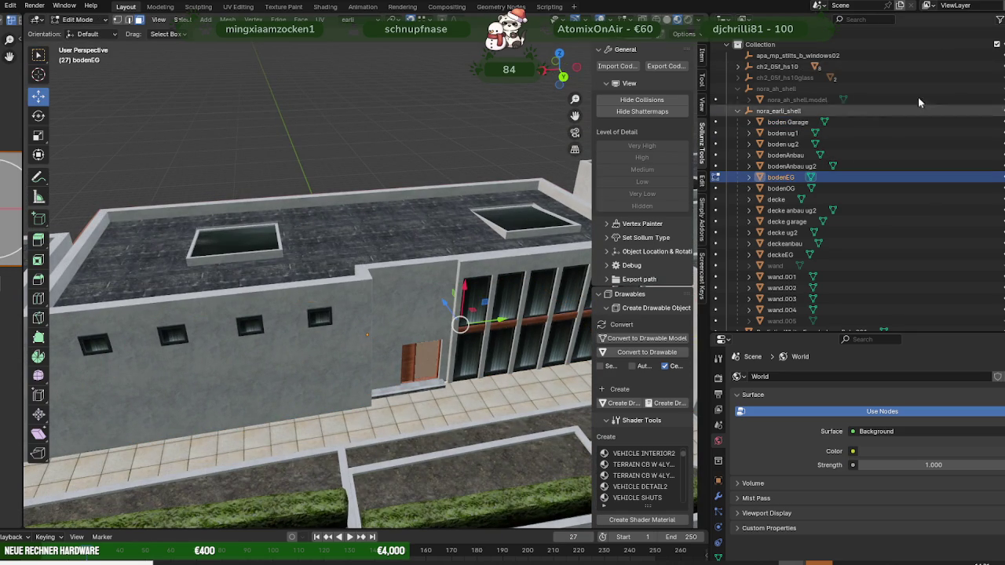
key("alt+z")
middle_click_drag(459, 314, 393, 293)
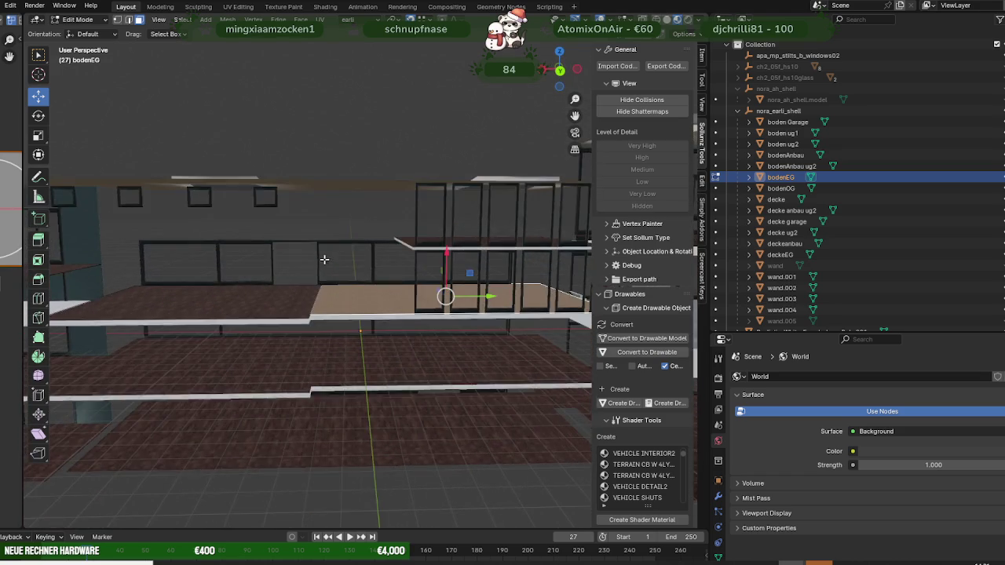
scroll(337, 275, "up", 2)
middle_click_drag(337, 275, 386, 284)
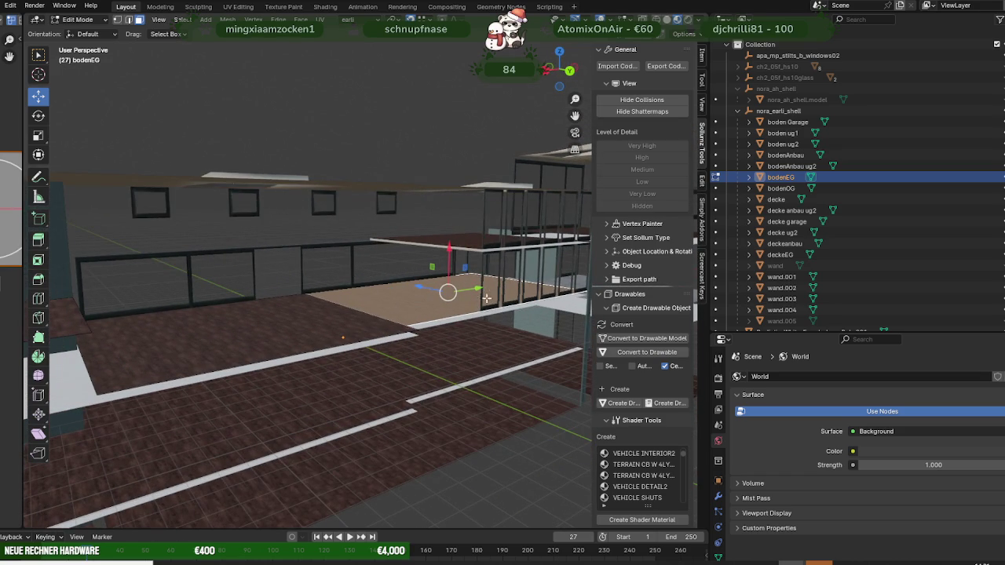
Step: Orbit over the building and select the upper-floor slab bodenOG
mouse_move(414, 289)
middle_mouse_down()
mouse_move(439, 287)
mouse_move(202, 301)
mouse_move(223, 313)
middle_mouse_up()
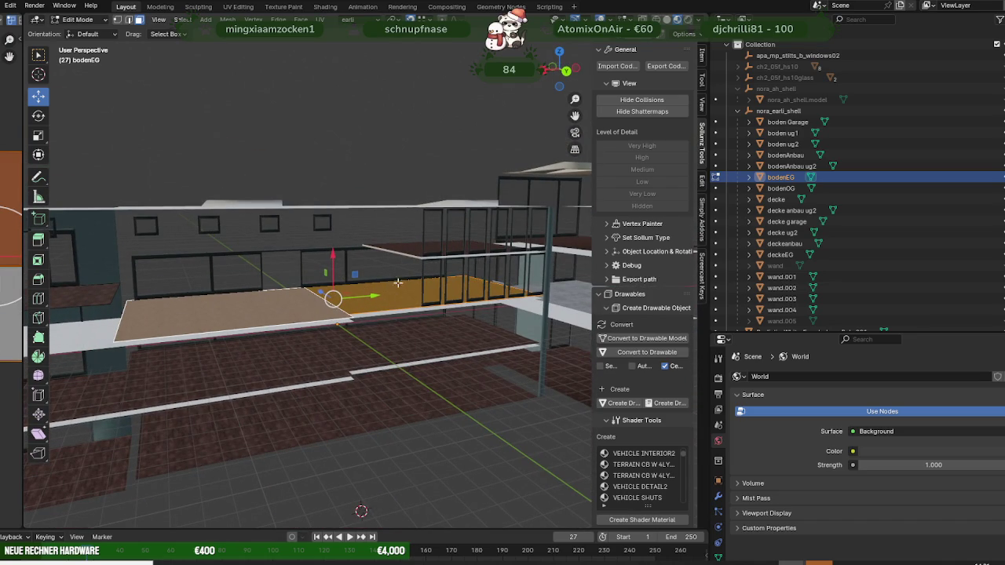
mouse_move(393, 295)
middle_mouse_down()
mouse_move(370, 300)
mouse_move(387, 280)
mouse_move(332, 303)
mouse_move(307, 291)
middle_mouse_up()
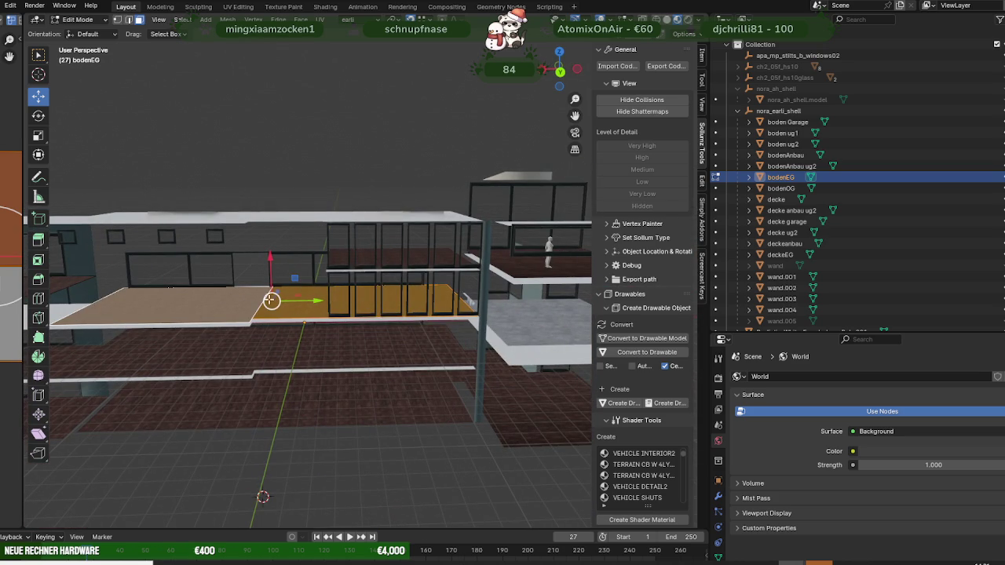
mouse_move(337, 298)
middle_mouse_down()
mouse_move(350, 252)
mouse_move(360, 259)
mouse_move(365, 246)
mouse_move(323, 239)
middle_mouse_up()
left_click(350, 253)
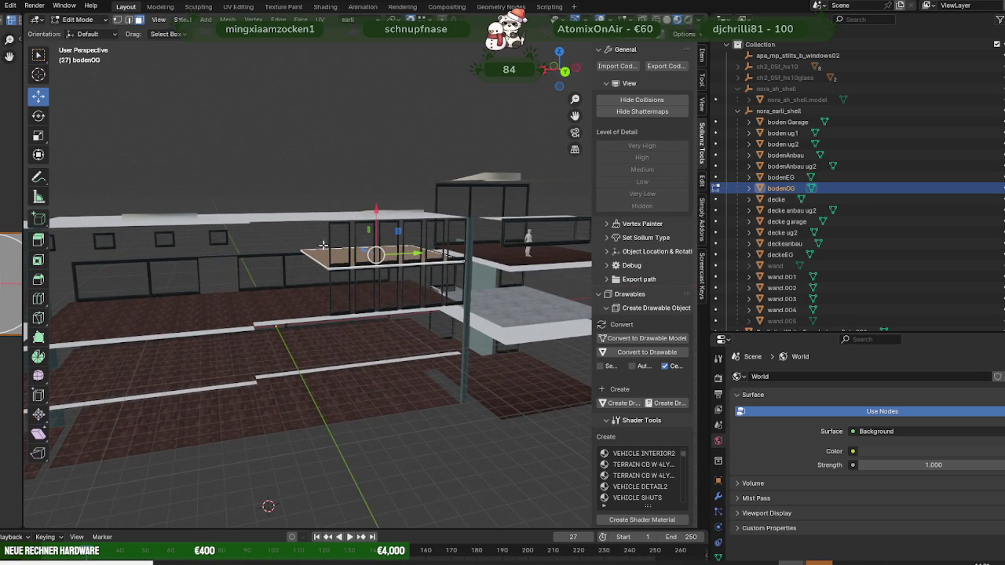
Step: Exit bodenOG to Object Mode, orbit out over the whole shell, and select the annex slab bodenAnbau
mouse_move(384, 249)
middle_mouse_down()
mouse_move(467, 263)
mouse_move(403, 277)
middle_mouse_up()
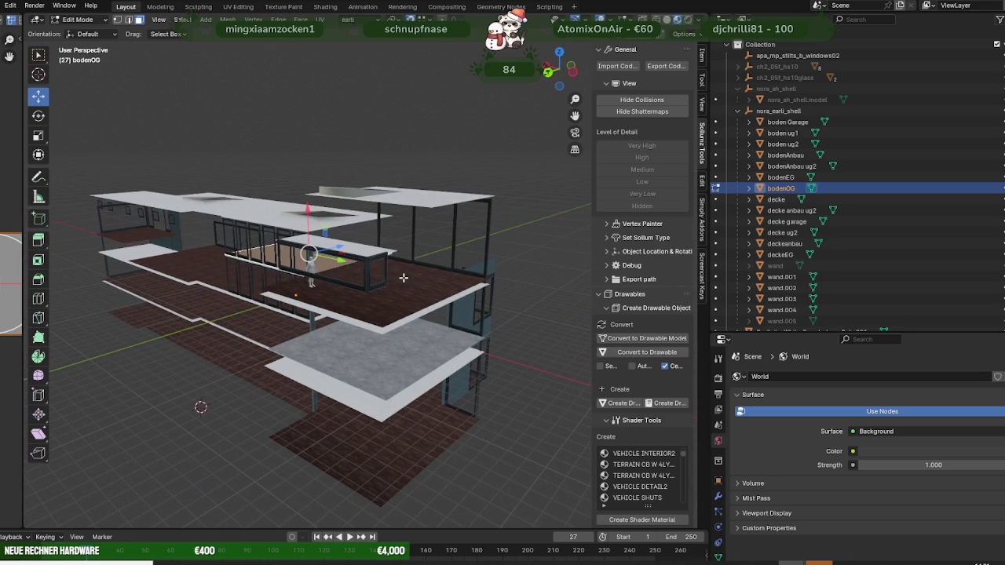
key("Tab")
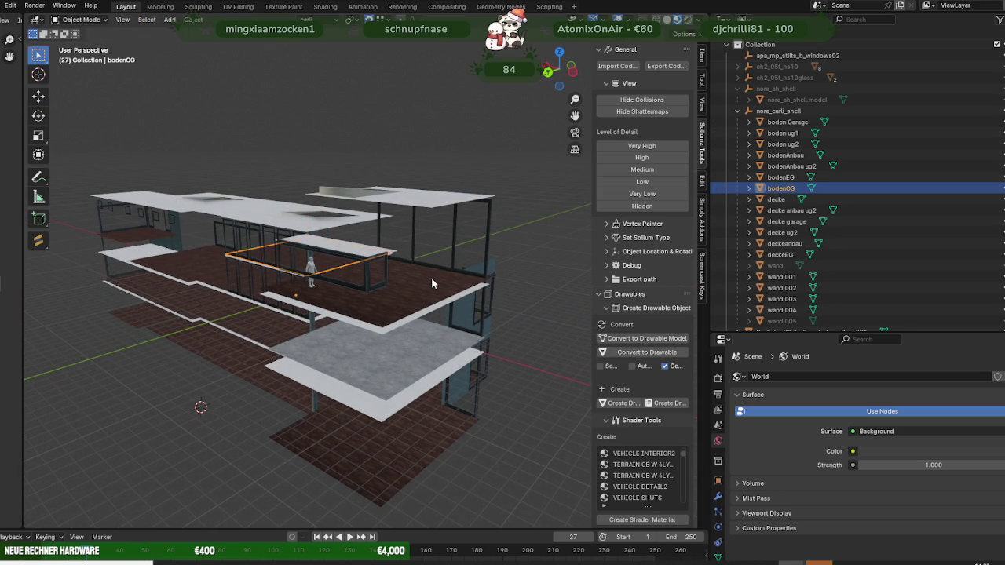
middle_click_drag(431, 279, 453, 280)
middle_click_drag(436, 304, 374, 314)
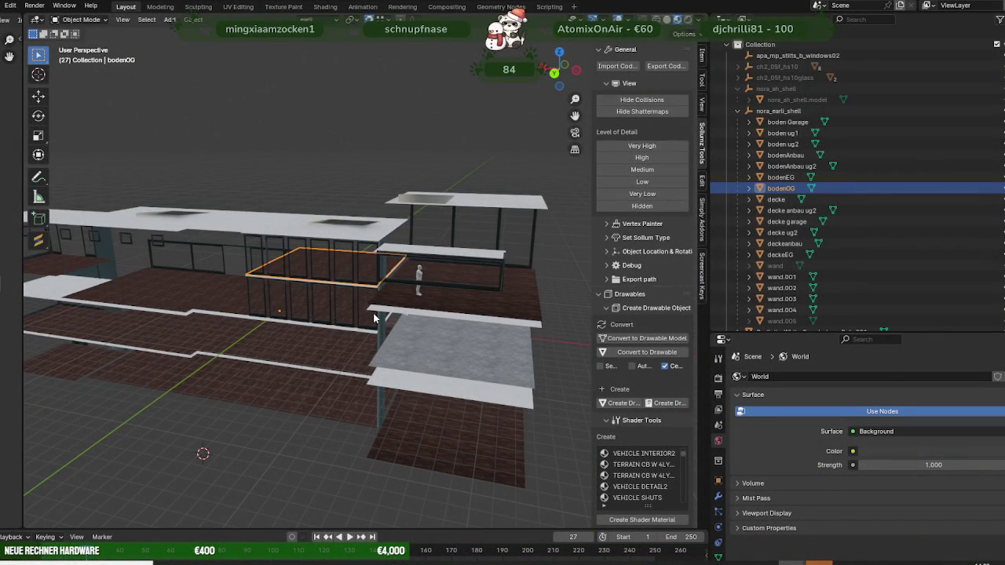
mouse_move(373, 312)
middle_mouse_down()
mouse_move(345, 286)
mouse_move(423, 284)
middle_mouse_up()
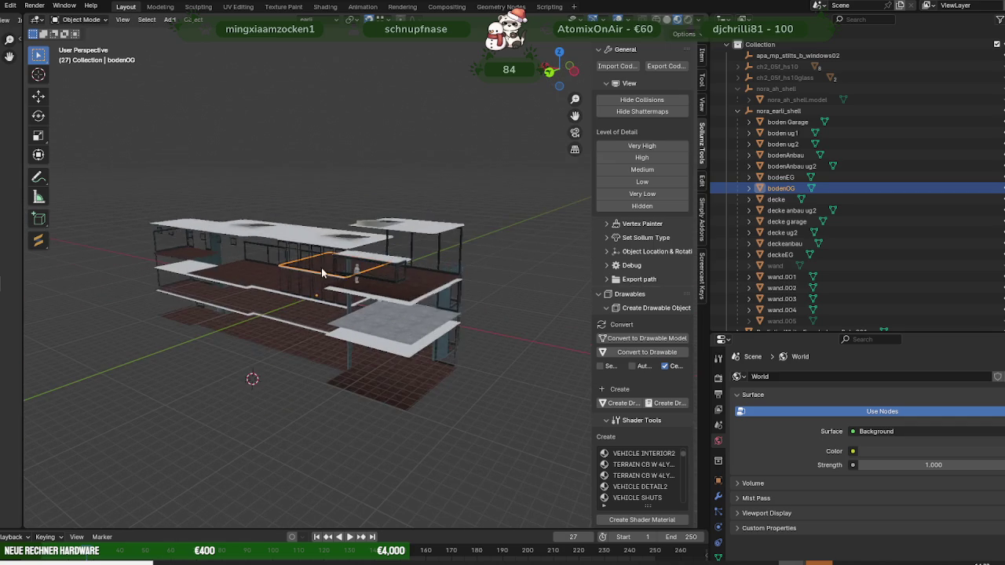
left_click(423, 285)
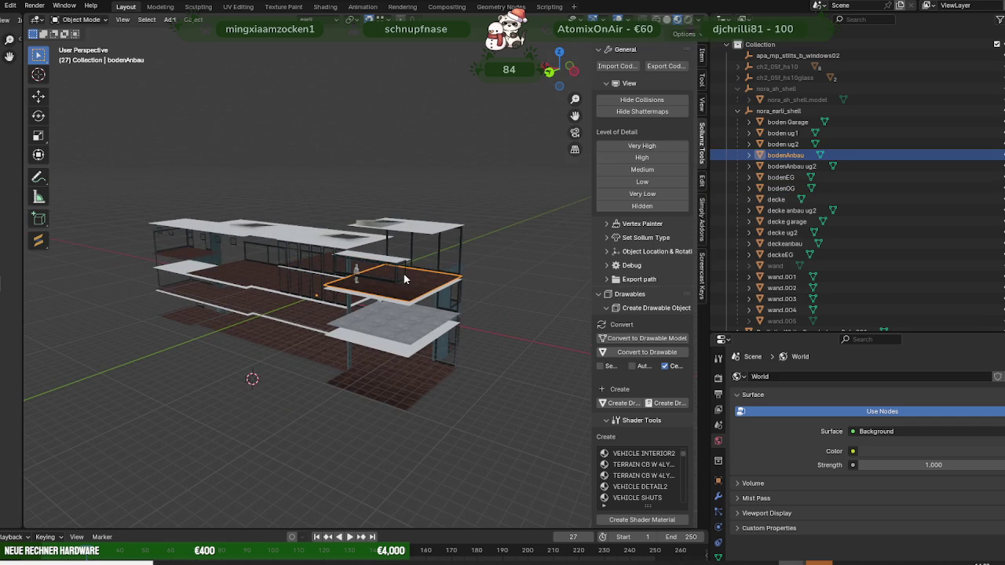
Step: Select a bodenEG floor face in Edit Mode and frame it with numpad period
mouse_move(404, 279)
middle_mouse_down()
mouse_move(452, 280)
mouse_move(385, 279)
mouse_move(403, 282)
mouse_move(399, 267)
mouse_move(155, 307)
middle_mouse_up()
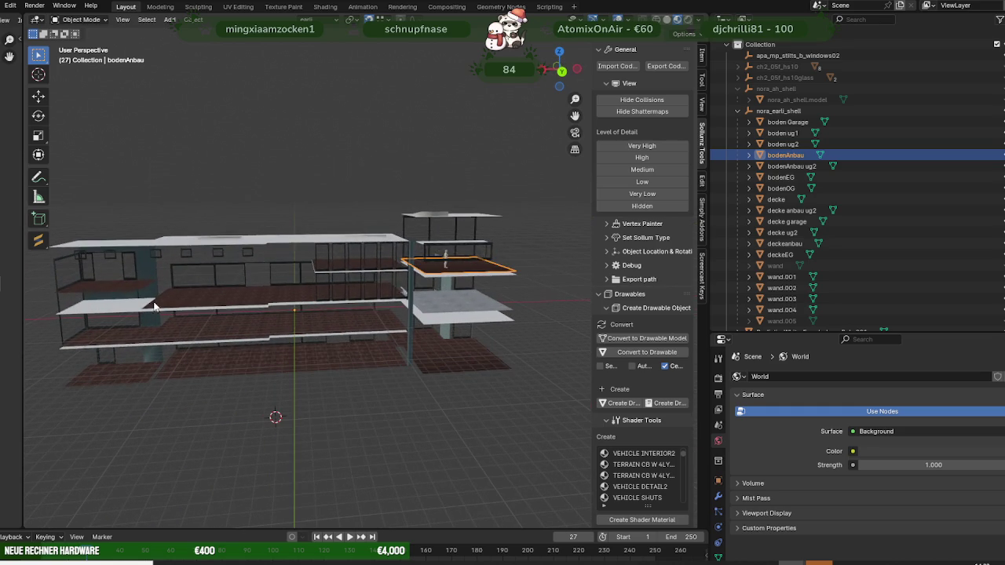
left_click(108, 284)
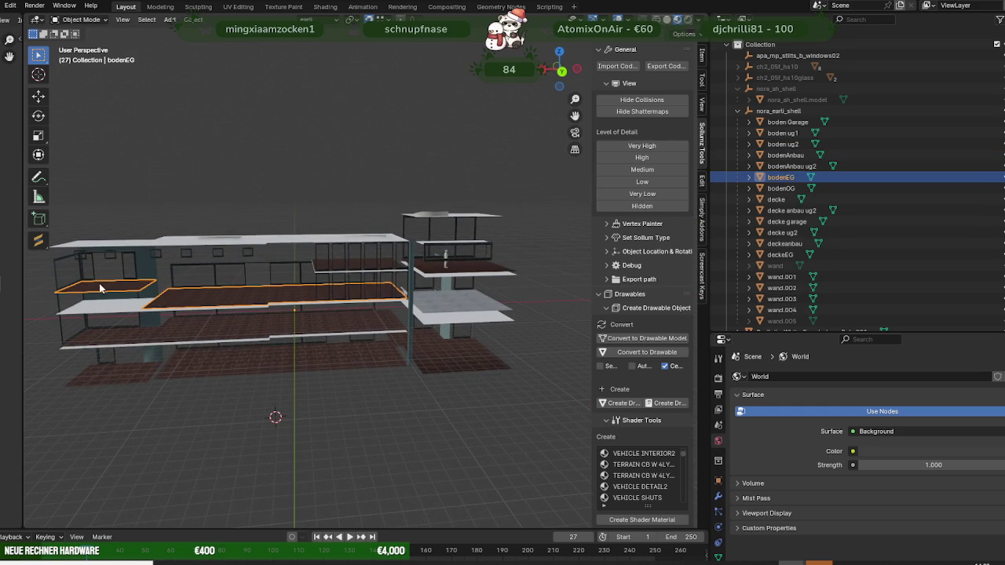
key("Tab")
left_click(107, 285)
key("KP_Decimal")
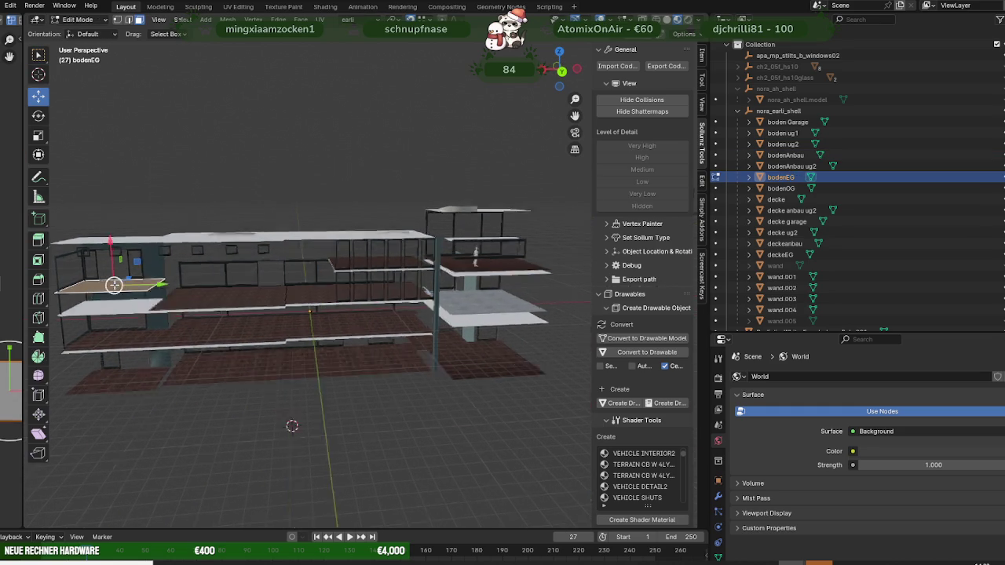
middle_click_drag(233, 260, 351, 261)
scroll(351, 261, "up", 2)
scroll(351, 261, "down", 1)
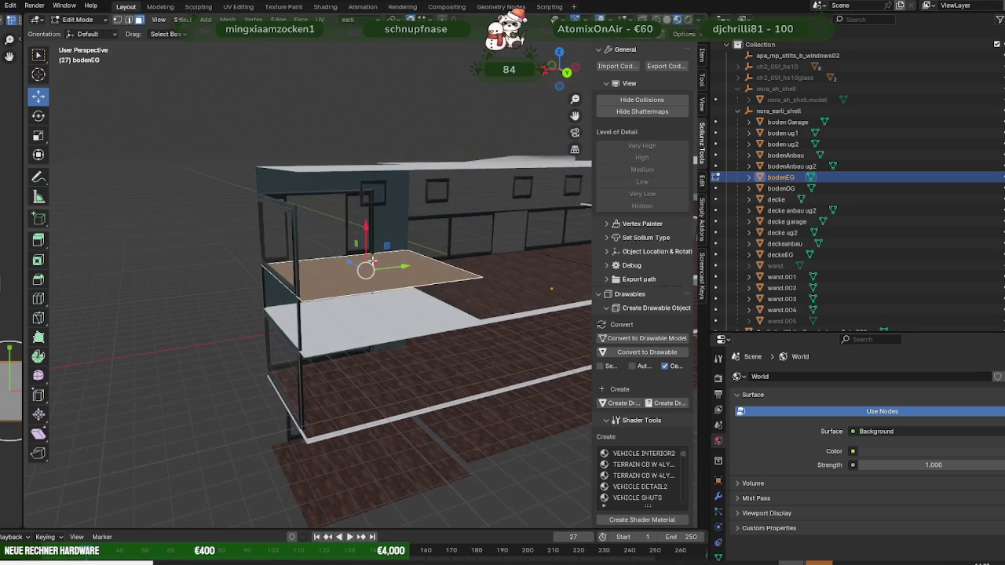
mouse_move(390, 299)
middle_mouse_down()
mouse_move(350, 301)
mouse_move(394, 326)
mouse_move(288, 305)
middle_mouse_up()
Step: Switch to the boden ug1 slab in Edit Mode and select one of its floor faces
key("Tab")
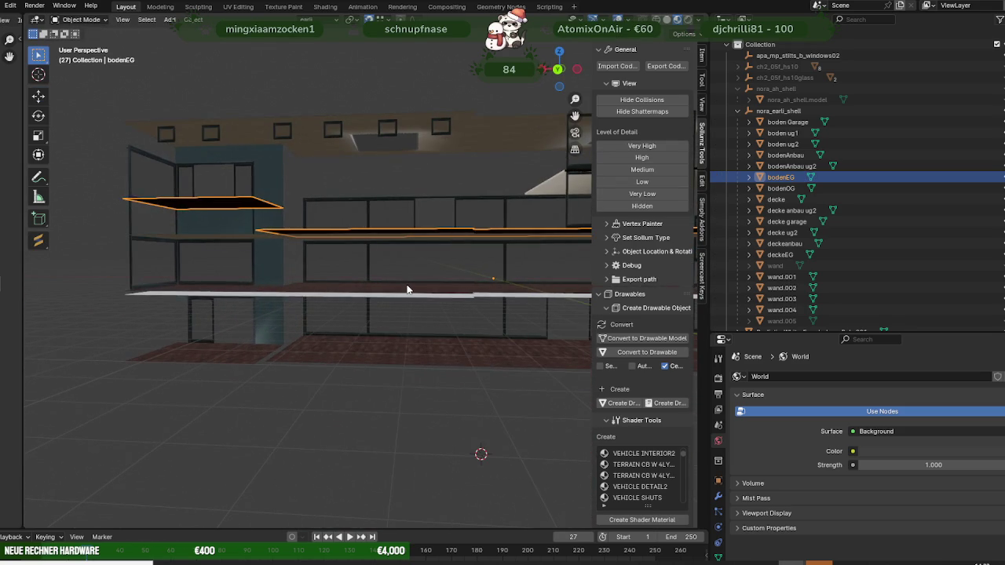
left_click(407, 289)
key("Tab")
left_click(408, 289)
mouse_move(408, 289)
middle_mouse_down()
mouse_move(433, 310)
mouse_move(307, 292)
mouse_move(330, 282)
mouse_move(307, 275)
mouse_move(357, 270)
mouse_move(341, 252)
mouse_move(346, 286)
mouse_move(382, 289)
middle_mouse_up()
Step: Select the middle and right-hand boden ug1 floor faces while orbiting the building
middle_click_drag(143, 271, 255, 271)
left_click(280, 267)
left_click(442, 267)
middle_click_drag(418, 267, 428, 262)
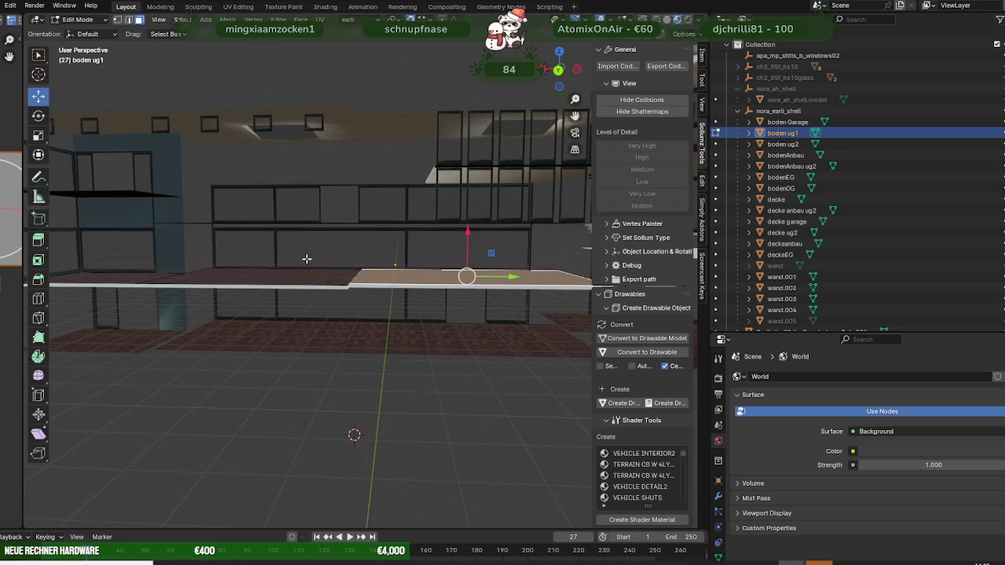
Step: Inspect the floor slabs from lower angles, return to Object Mode, and start the local alt:V server
middle_click_drag(417, 255, 186, 265)
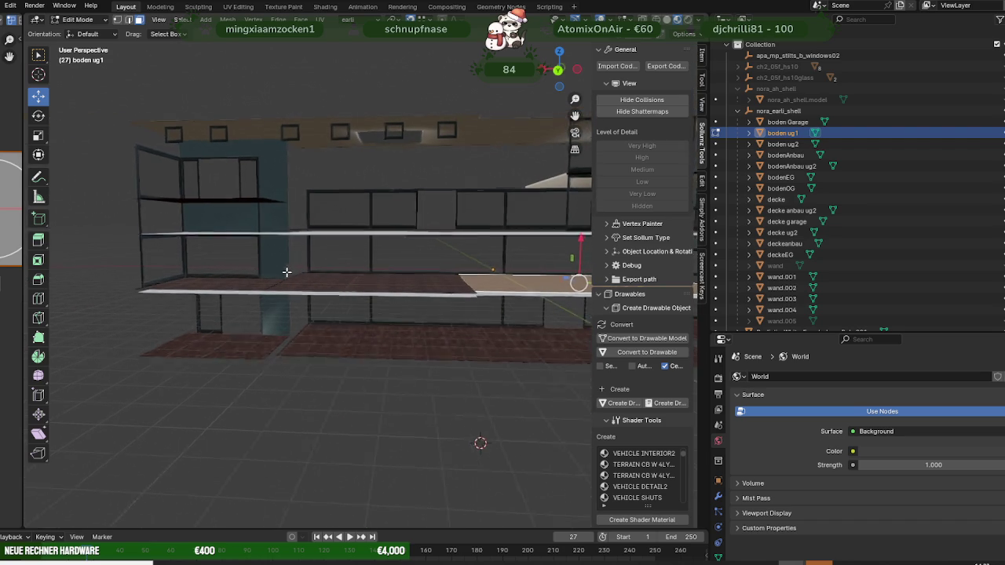
middle_click_drag(290, 271, 278, 291)
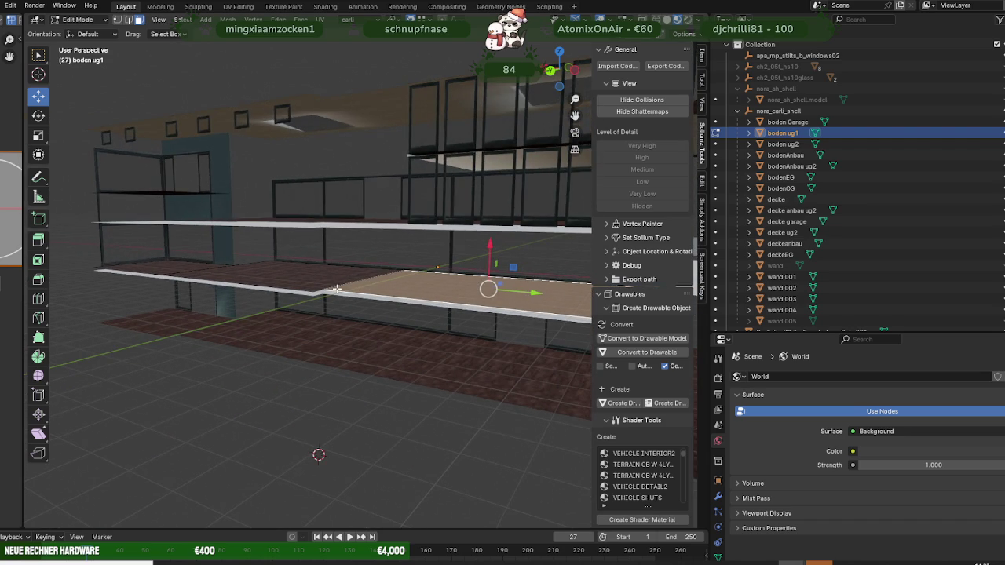
mouse_move(412, 300)
middle_mouse_down()
mouse_move(289, 283)
mouse_move(299, 290)
mouse_move(306, 276)
mouse_move(318, 287)
mouse_move(251, 328)
mouse_move(321, 305)
mouse_move(314, 298)
mouse_move(318, 321)
mouse_move(196, 322)
mouse_move(330, 358)
mouse_move(292, 363)
middle_mouse_up()
scroll(299, 314, "down", 3)
key("Tab")
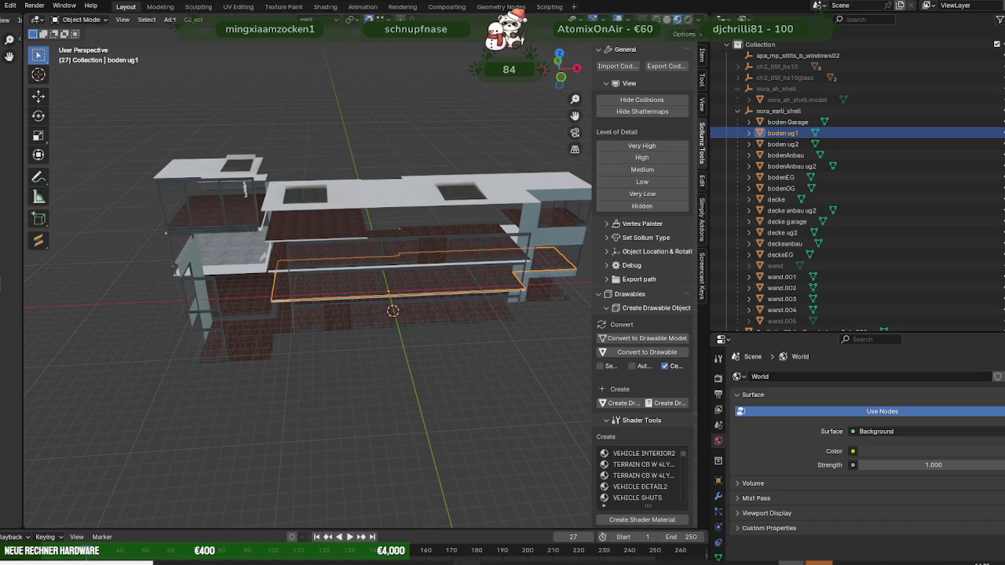
left_click(466, 562)
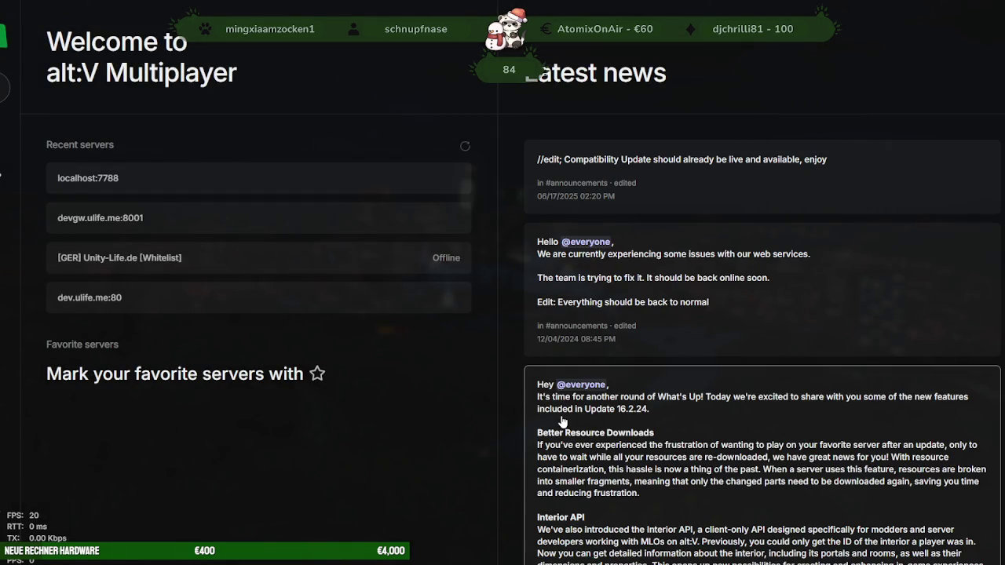
Step: Direct-connect to the local alt:V server at localhost:7788
left_click(201, 193)
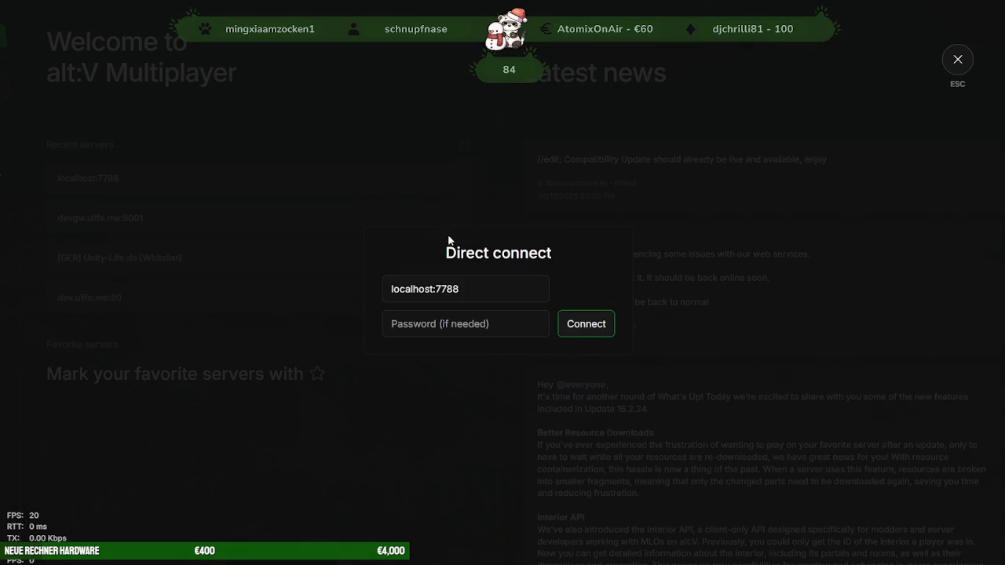
left_click(571, 325)
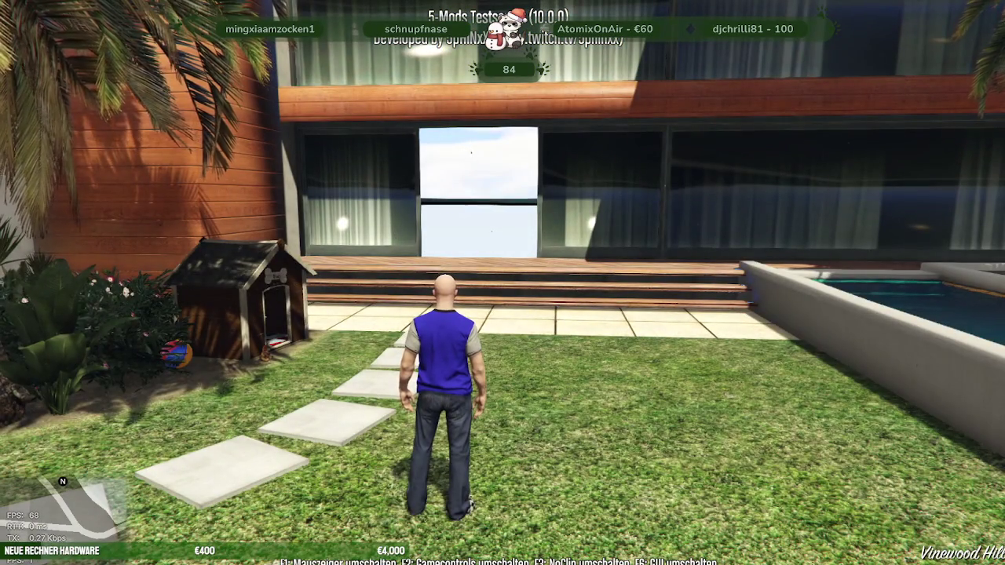
Step: Run along the garden path, vault the terrace railing, and climb the wall to the road
key("w")
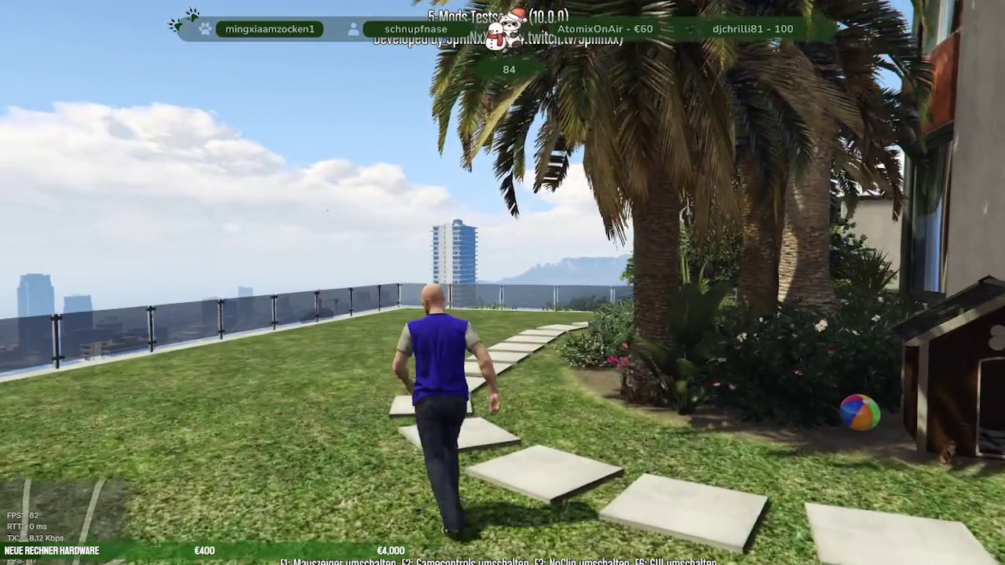
key("shift")
key("w")
key("space")
key("w")
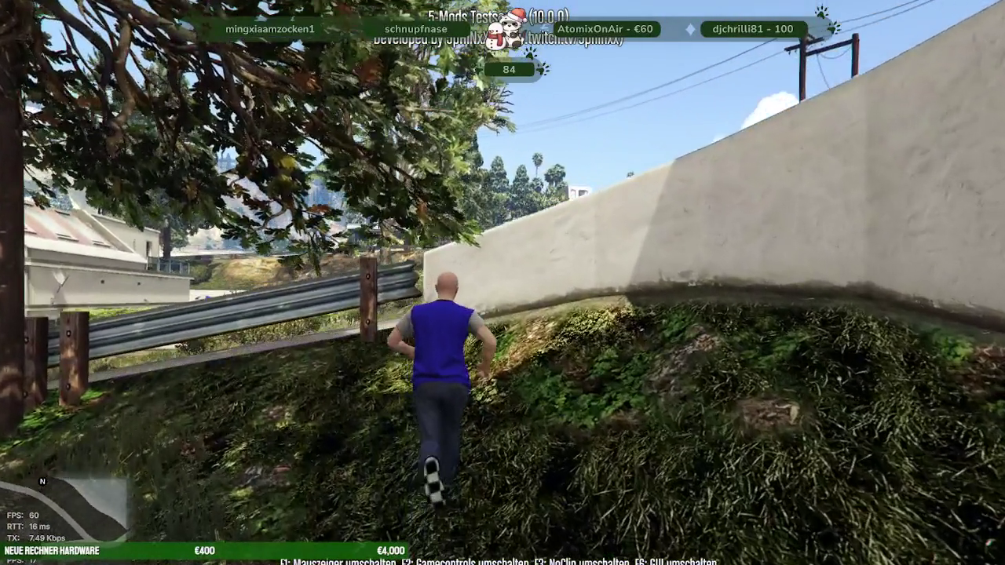
key("space")
key("w")
key("w")
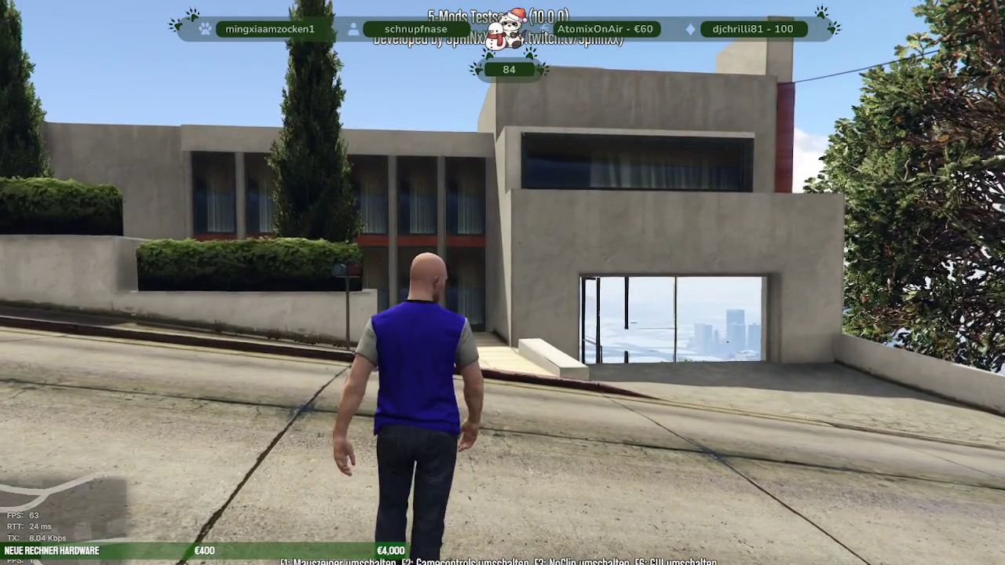
Step: Walk past the garage and entrance, then along the walkway beside the windows
key("w")
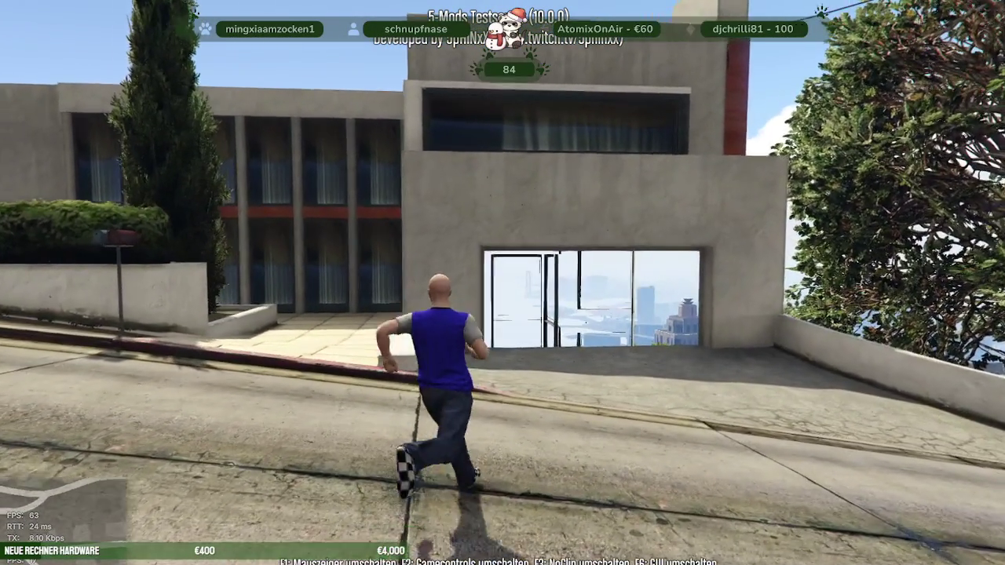
key("w")
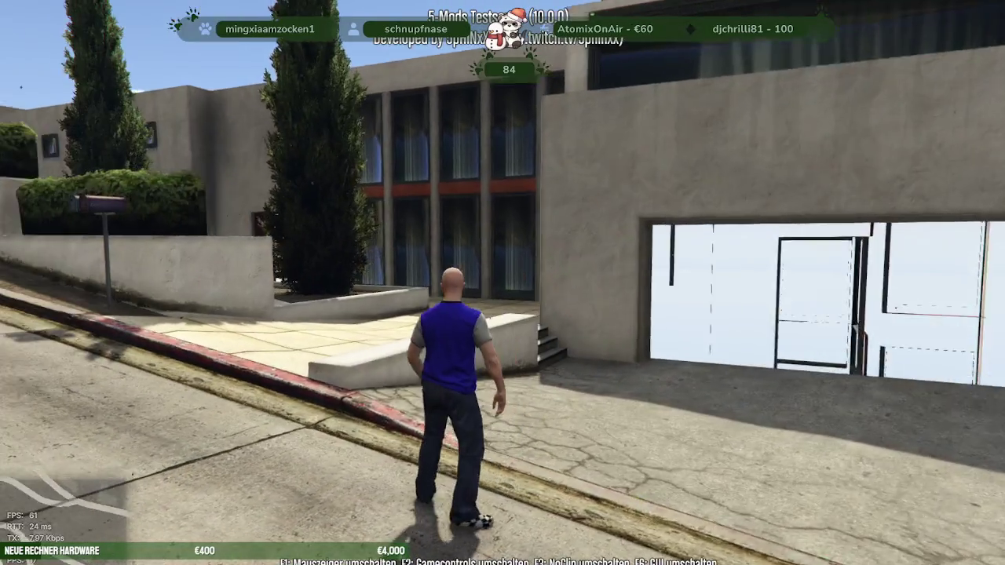
key("w")
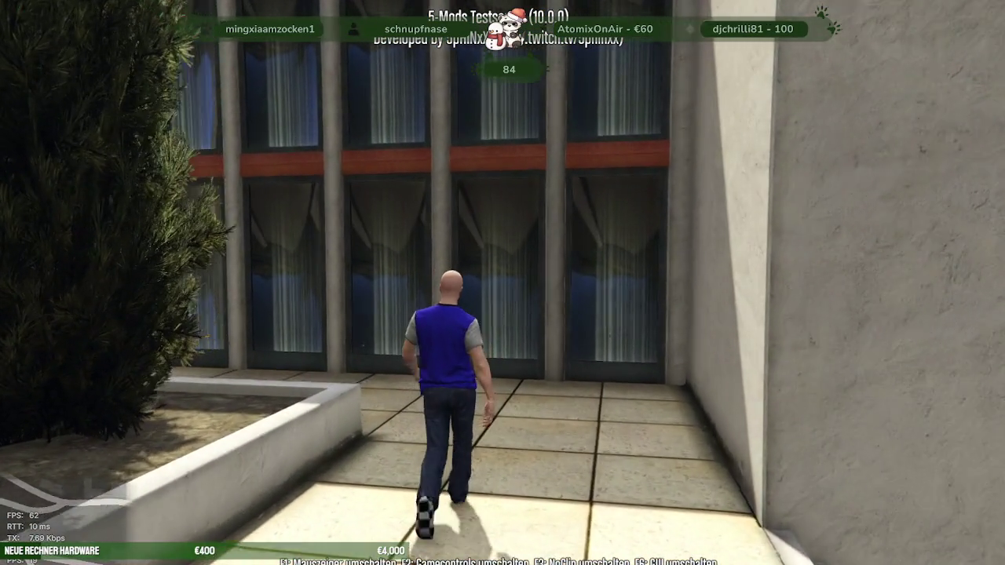
key("w")
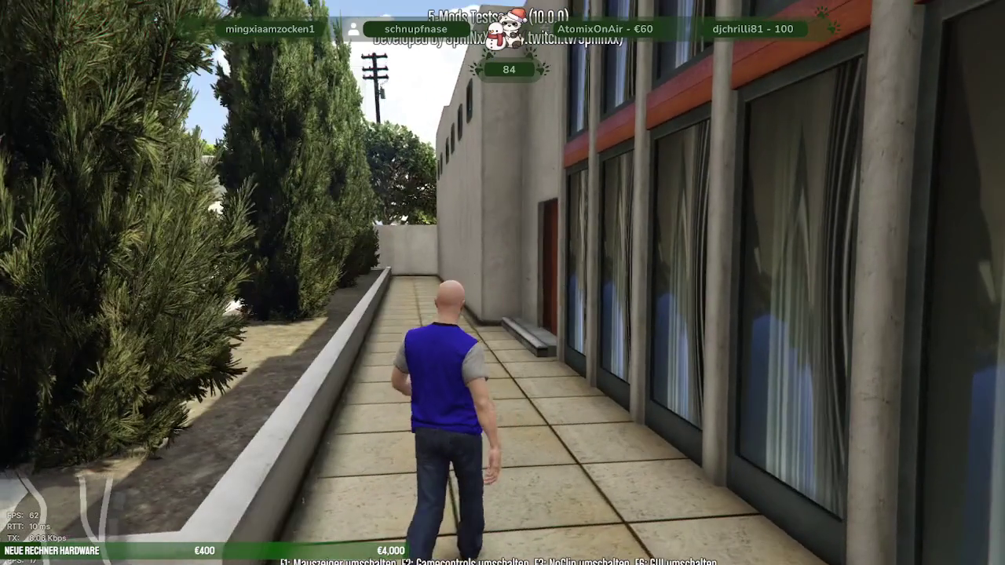
key("w")
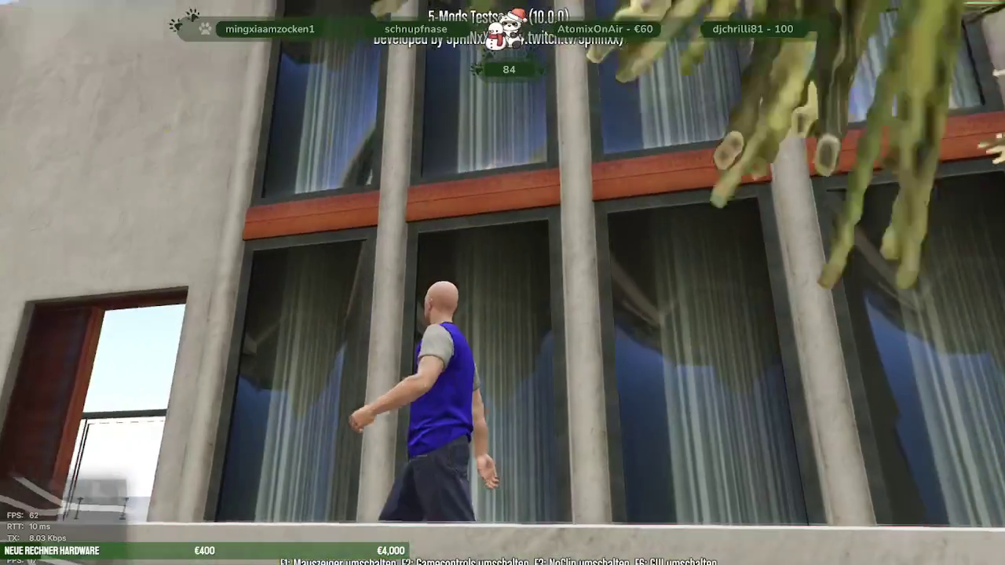
key("w")
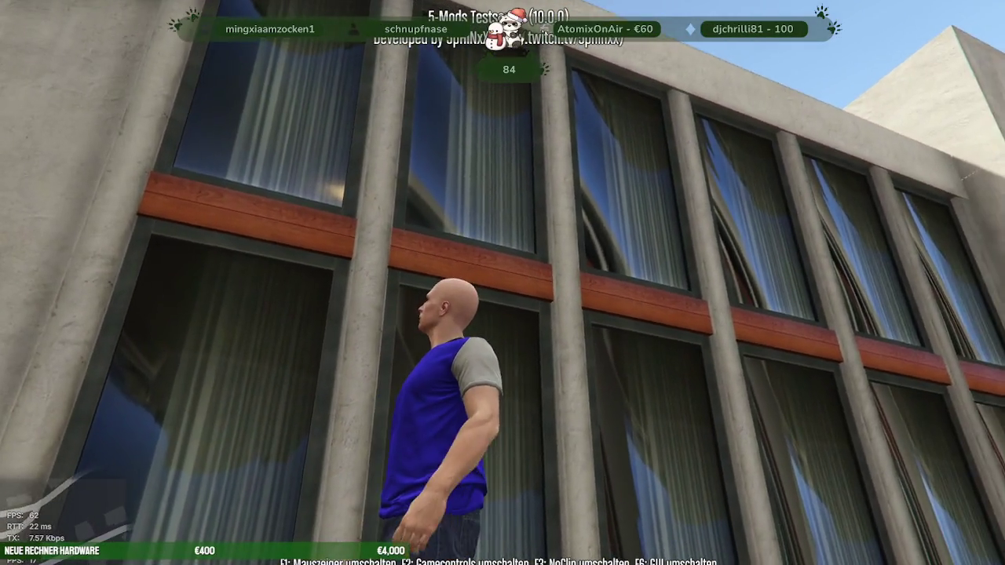
key("w")
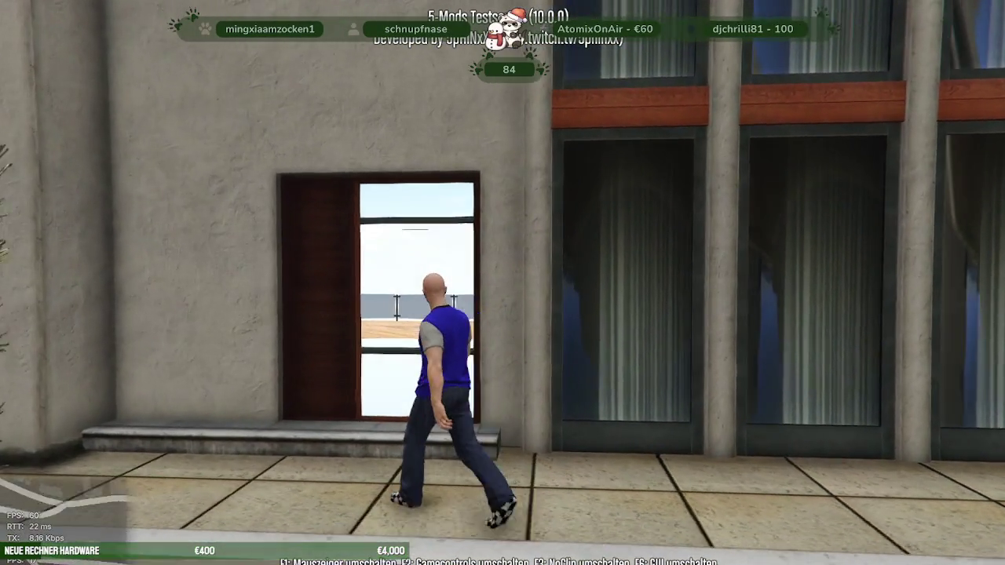
key("w")
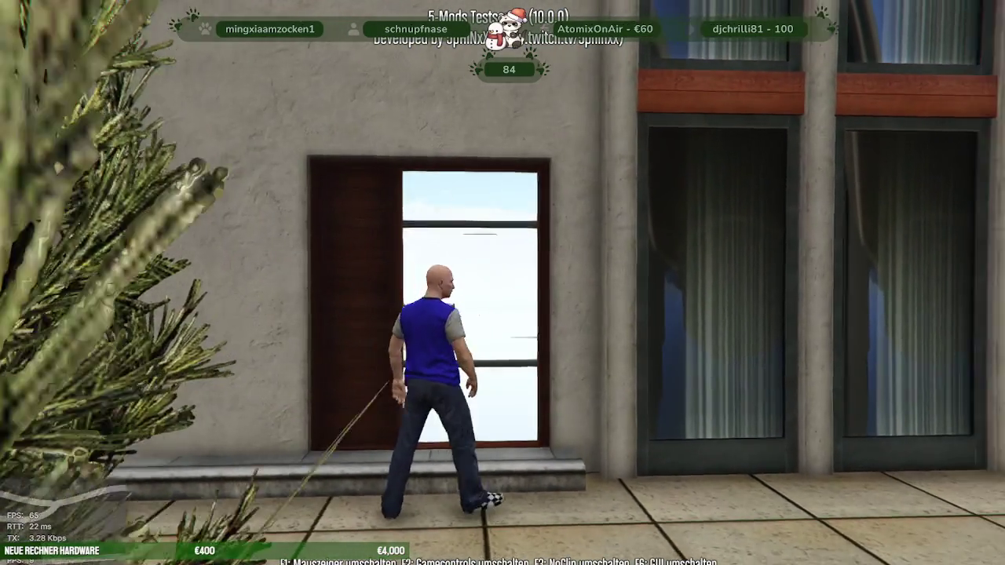
key("w")
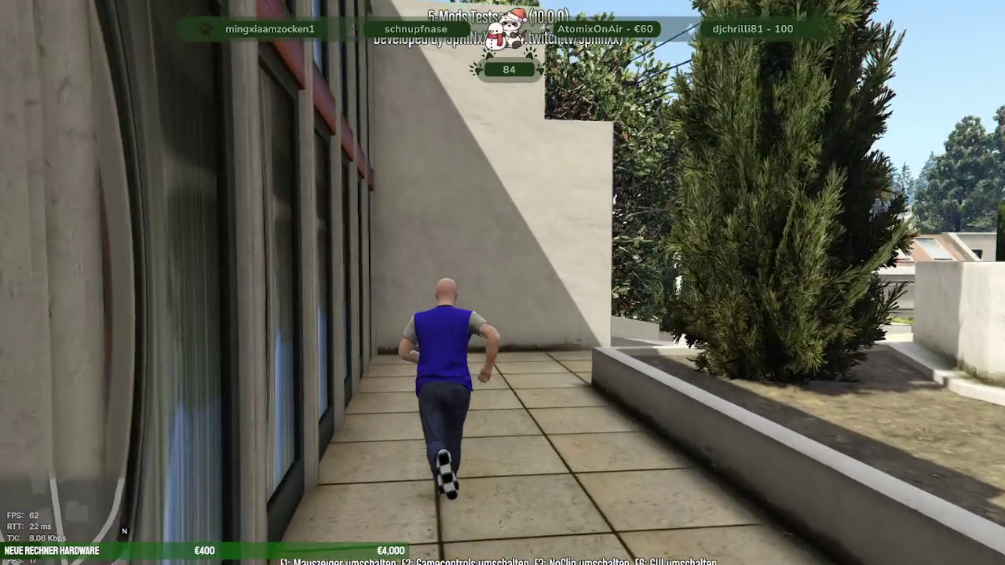
Step: Climb over the low wall, run down the grassy slope, then climb back onto the terrace
key("w")
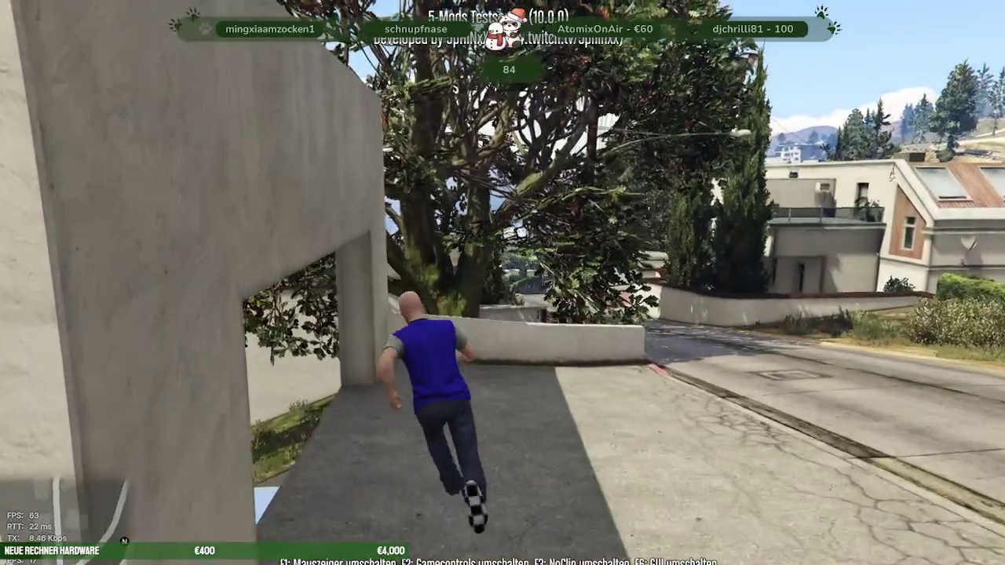
key("w")
key("space")
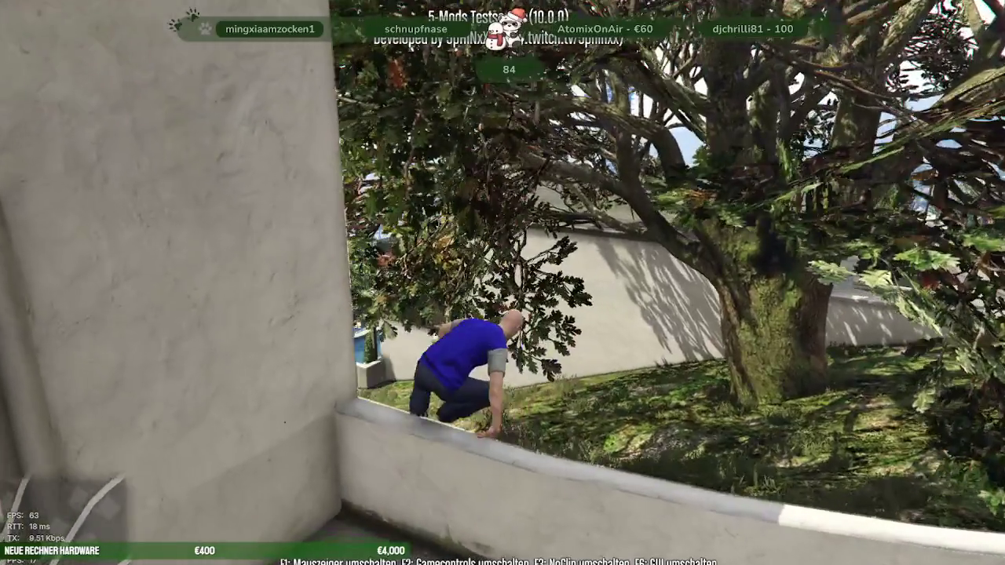
key("w")
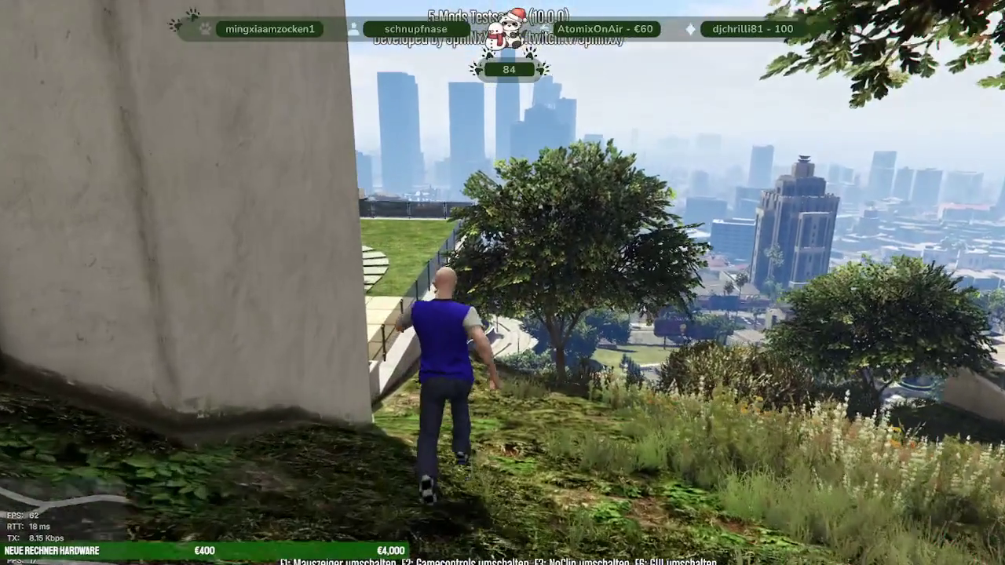
key("w")
key("space")
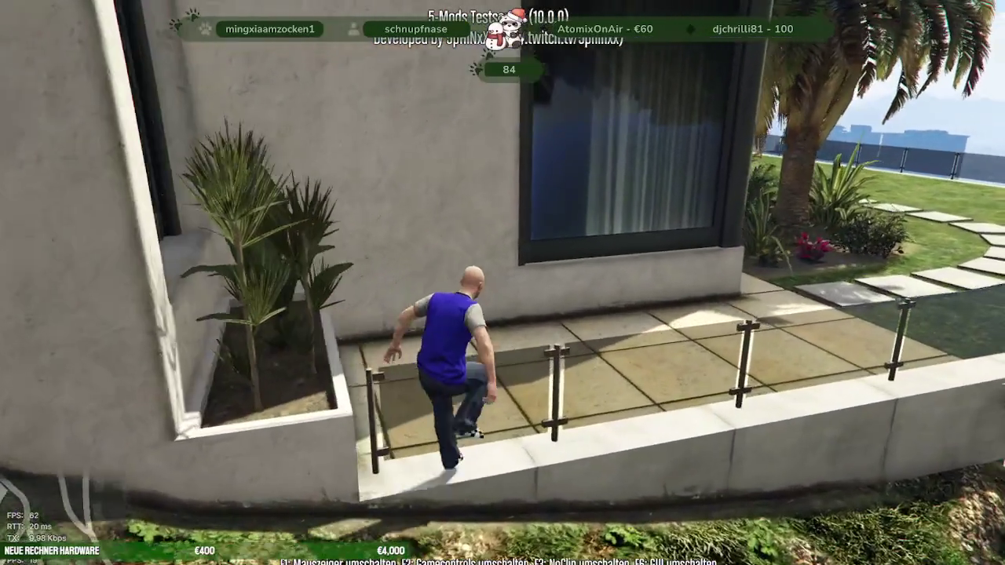
Step: Cross the terrace and stepping-stone lawn past the umbrella and loungers to the doghouse
key("w")
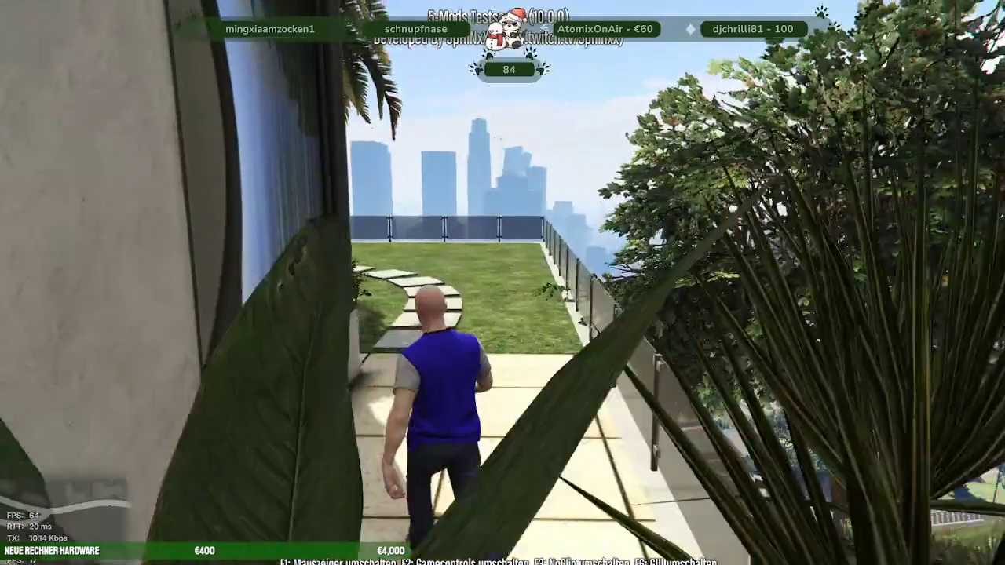
key("w")
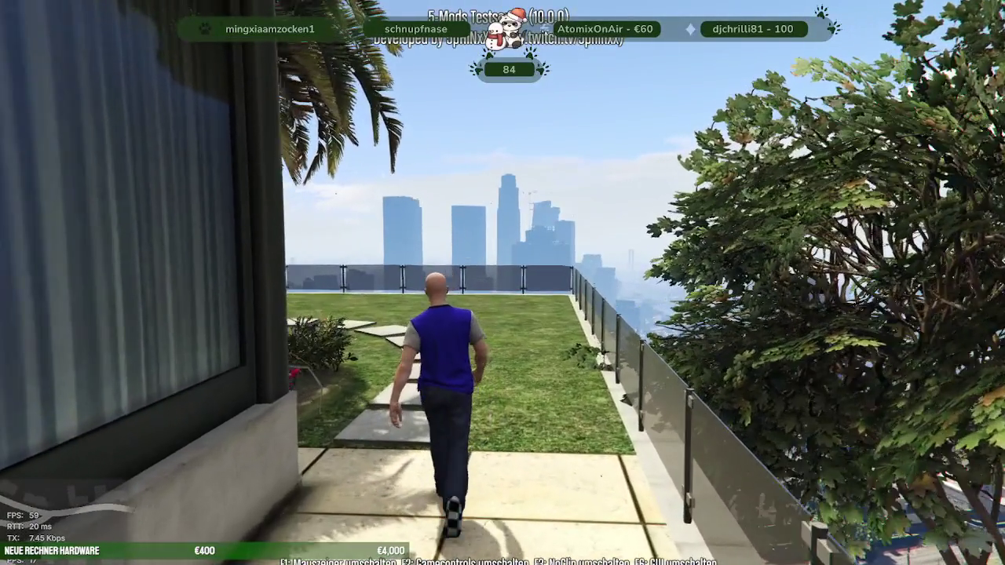
key("w")
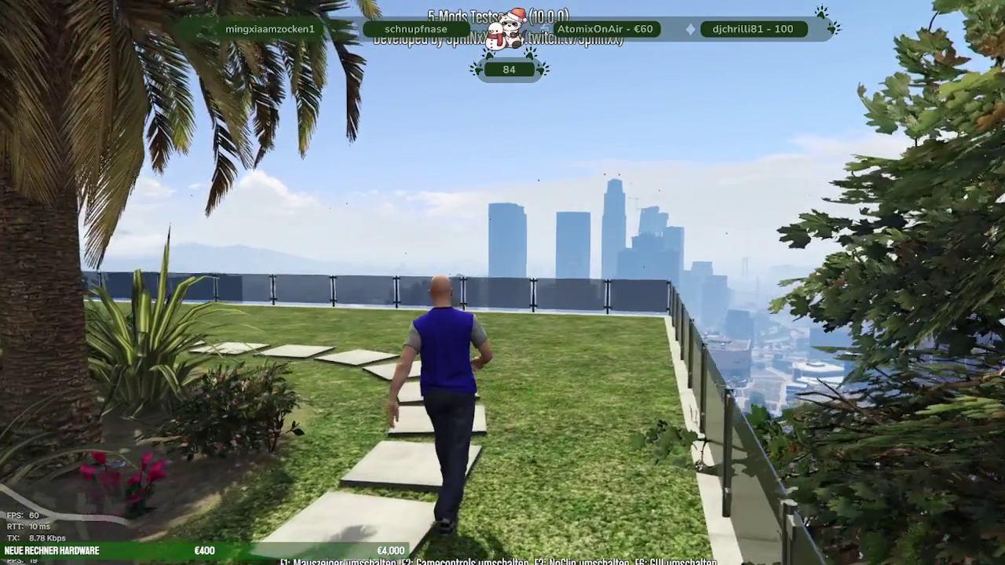
key("w")
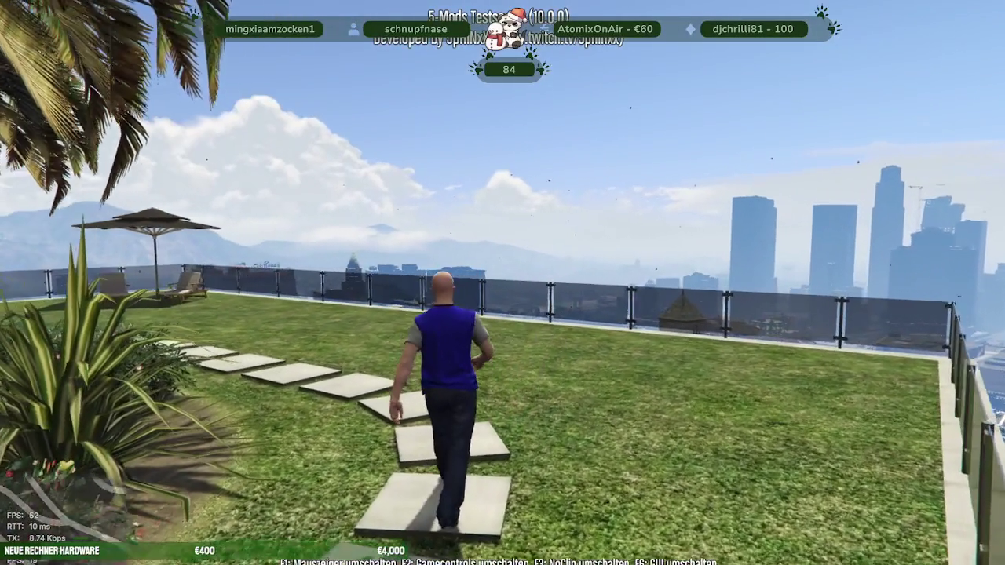
key("w")
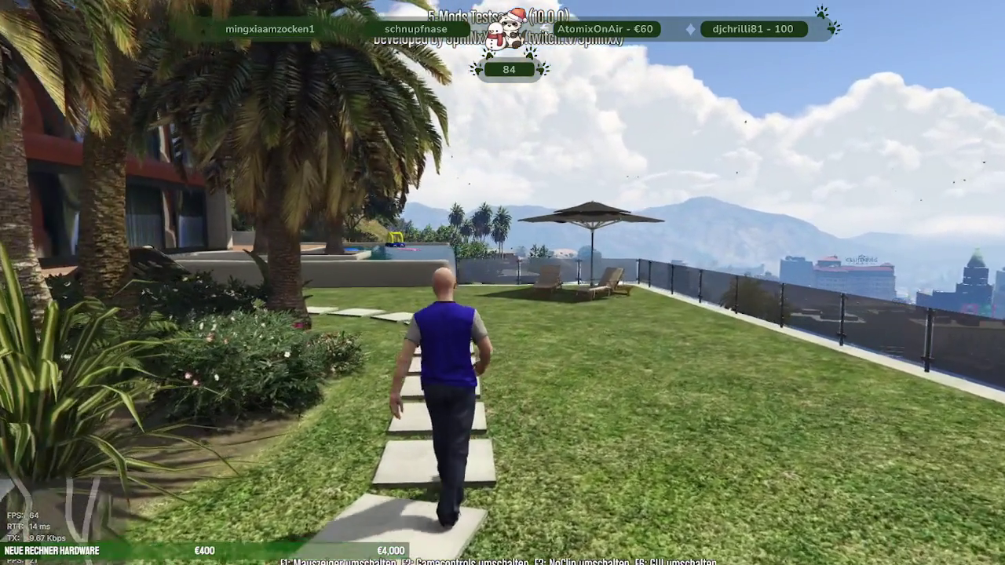
key("w")
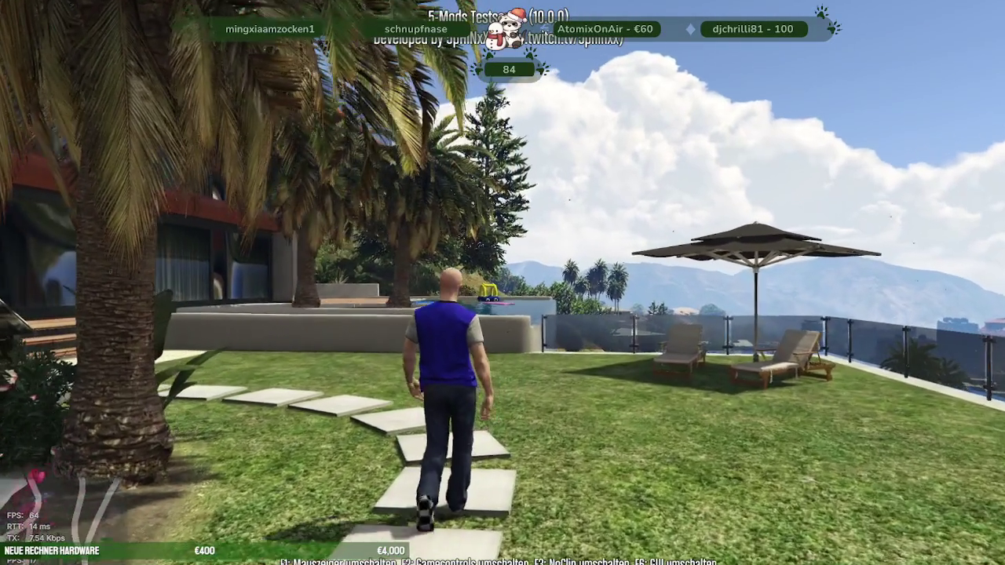
key("w")
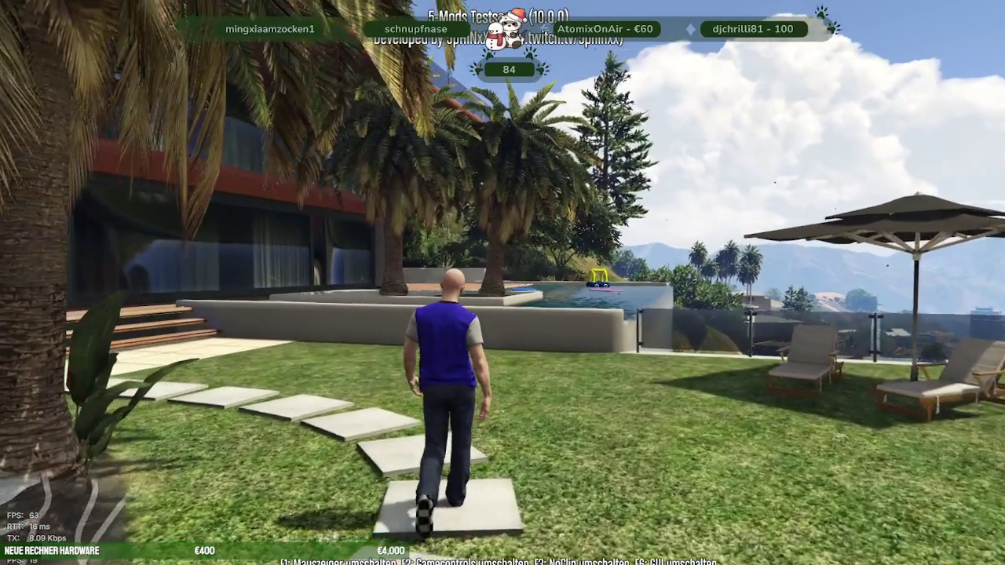
key("w")
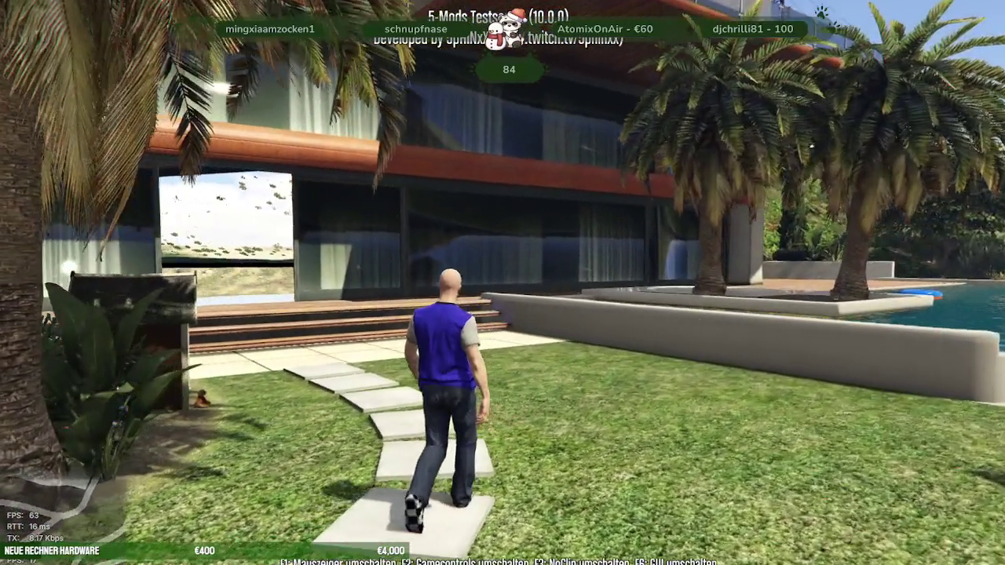
key("w")
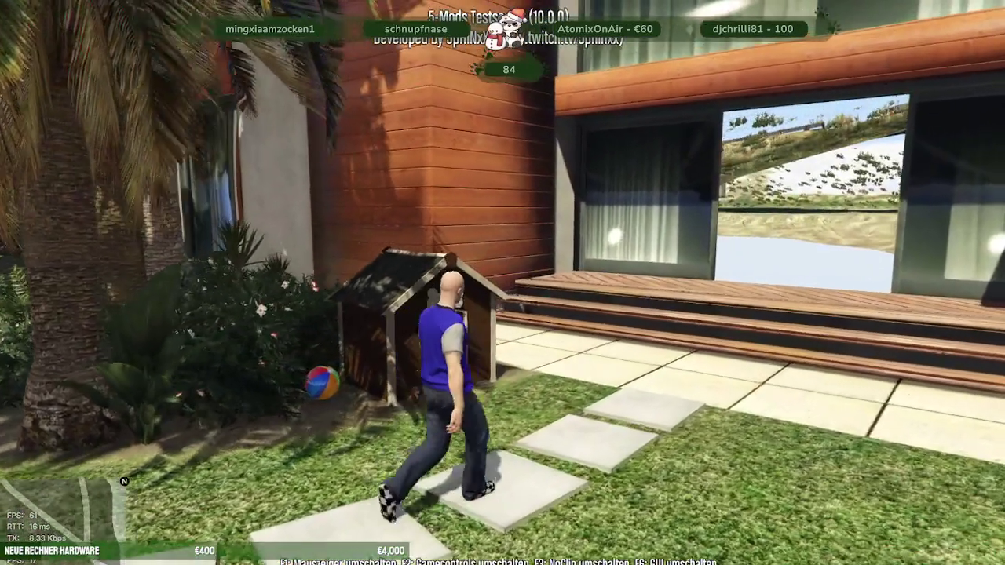
key("w")
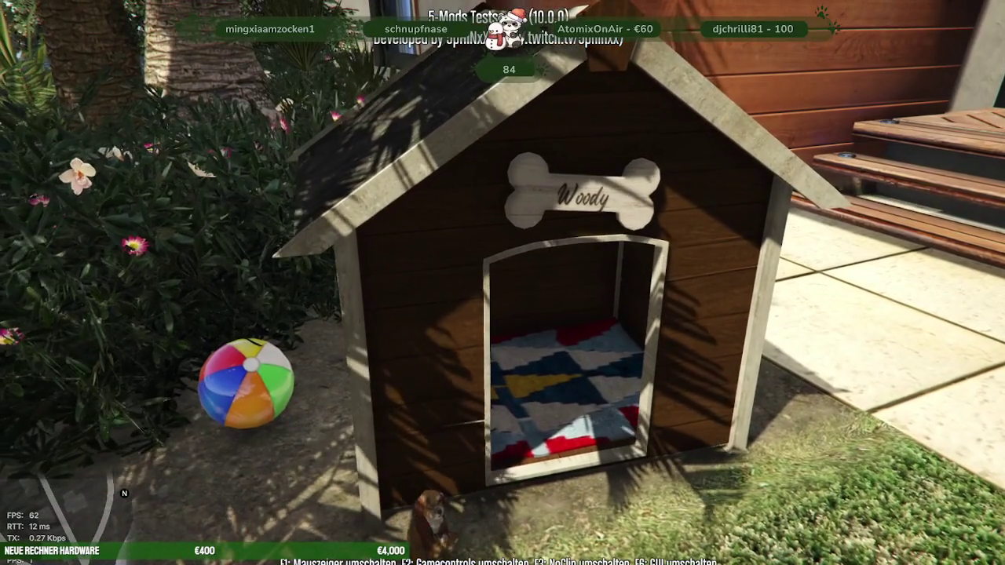
Step: Walk from the doghouse over the wooden deck and wade into the pool
key("w")
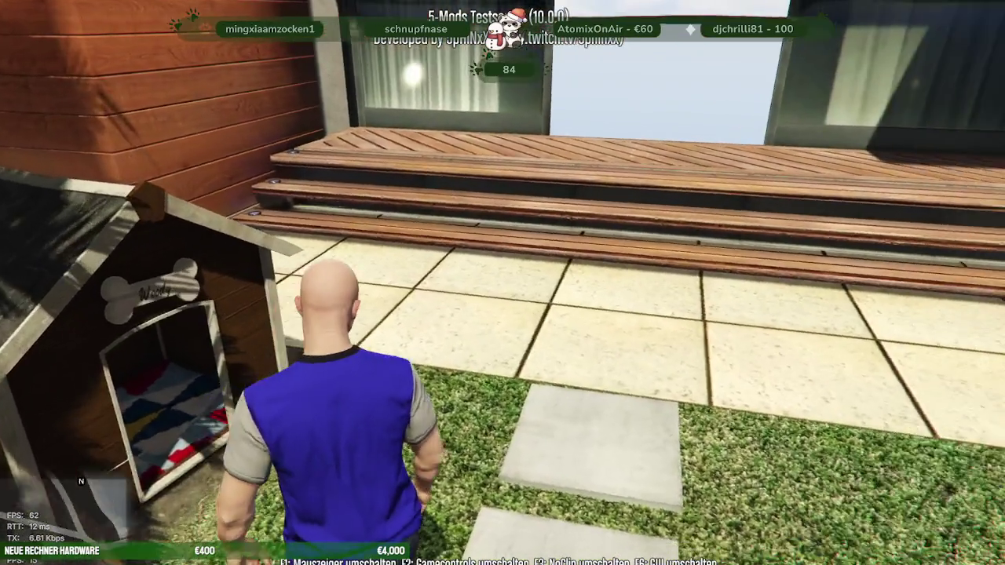
key("w")
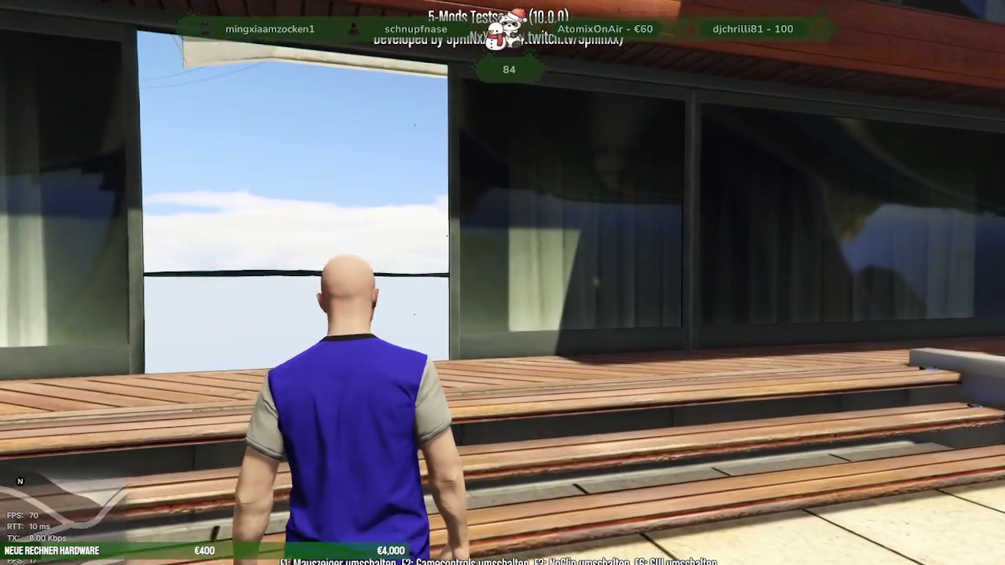
key("w")
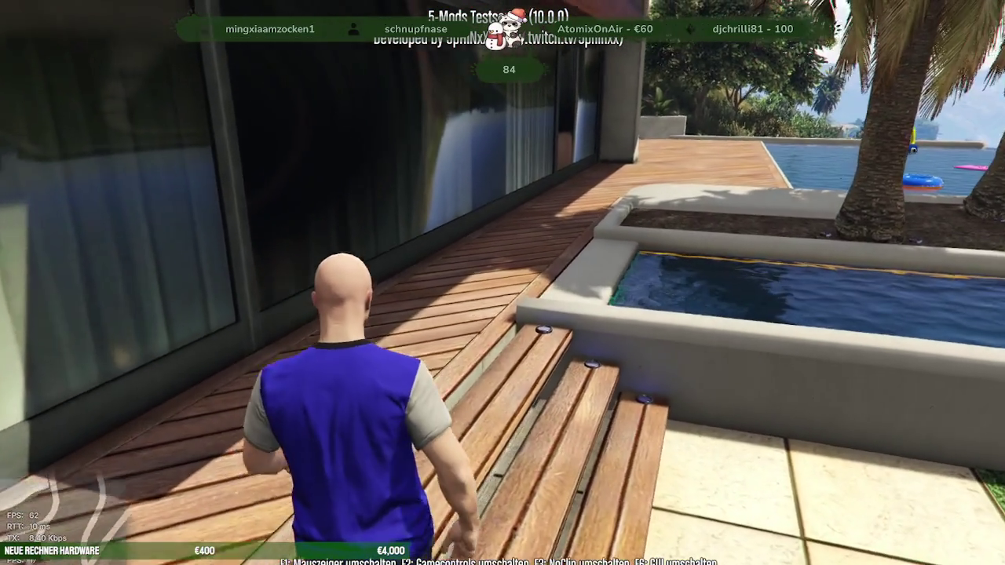
key("w")
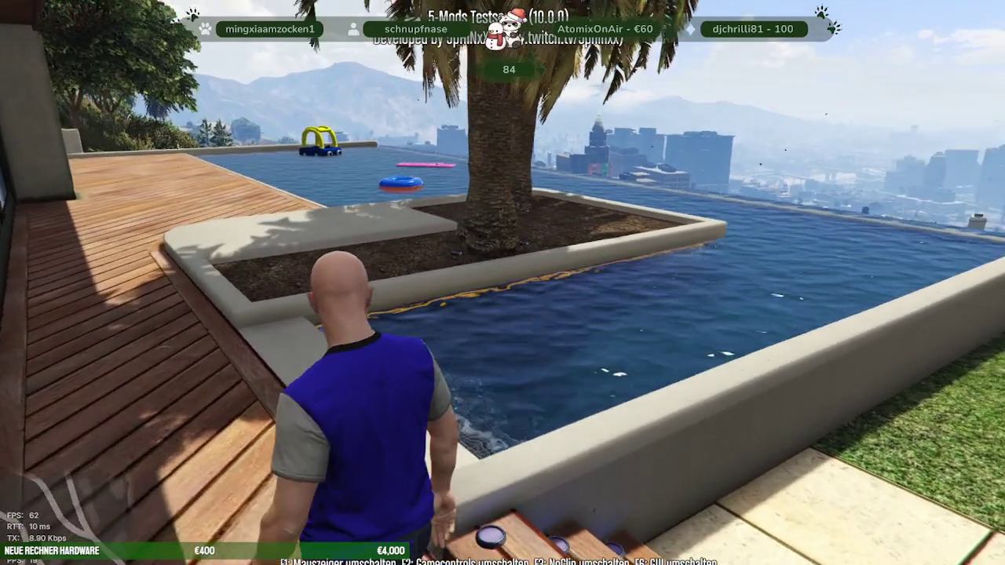
key("w")
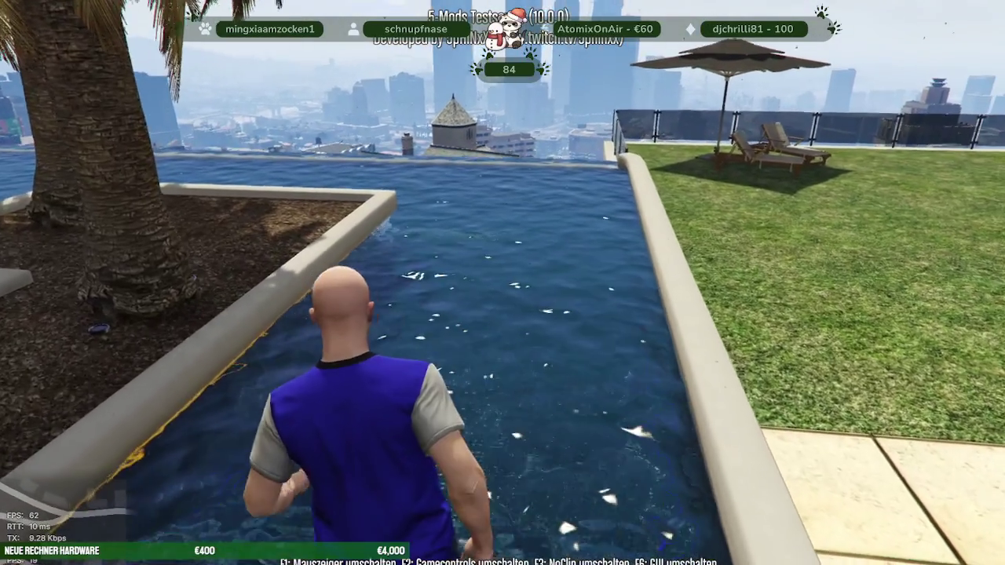
key("w")
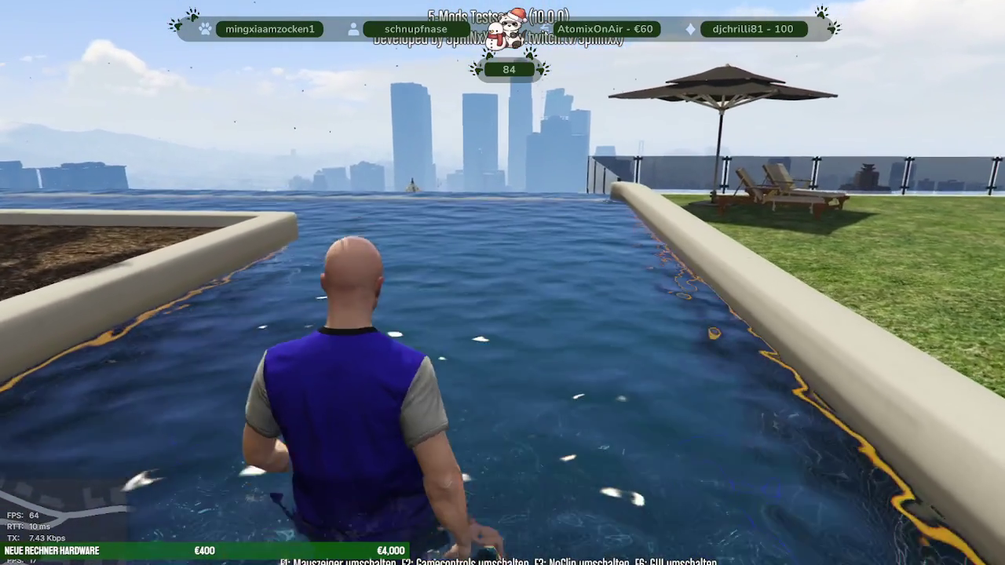
key("w")
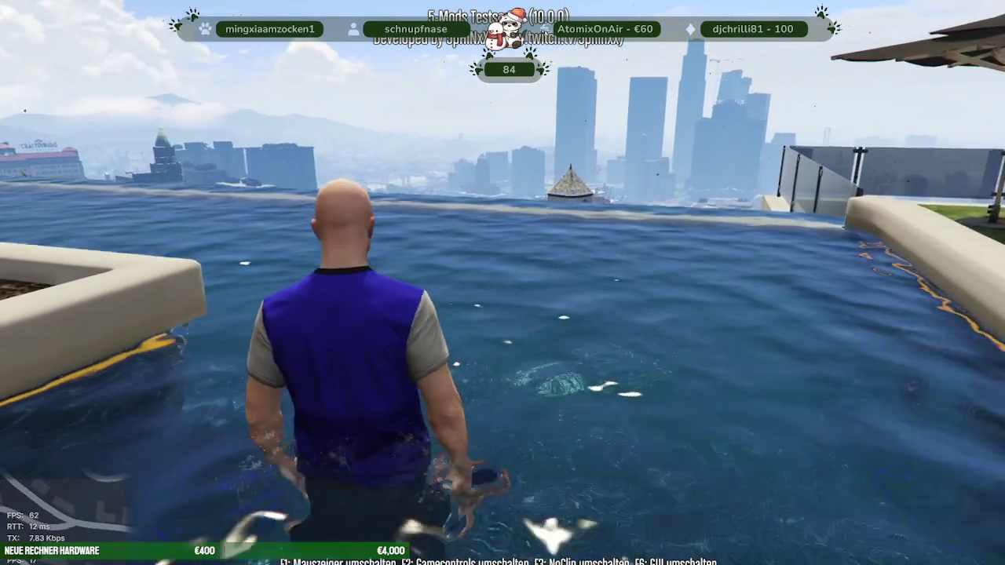
key("w")
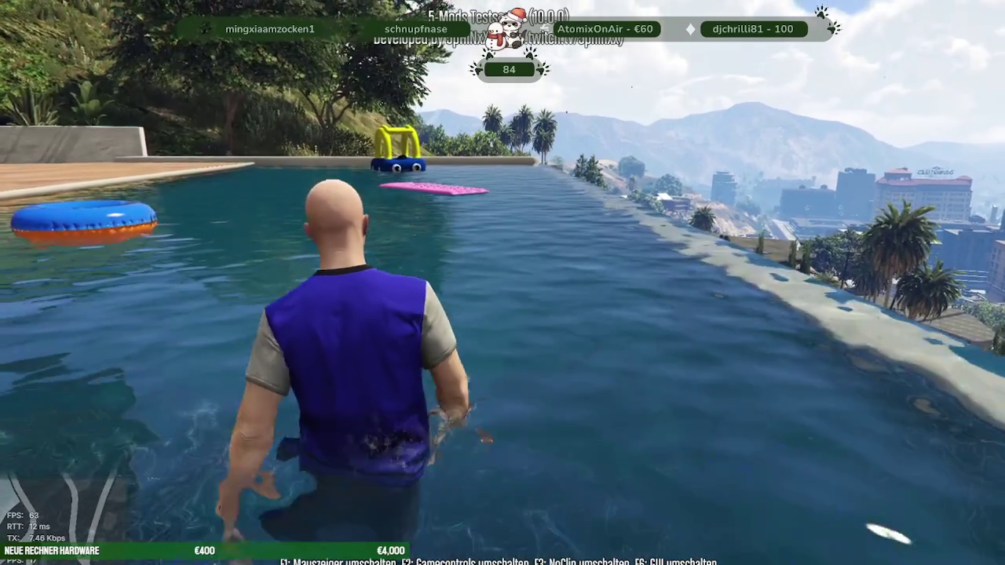
key("w")
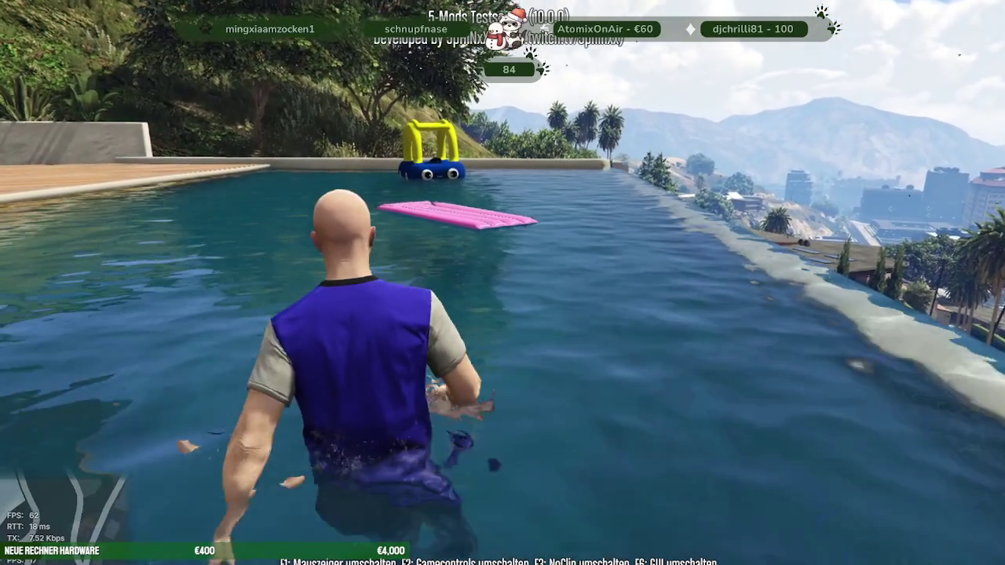
Step: Swim past the inflatables and dive along the pool floor
key("w")
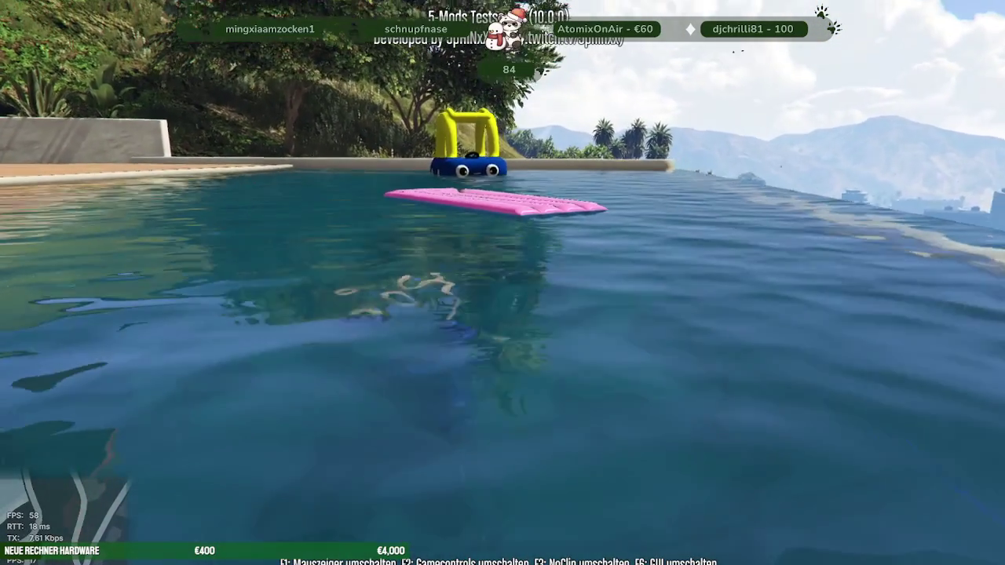
key("w")
key("space")
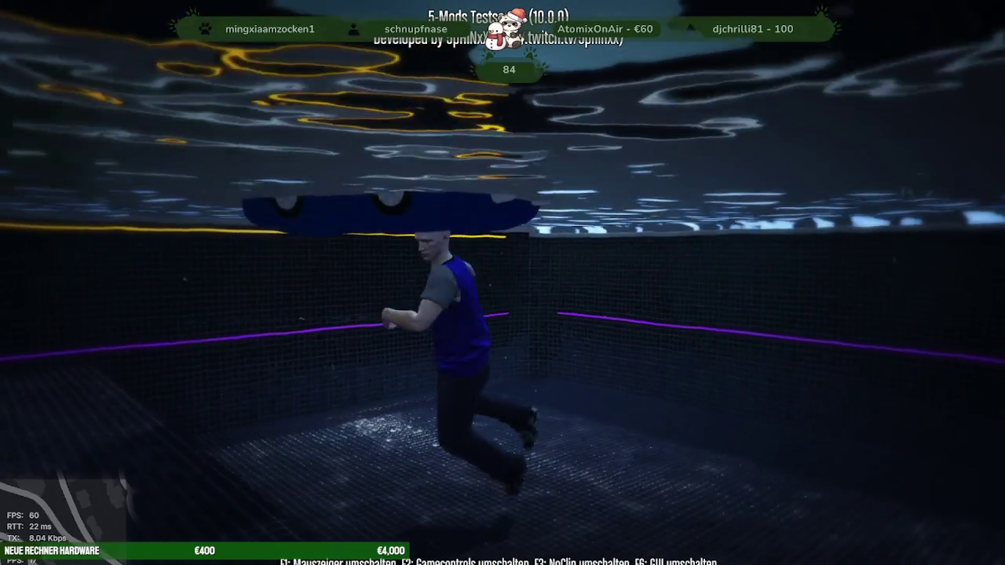
key("w")
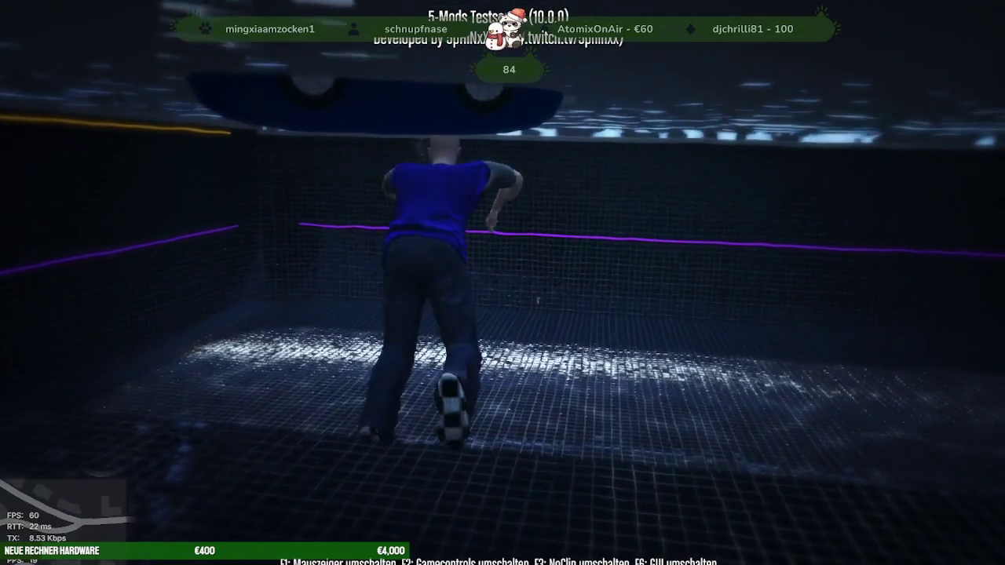
key("w")
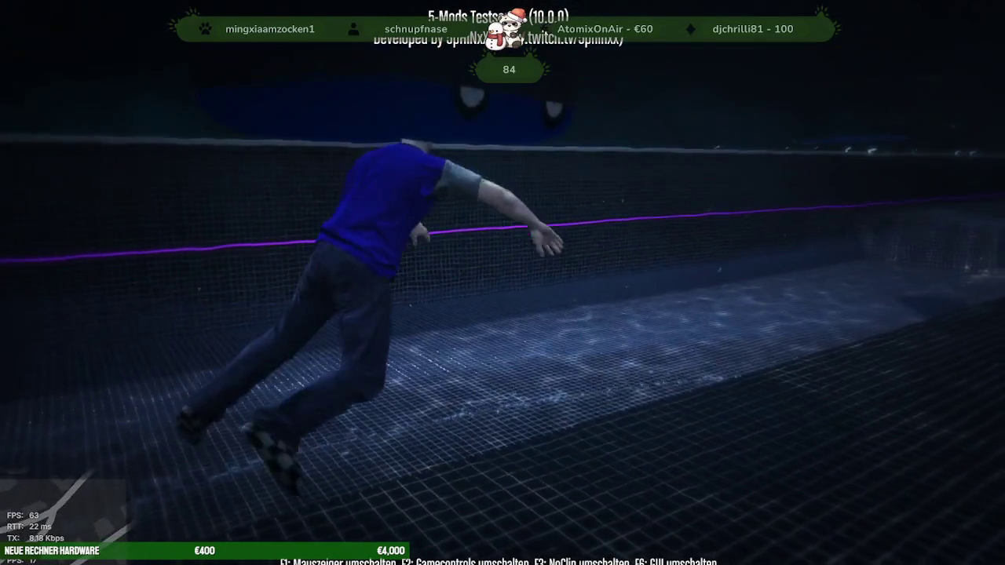
key("w")
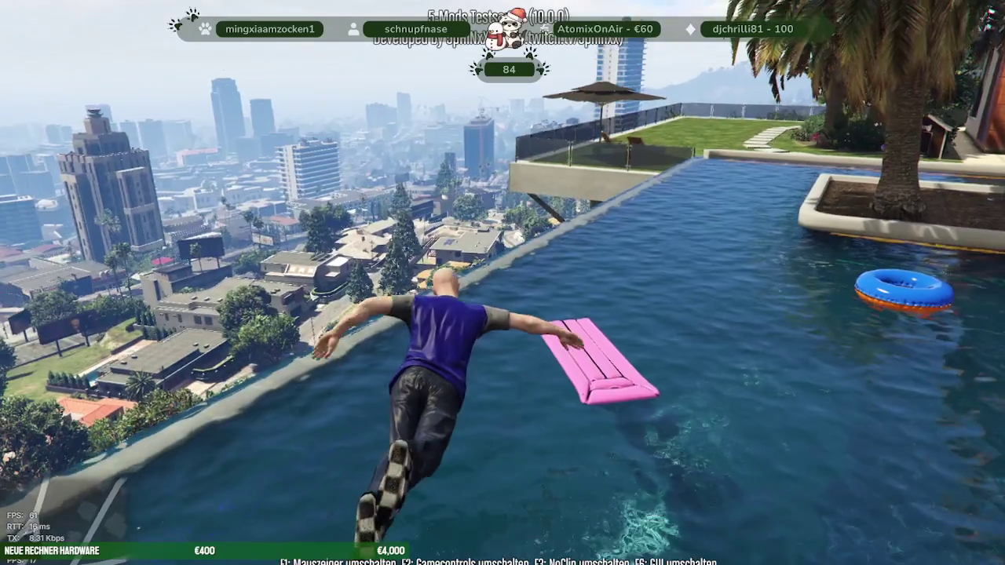
key("a")
key("w")
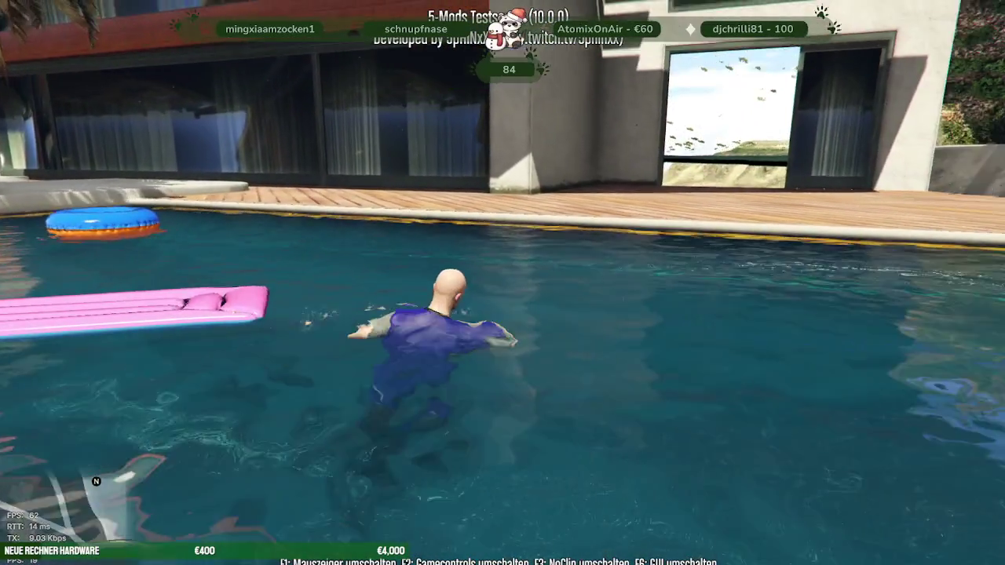
key("d")
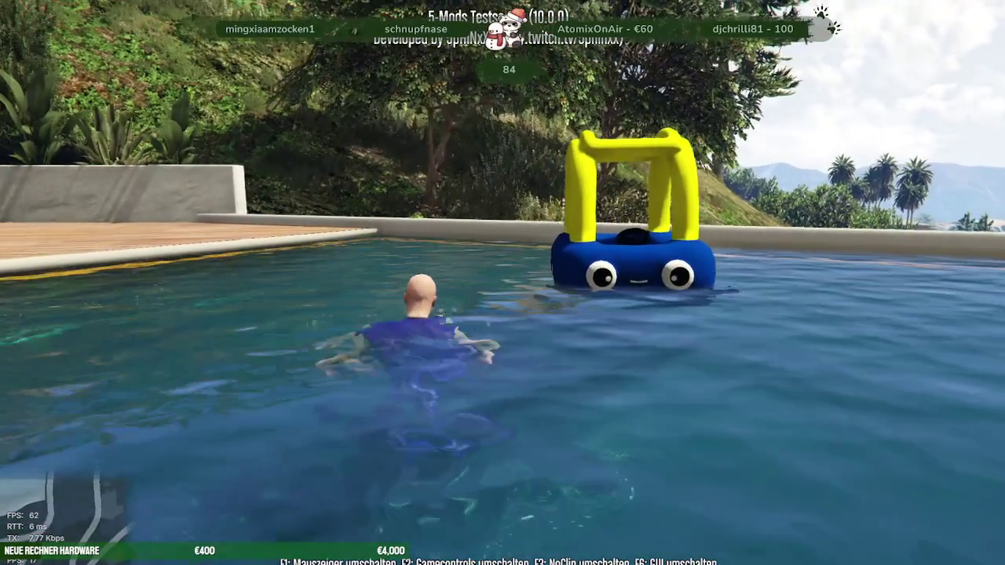
key("a")
key("d")
key("d")
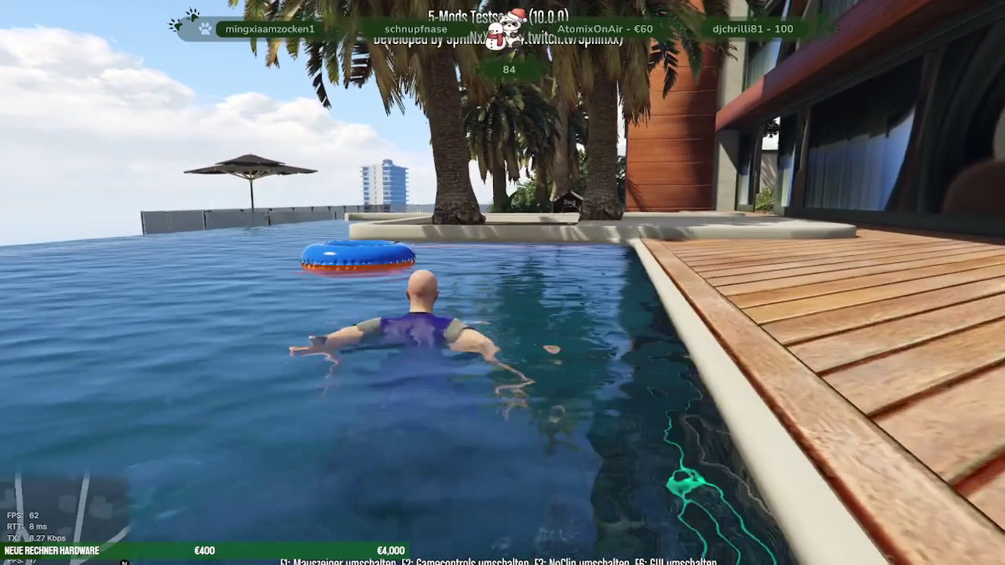
key("a")
key("a")
key("d")
key("ctrl")
Step: Resurface, swim to the deck edge, and climb out onto the deck
key("w")
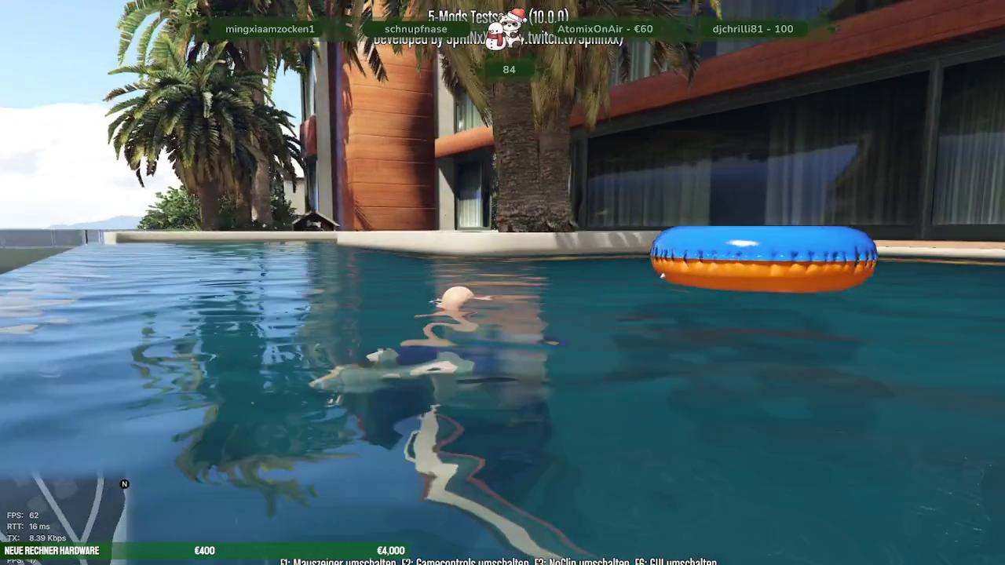
key("w")
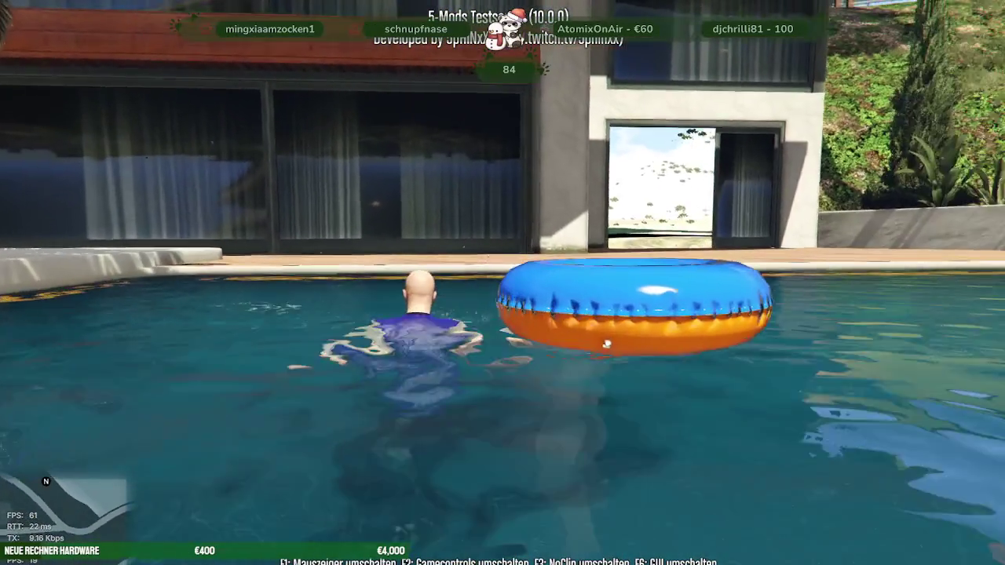
key("w")
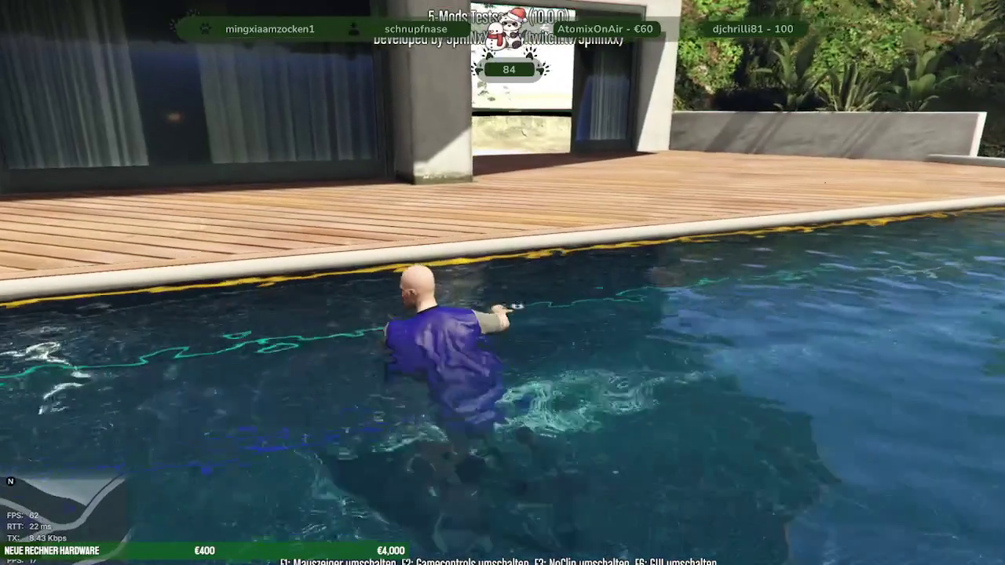
key("w")
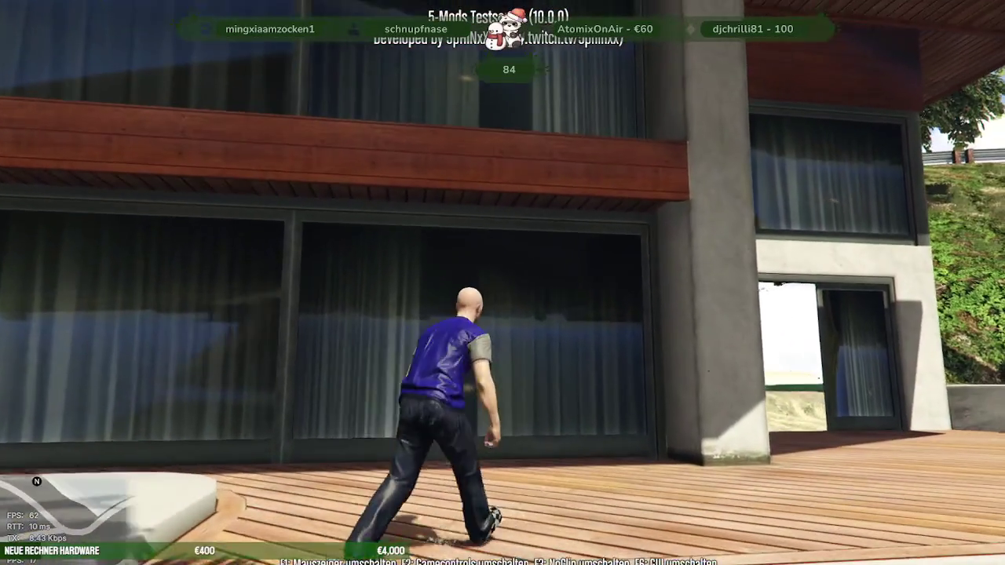
key("w")
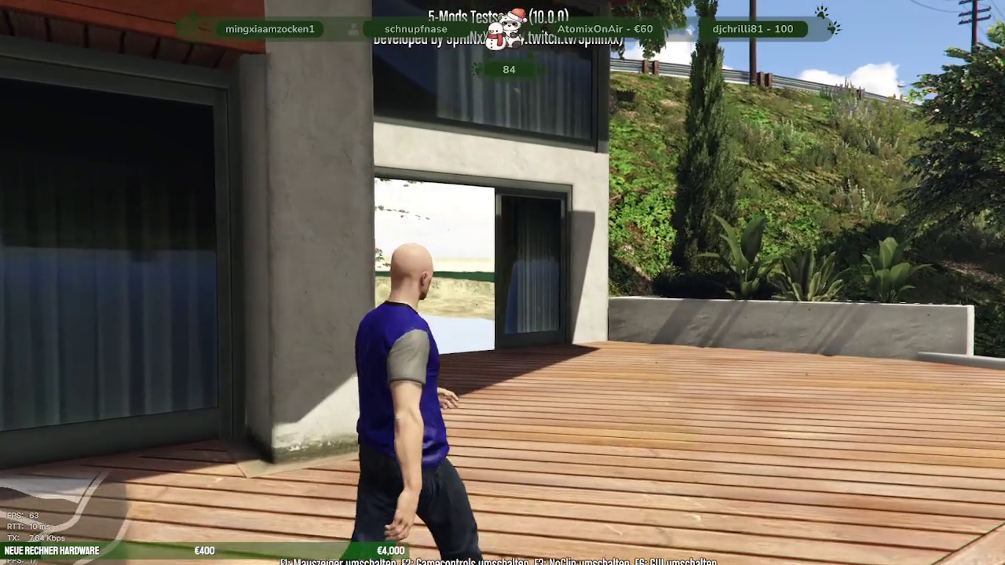
key("w")
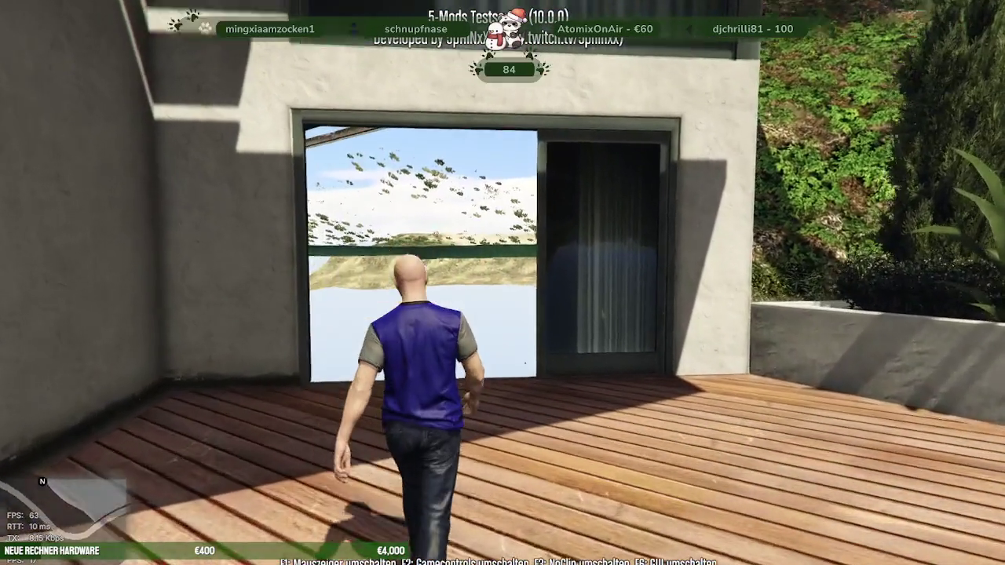
key("w")
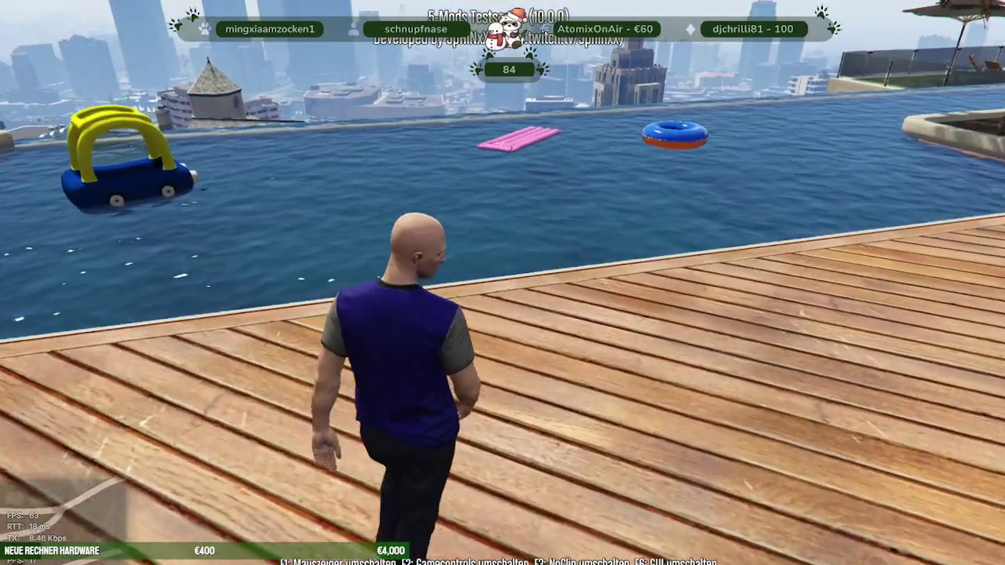
Step: Walk beside the villa into the glass room and back out
key("w")
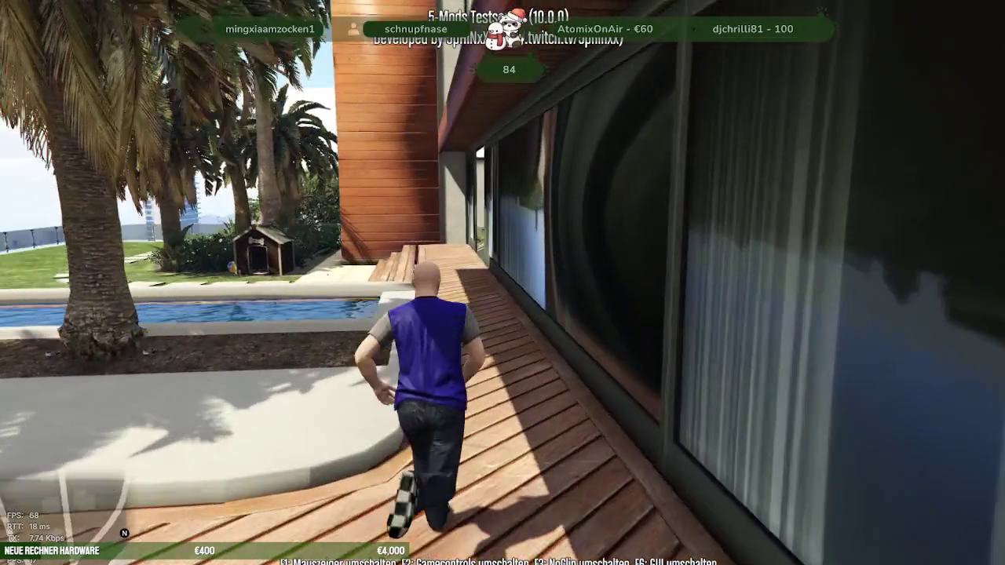
key("w")
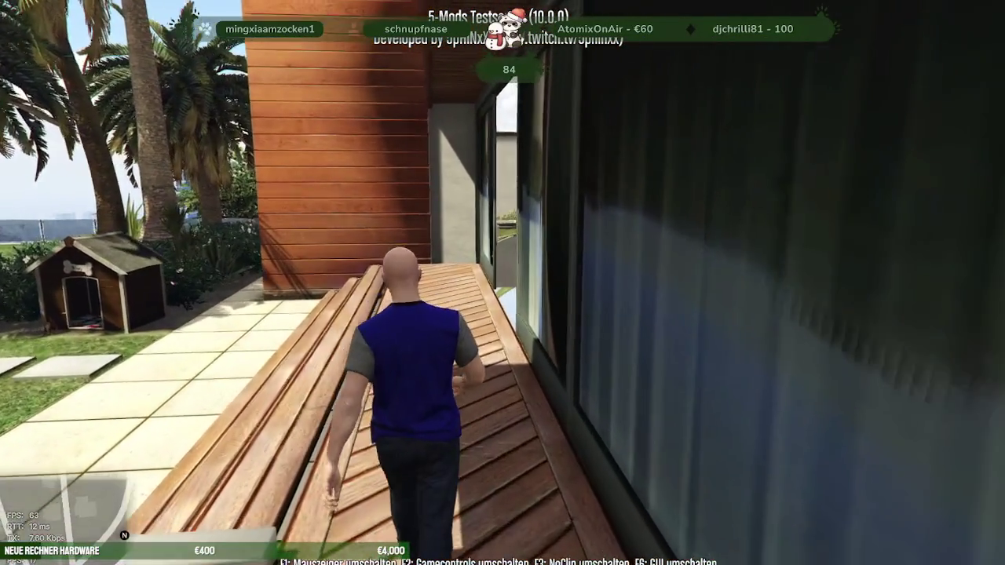
key("w")
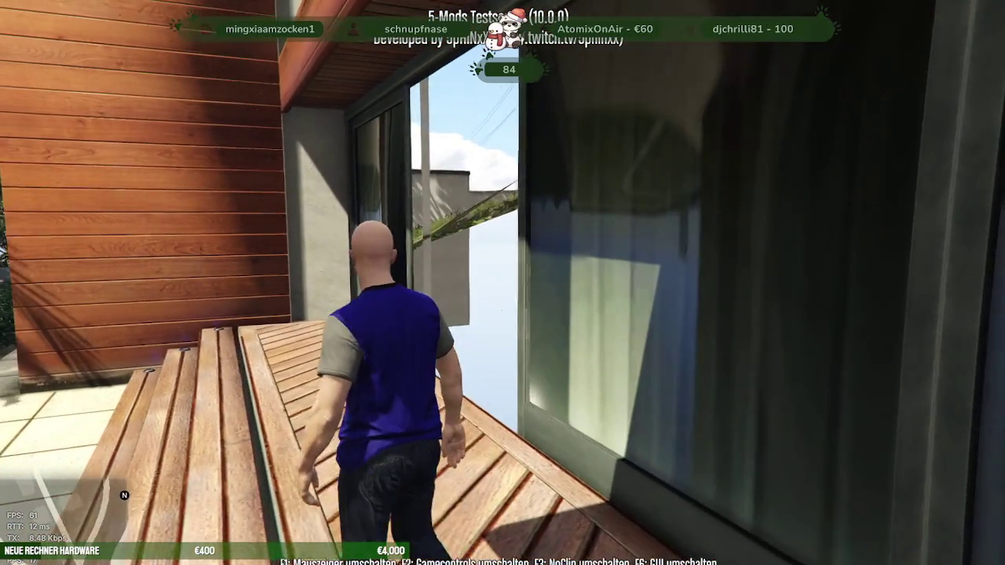
key("w")
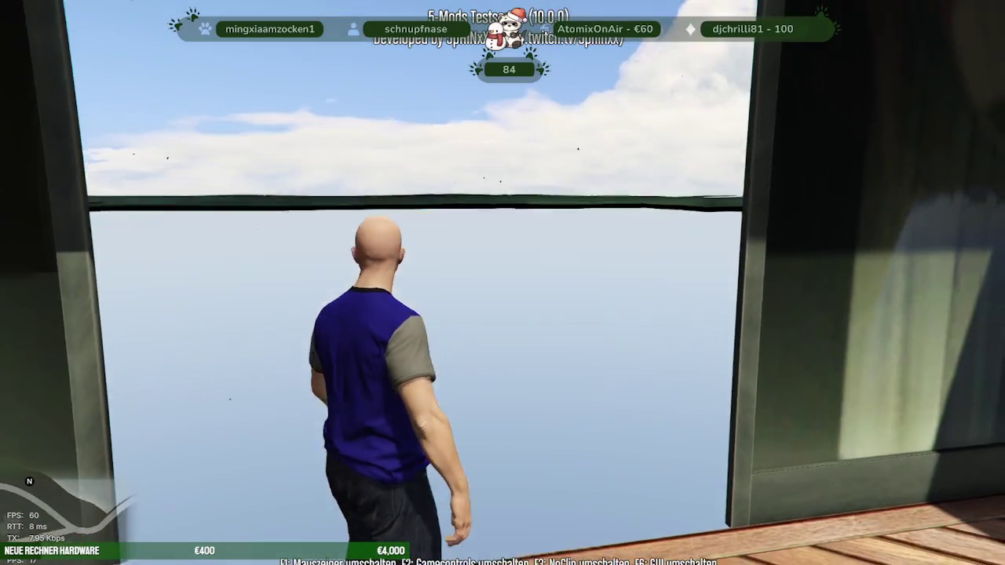
key("w")
key("w")
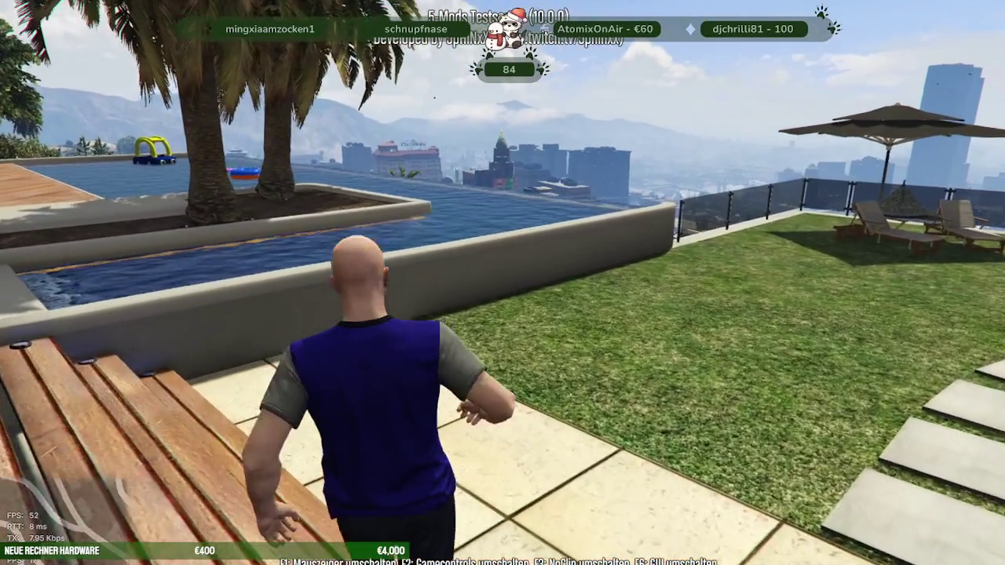
Step: NoClip up to the upper deck, walk the terrace, and jump the railing to the lawn
key("F3")
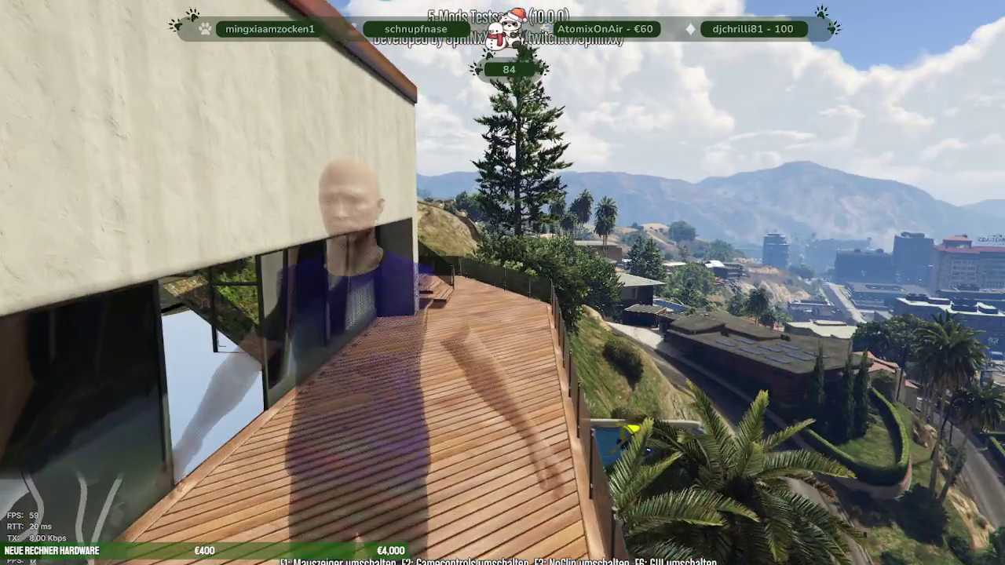
key("F3")
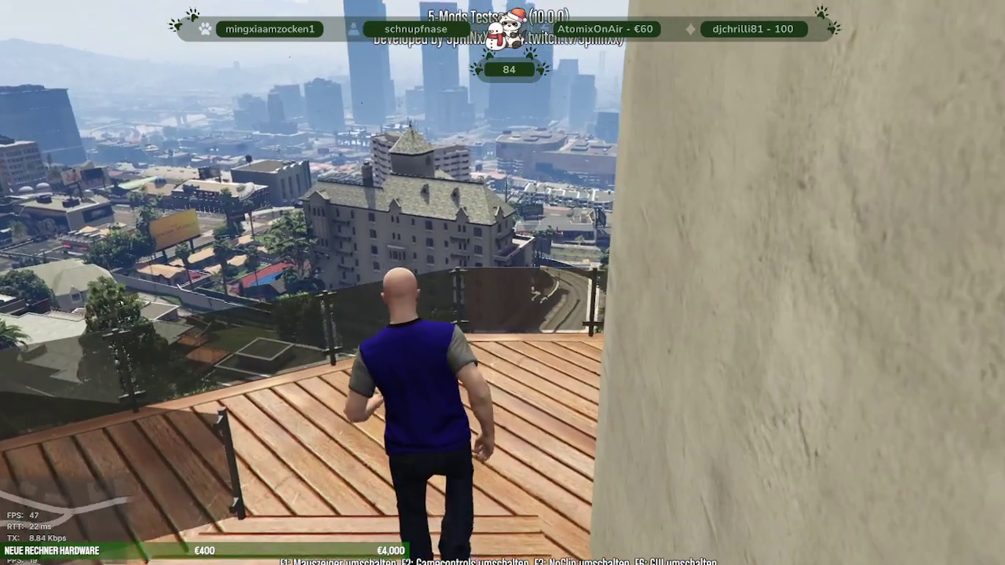
key("w")
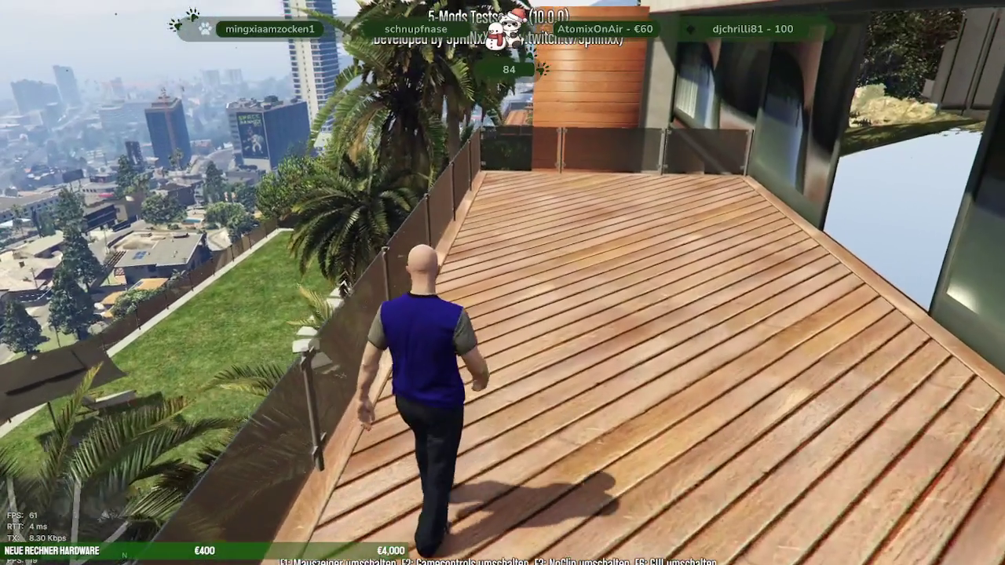
key("space")
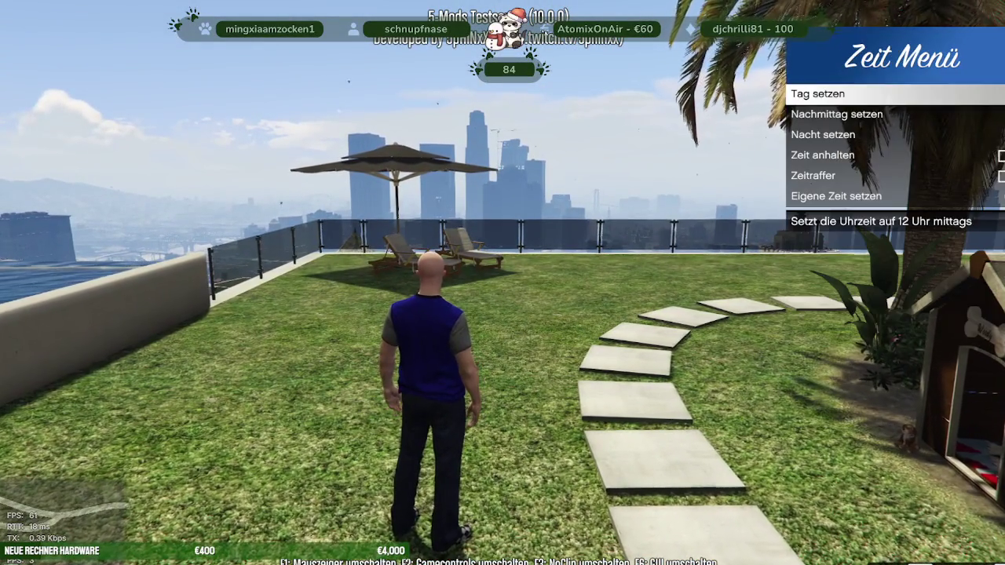
Step: Set the in-game clock to 1 o'clock at night
key("Return")
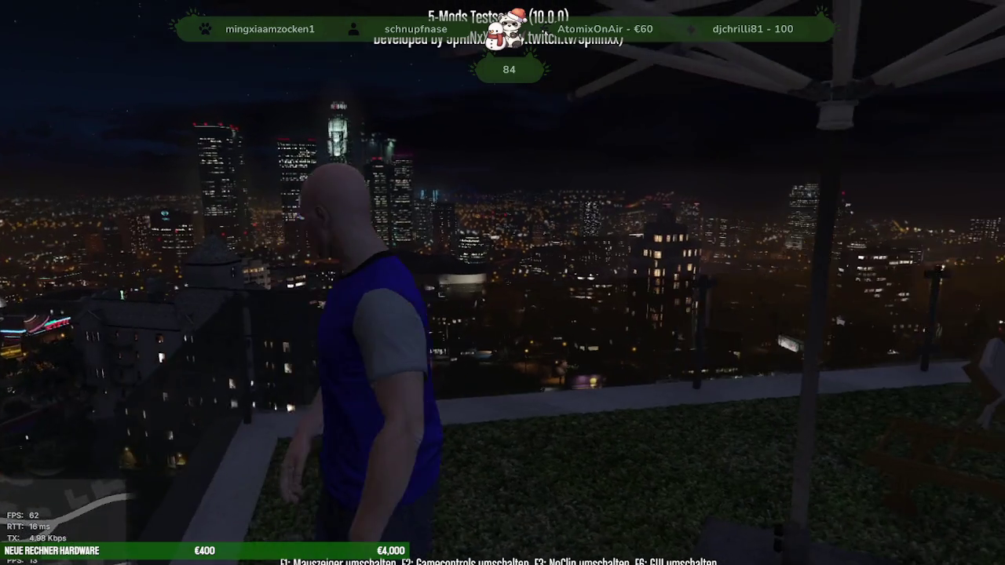
Step: Vault the railing, NoClip back up into the night-time villa garden, then switch windows
key("space")
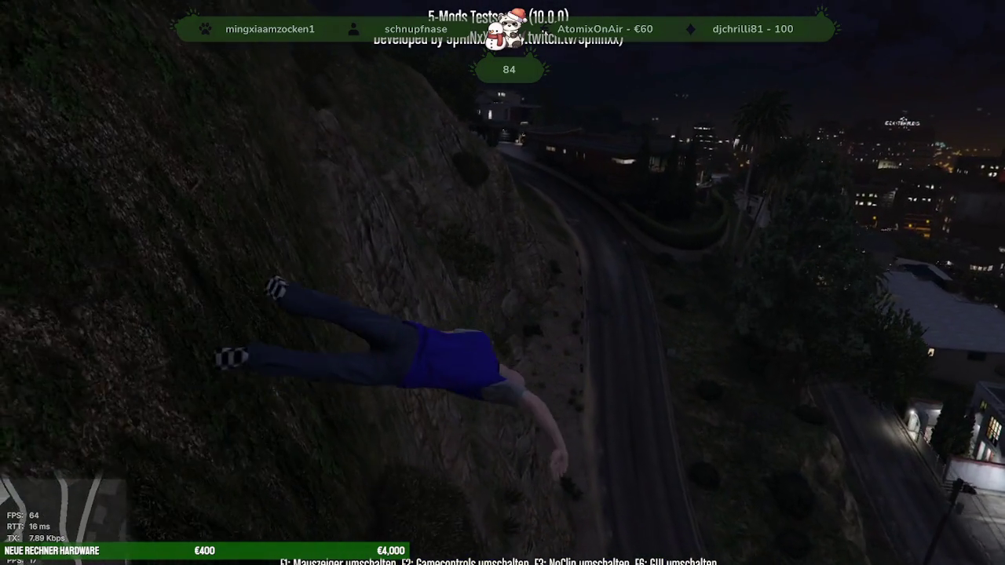
key("F3")
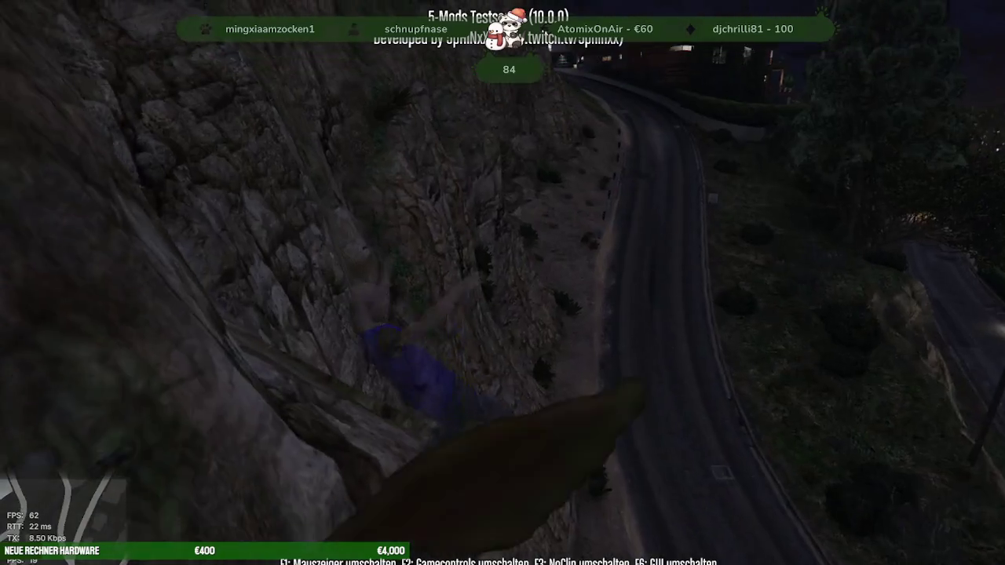
key("w")
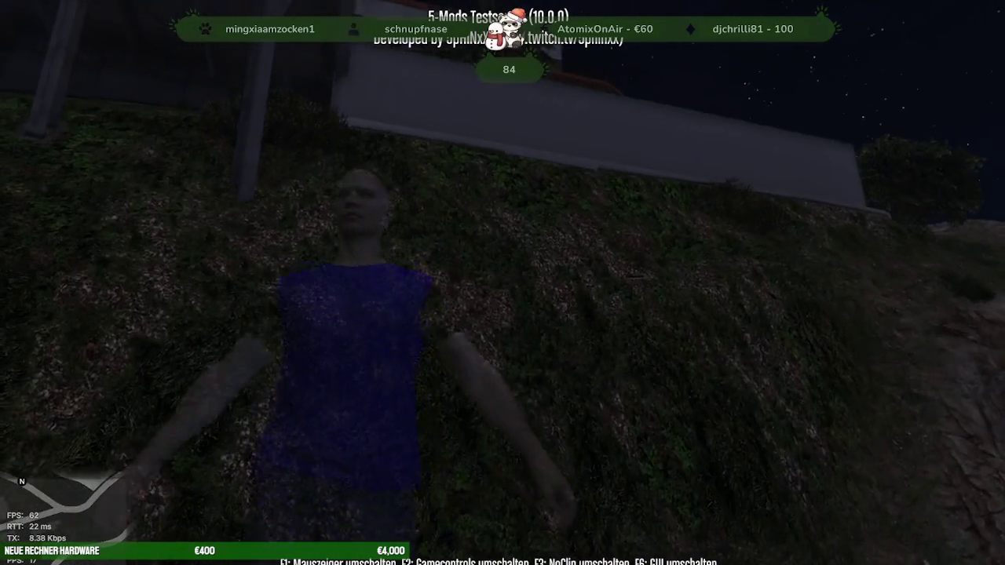
key("w")
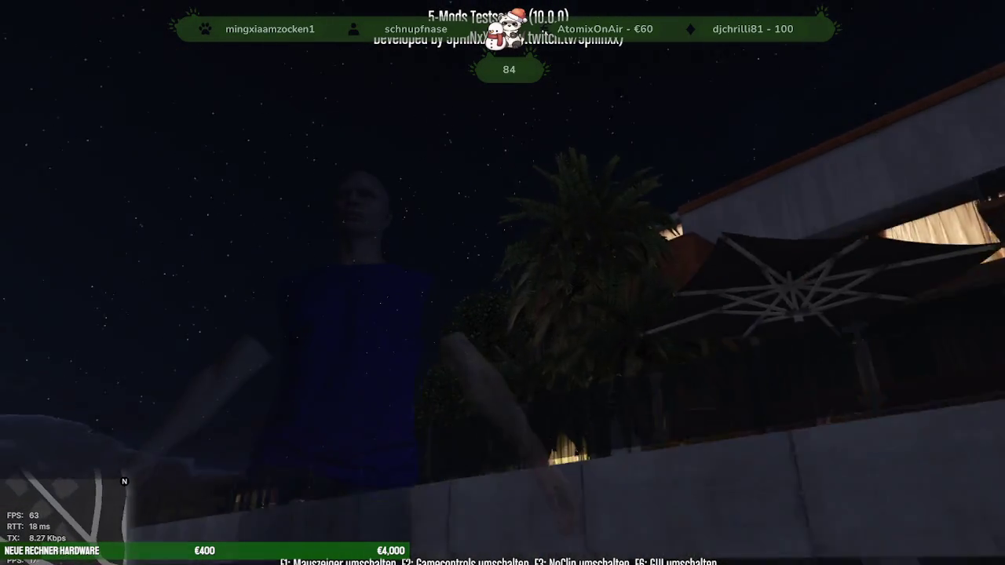
key("w")
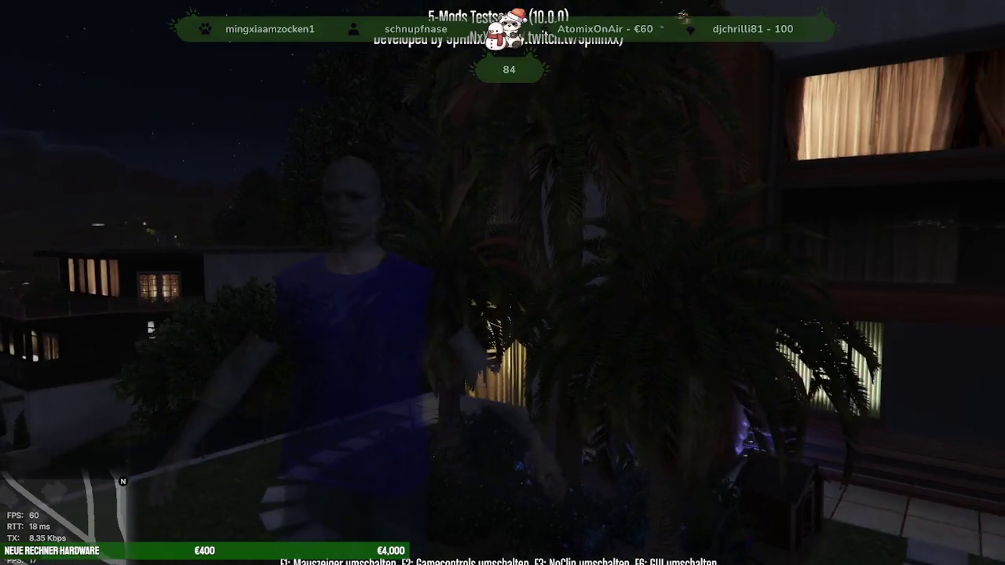
key("F3")
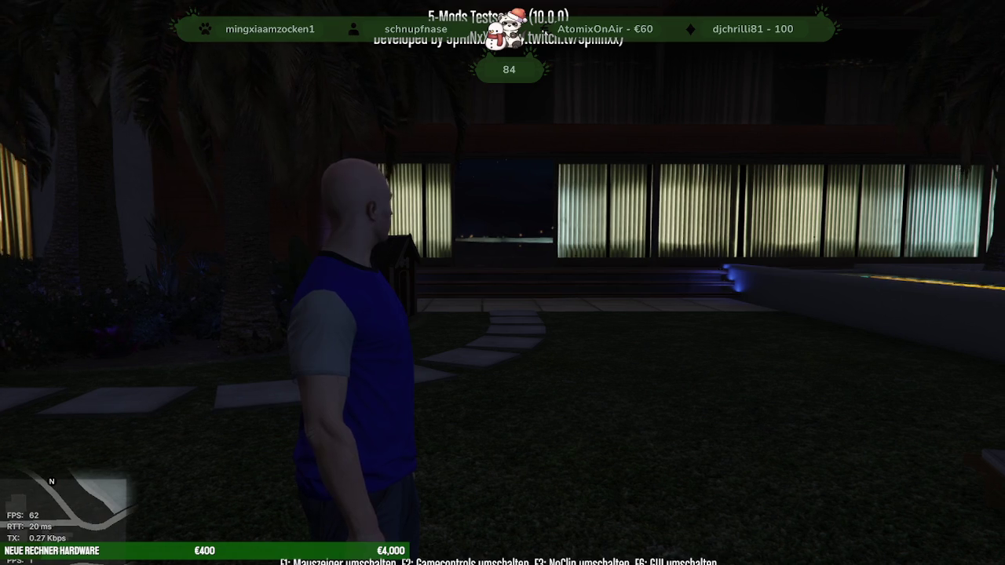
key("alt+Tab")
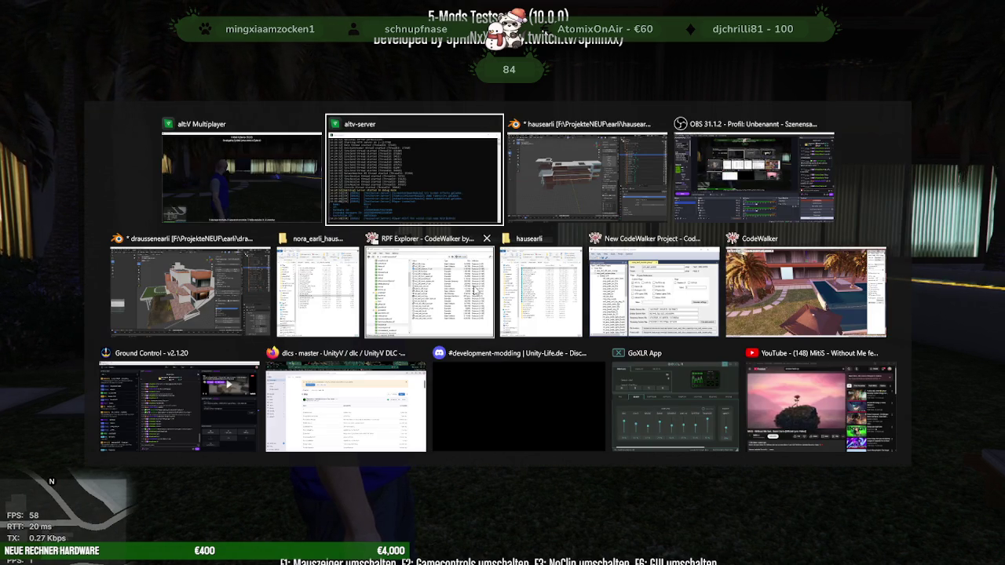
Step: Bring CodeWalker RPF Explorer forward and scroll through the mods folder tree
left_click(453, 291)
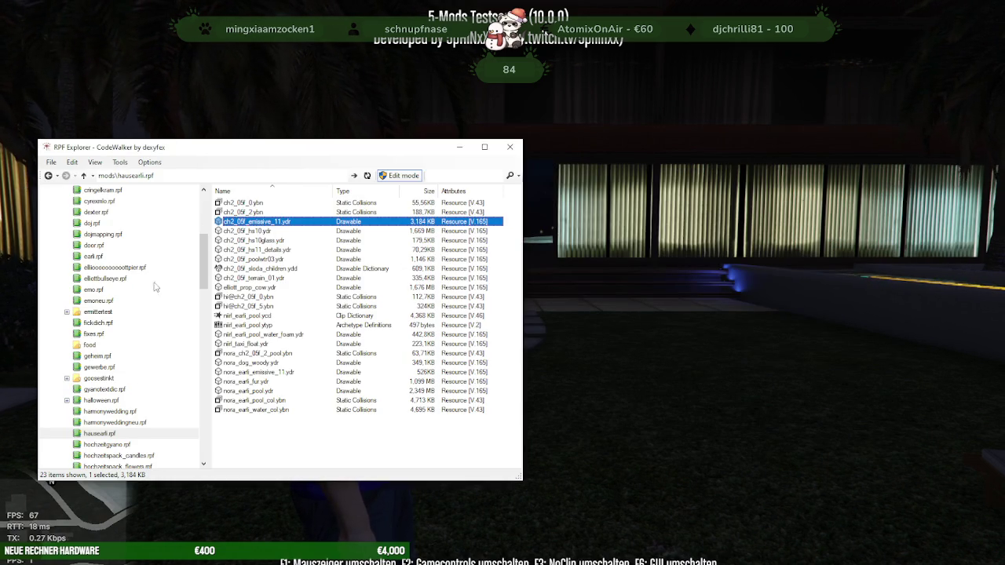
scroll(144, 301, "up", 6)
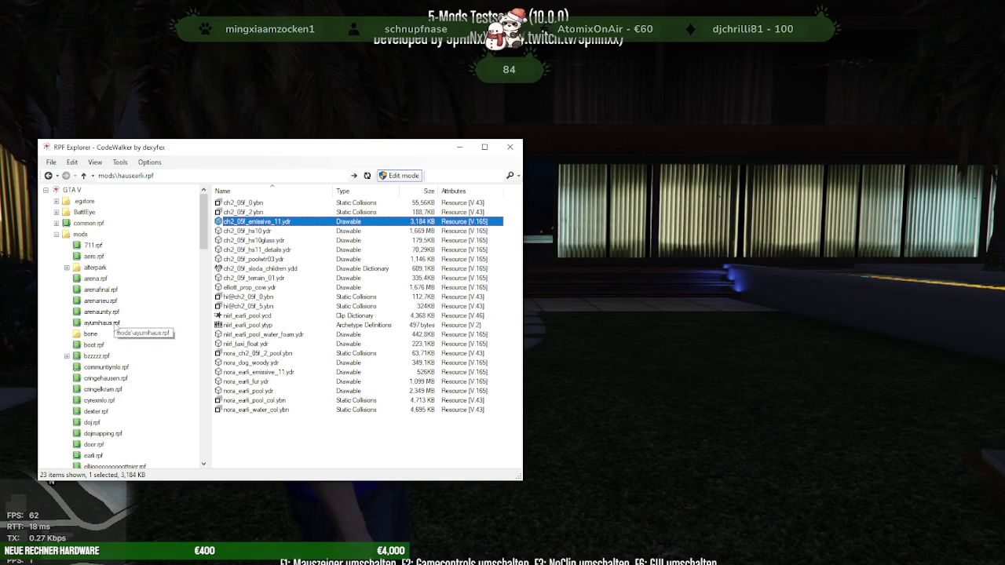
scroll(118, 301, "down", 2)
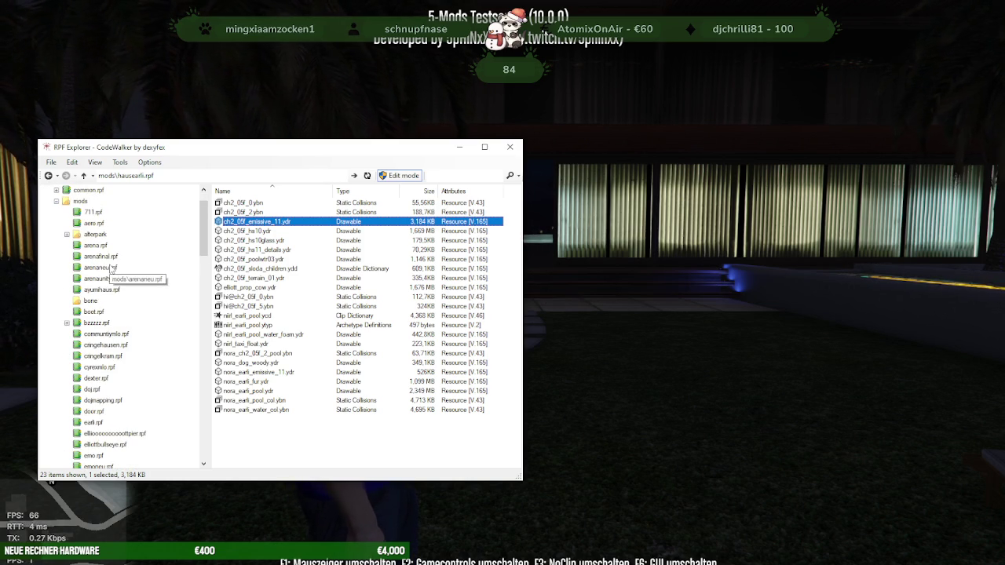
scroll(110, 269, "down", 2)
scroll(110, 269, "down", 2)
scroll(111, 269, "up", 6)
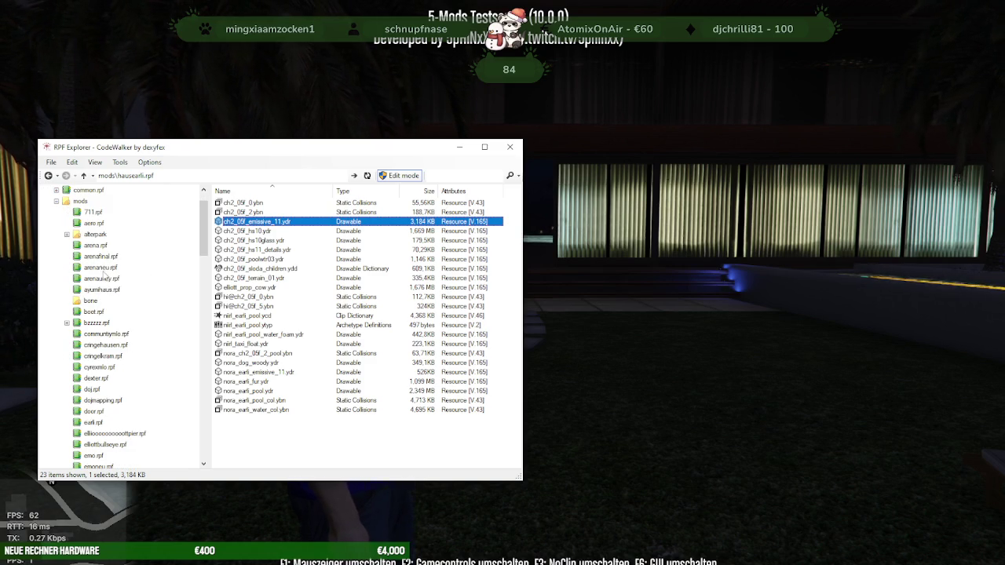
scroll(101, 262, "down", 2)
scroll(100, 263, "down", 4)
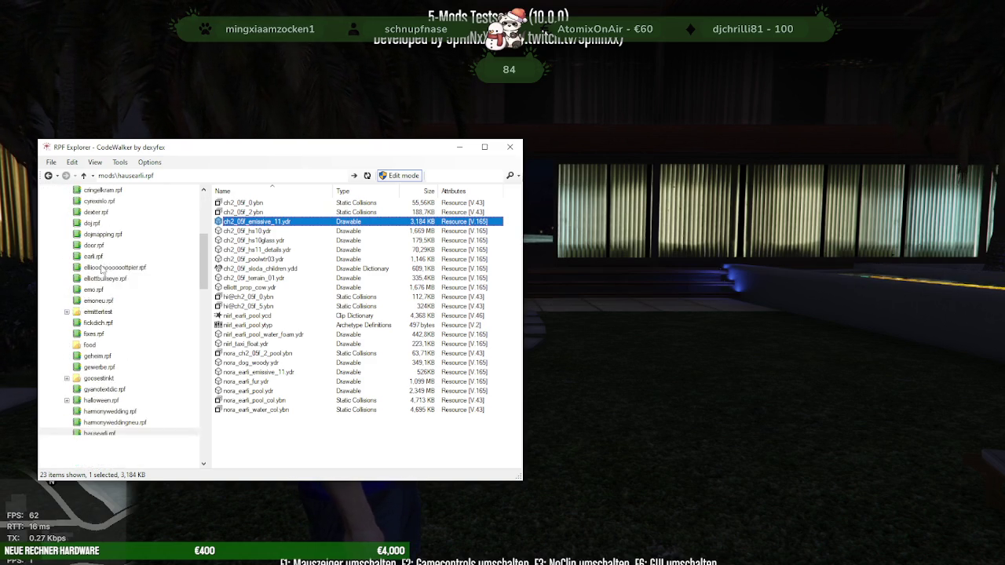
scroll(102, 273, "down", 3)
scroll(102, 272, "down", 4)
scroll(102, 272, "down", 2)
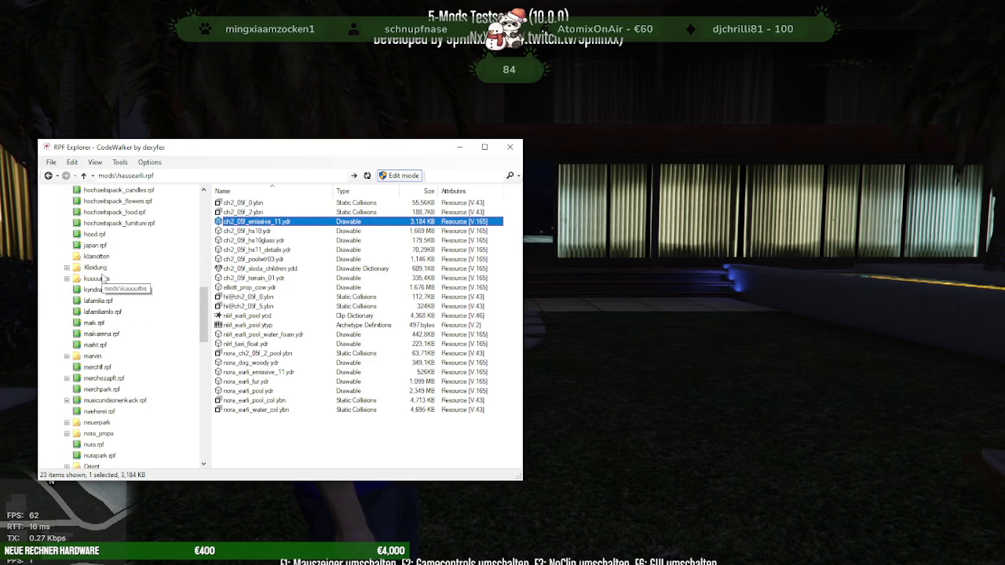
scroll(102, 273, "down", 2)
scroll(102, 274, "down", 2)
scroll(102, 275, "down", 3)
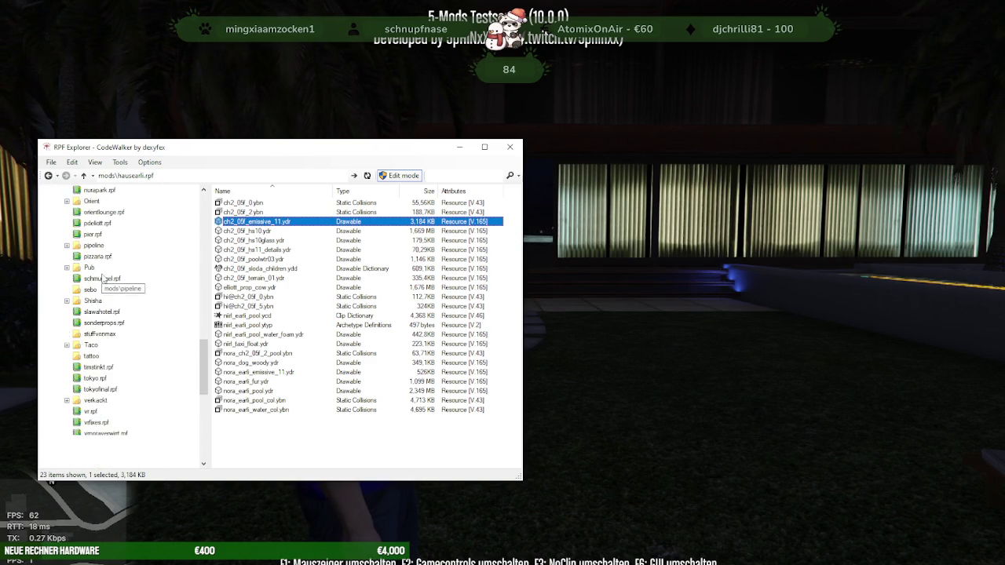
scroll(102, 280, "down", 5)
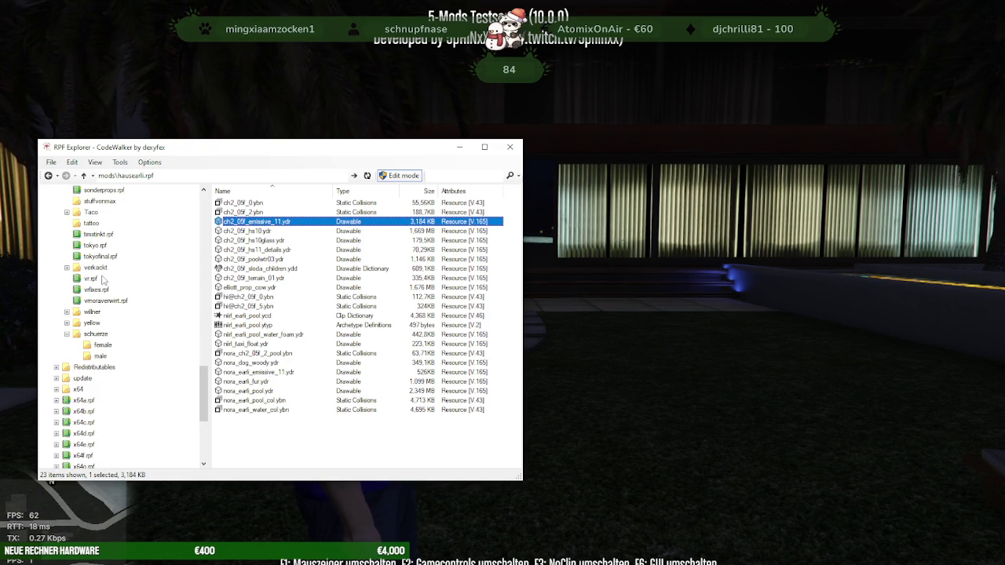
scroll(149, 310, "up", 3)
scroll(144, 310, "up", 2)
scroll(144, 310, "up", 2)
scroll(145, 310, "up", 2)
scroll(145, 310, "up", 2)
scroll(145, 310, "up", 2)
scroll(144, 310, "up", 3)
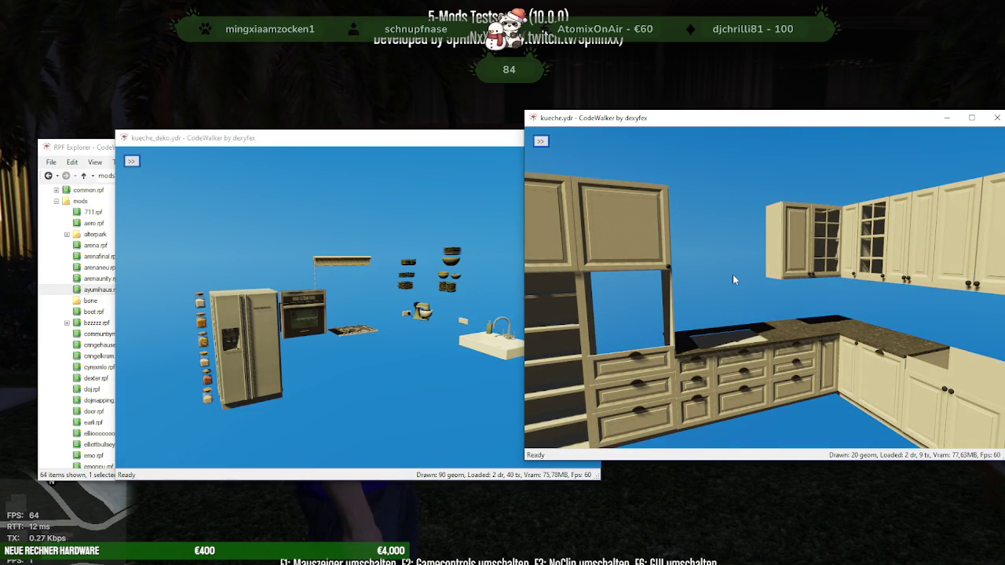
Step: Open kuechebestuhlung.ydr from the archive list and orbit the dining-table model
left_click(71, 152)
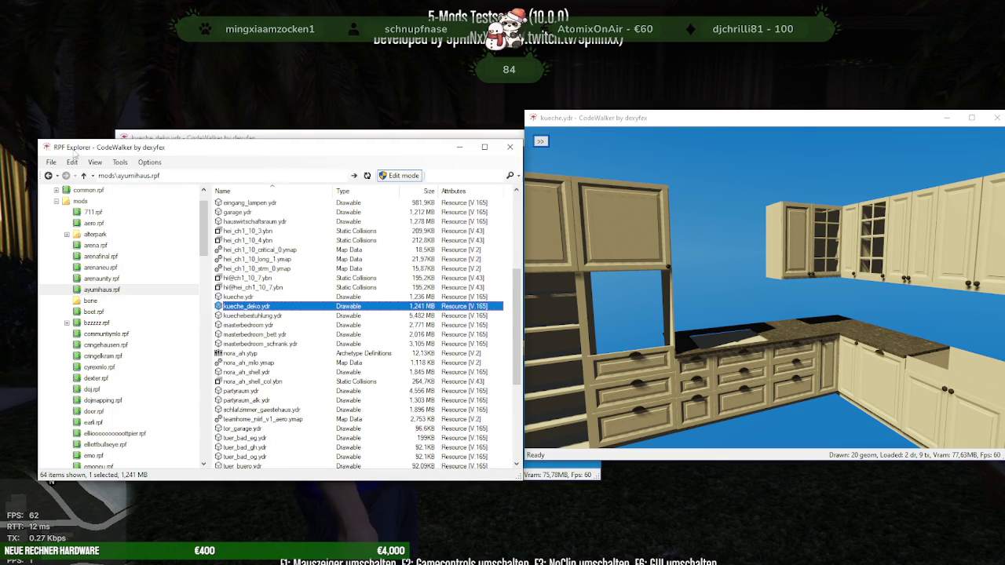
double_click(267, 315)
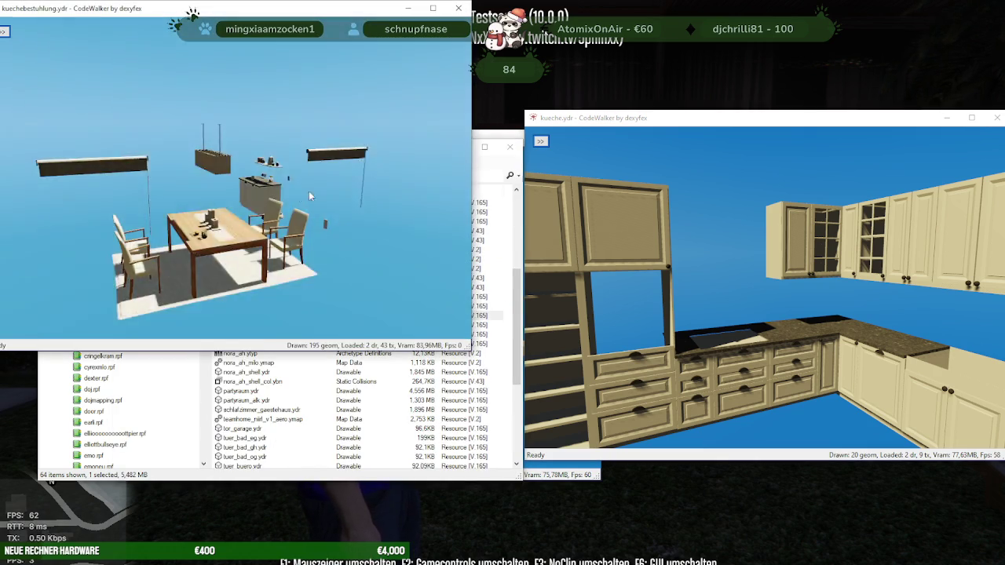
left_click_drag(214, 220, 122, 241)
mouse_move(417, 216)
left_mouse_down()
mouse_move(269, 214)
mouse_move(116, 230)
mouse_move(124, 253)
left_mouse_up()
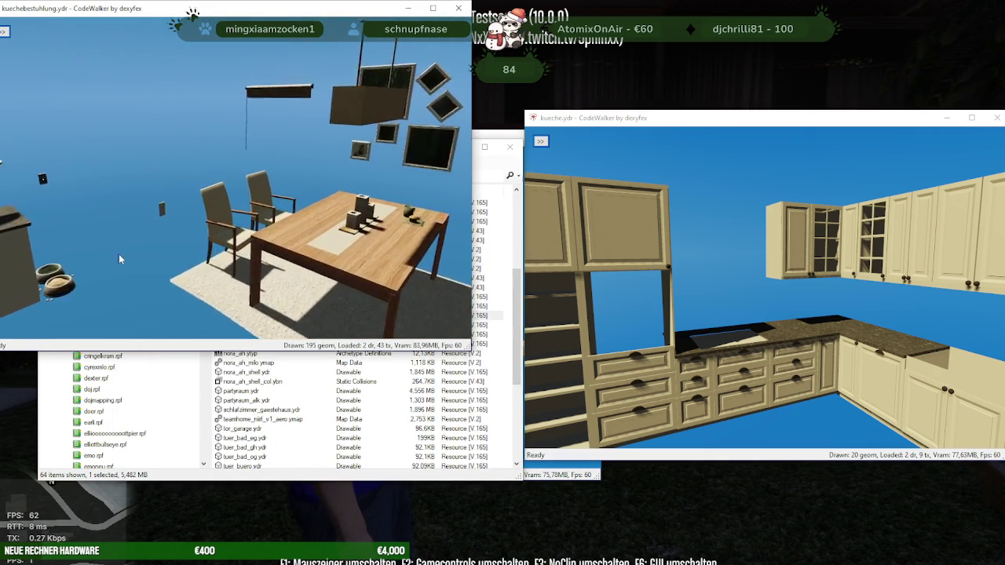
scroll(124, 253, "up", 3)
Step: Orbit and zoom out both viewers to see the whole kitchen and table scenes
mouse_move(137, 212)
left_mouse_down()
mouse_move(181, 200)
mouse_move(118, 201)
left_mouse_up()
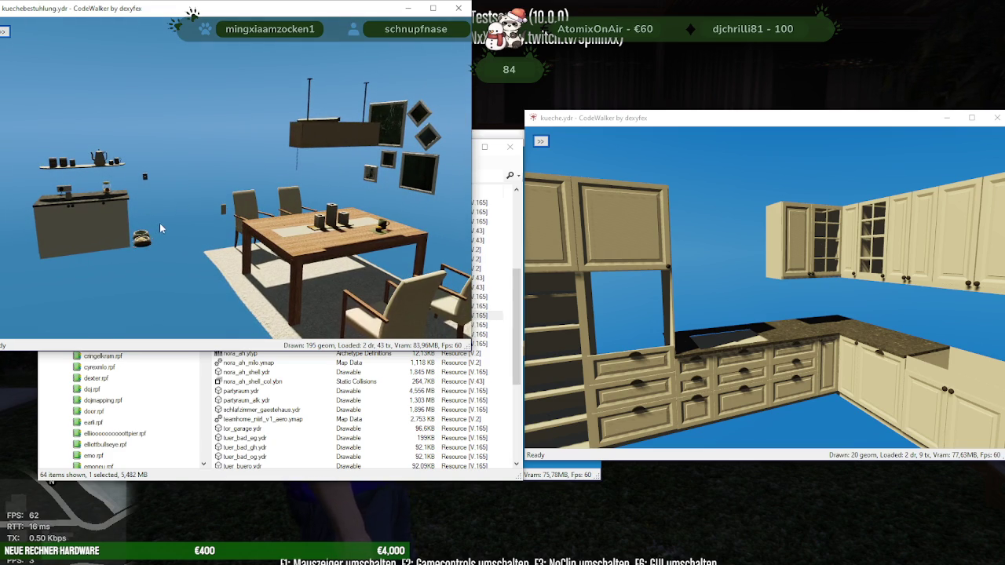
left_click_drag(195, 223, 216, 217)
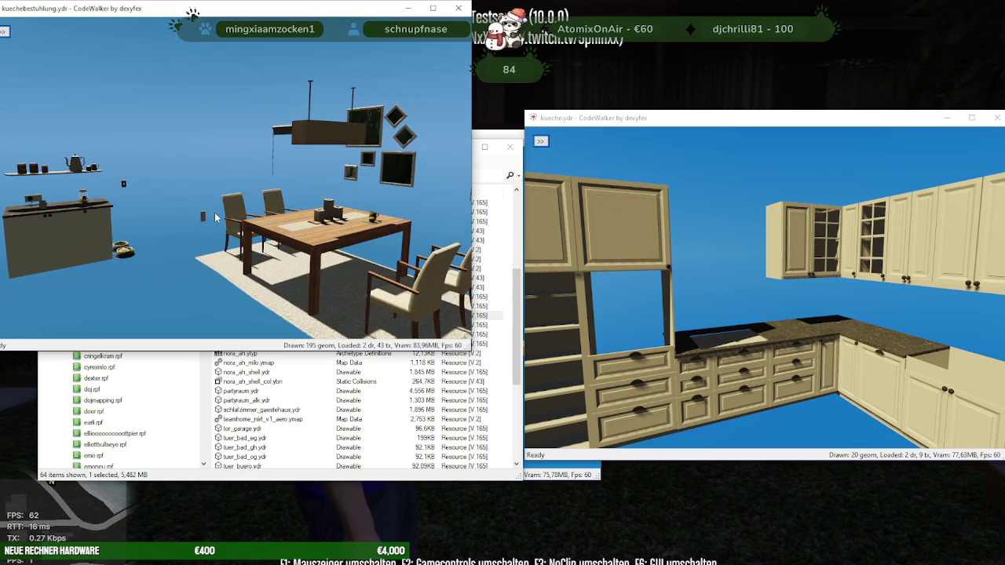
scroll(680, 257, "down", 5)
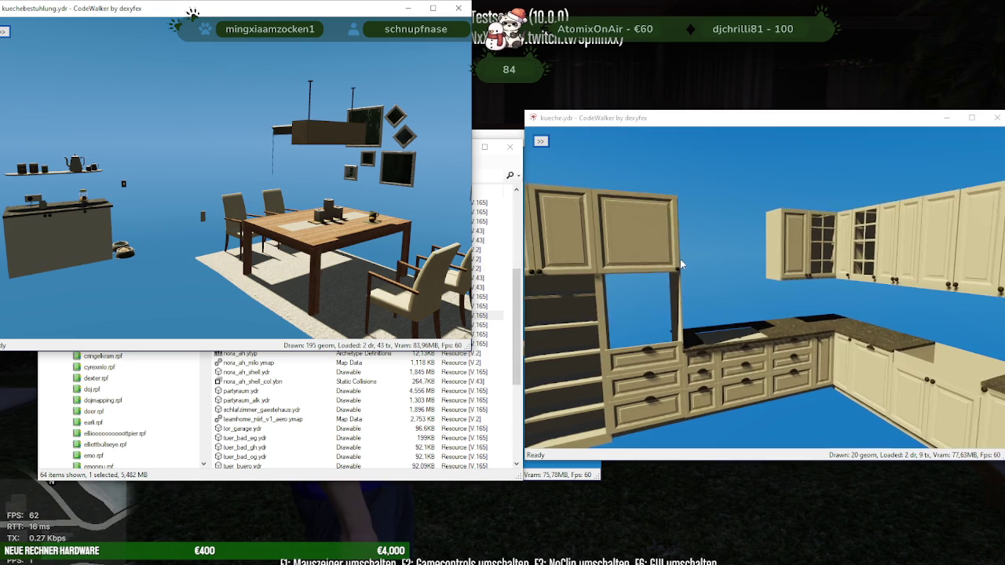
mouse_move(680, 266)
left_mouse_down()
mouse_move(656, 299)
mouse_move(636, 383)
left_mouse_up()
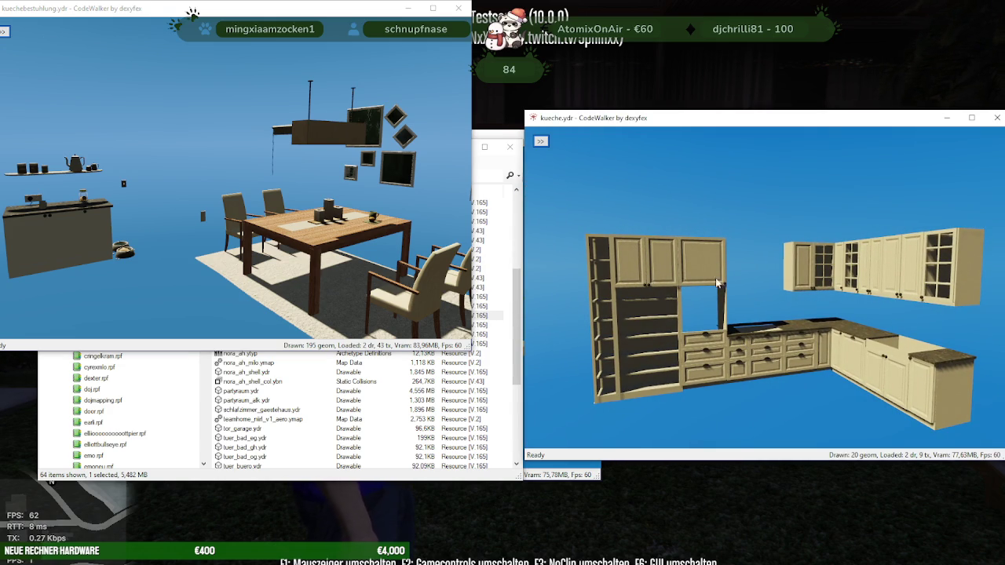
scroll(214, 243, "down", 3)
left_click_drag(215, 243, 422, 407)
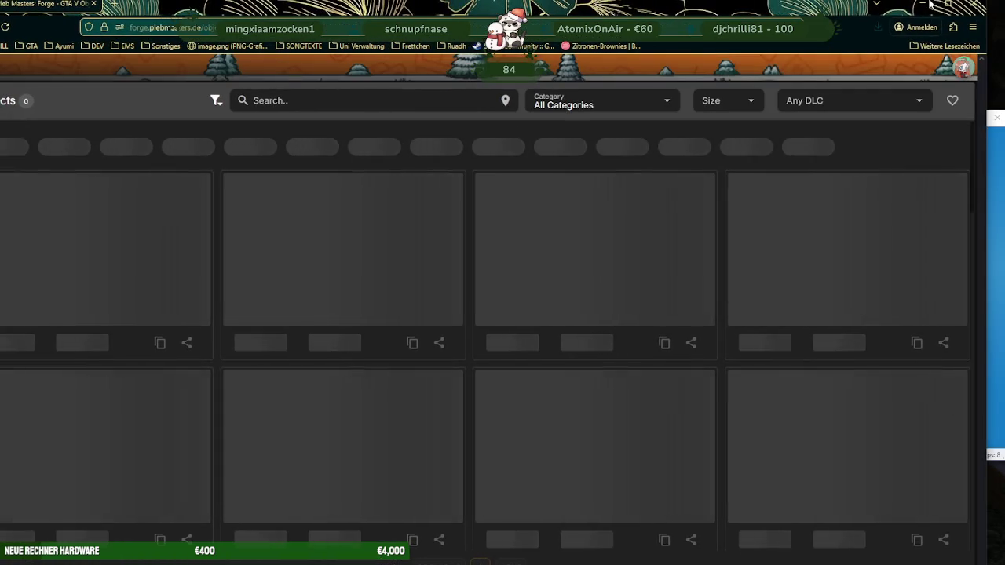
Step: Maximize the Forge page, search objects for 'kitchen', and scroll through the 641 results
left_click(930, 6)
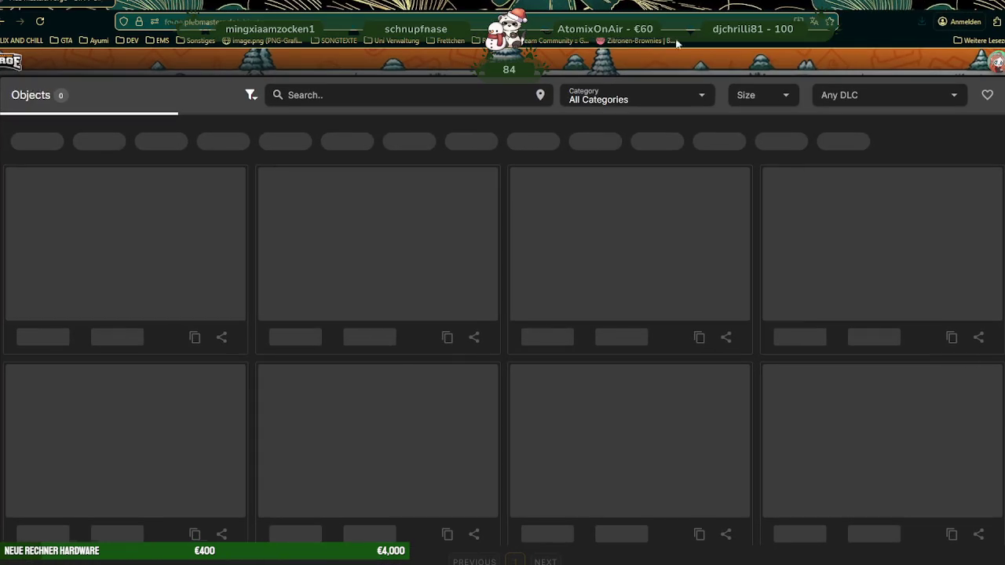
left_click(313, 95)
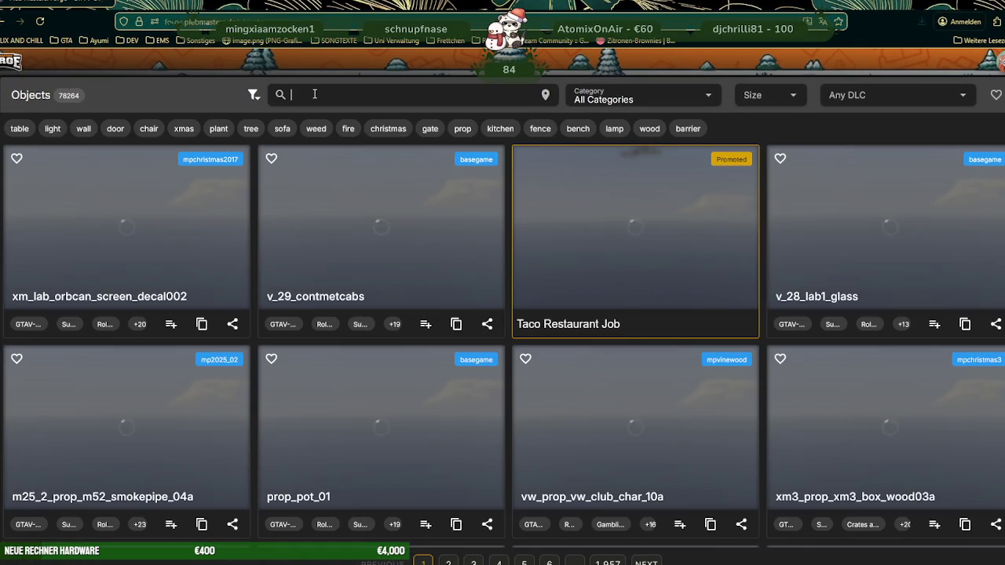
type("kitchen")
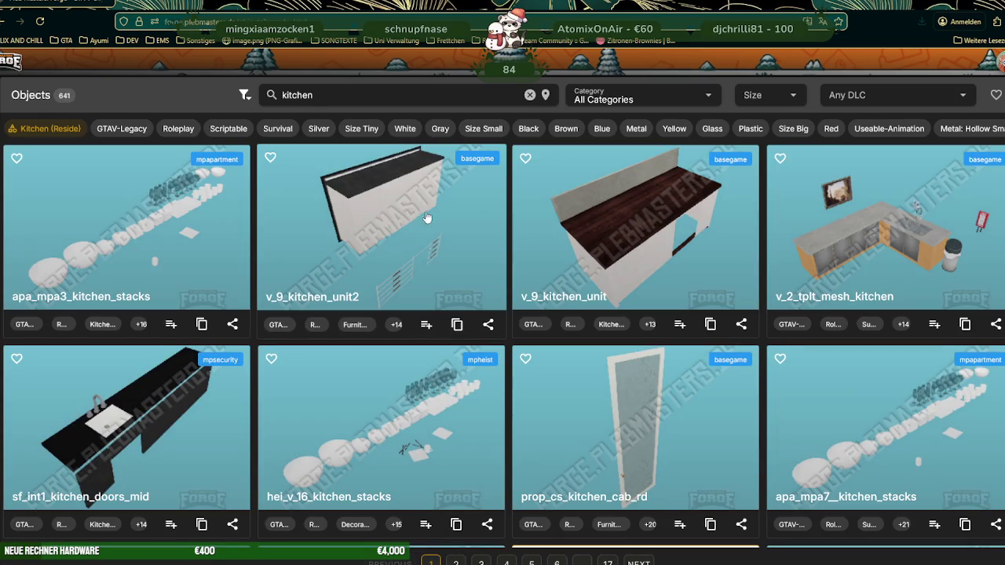
scroll(489, 218, "down", 4)
scroll(489, 218, "down", 1)
scroll(488, 218, "down", 1)
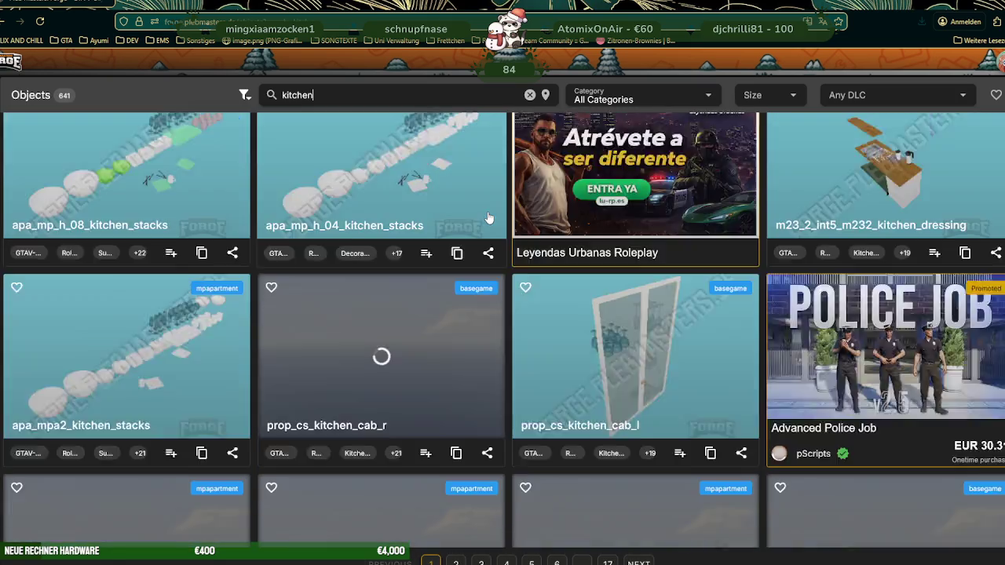
scroll(488, 217, "down", 3)
scroll(487, 217, "down", 4)
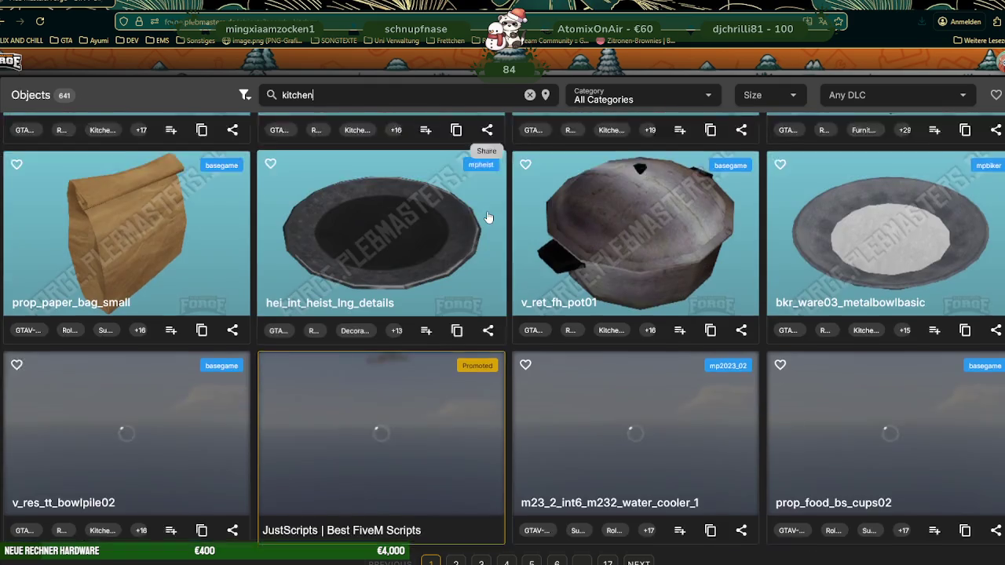
scroll(488, 217, "down", 1)
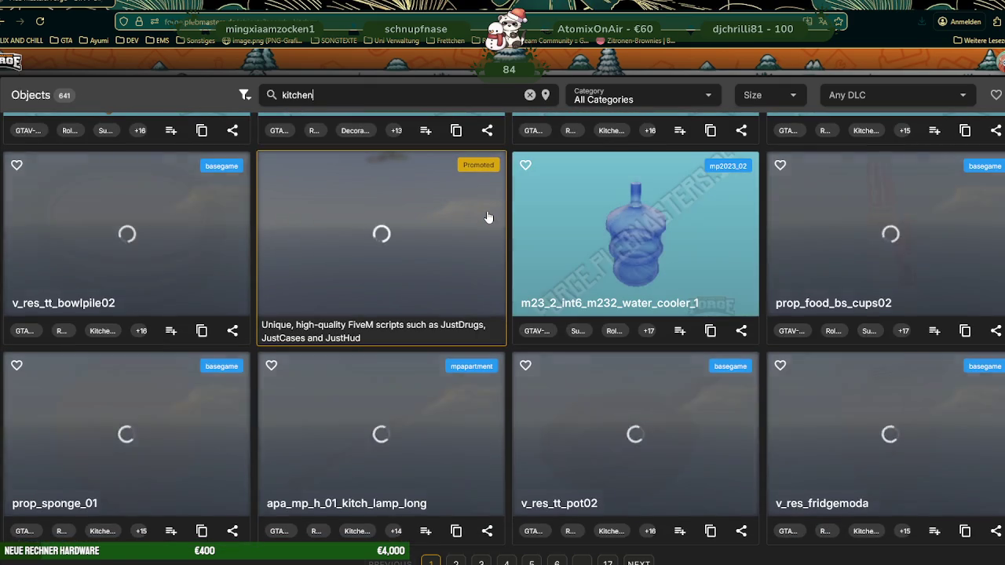